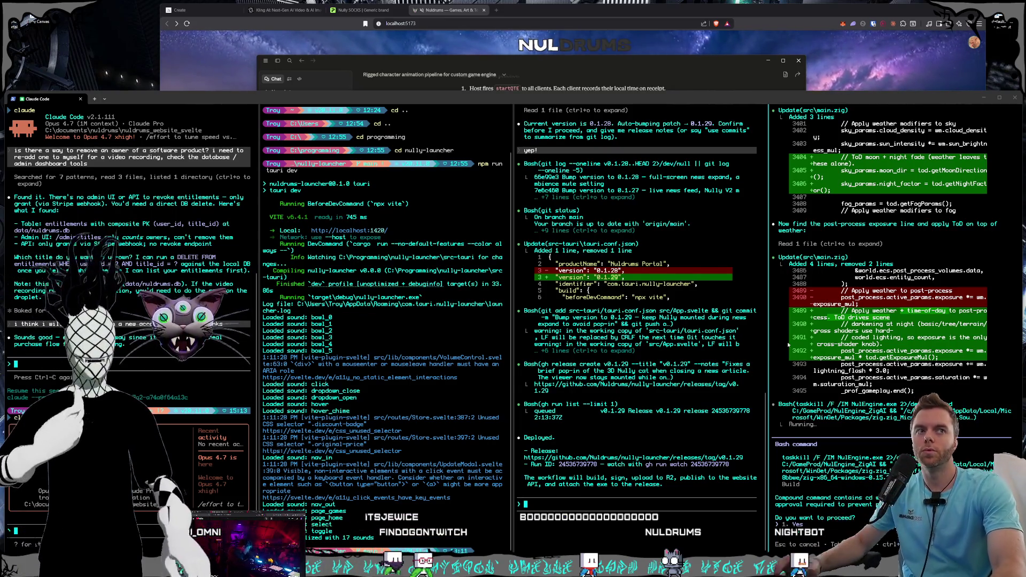
- Approve Claude Code's pending compound build-and-launch shell command for NulEngine
key("Return")
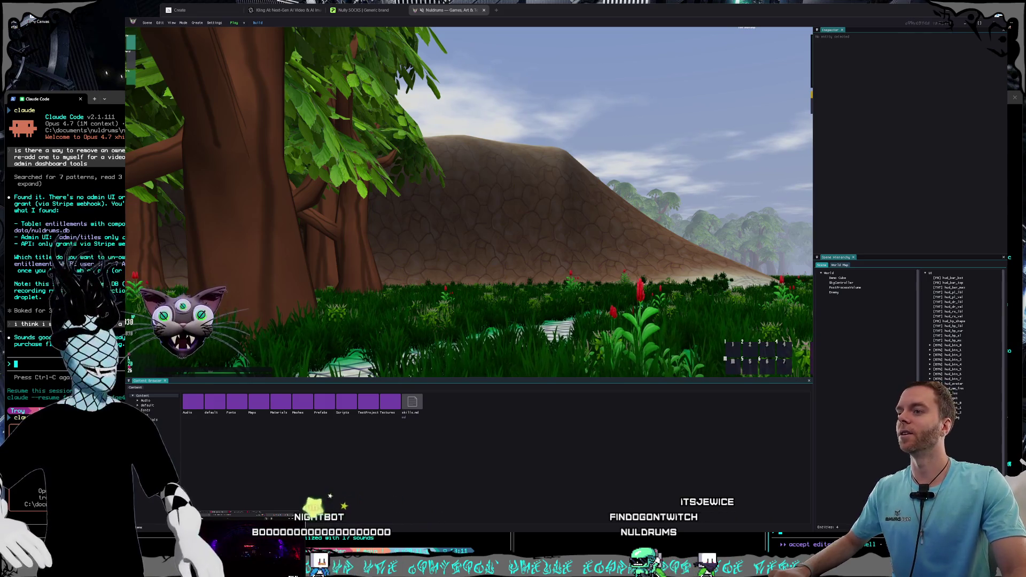
- Fly the NulEngine camera out over the forest and sky, then return to Claude Code
key("w")
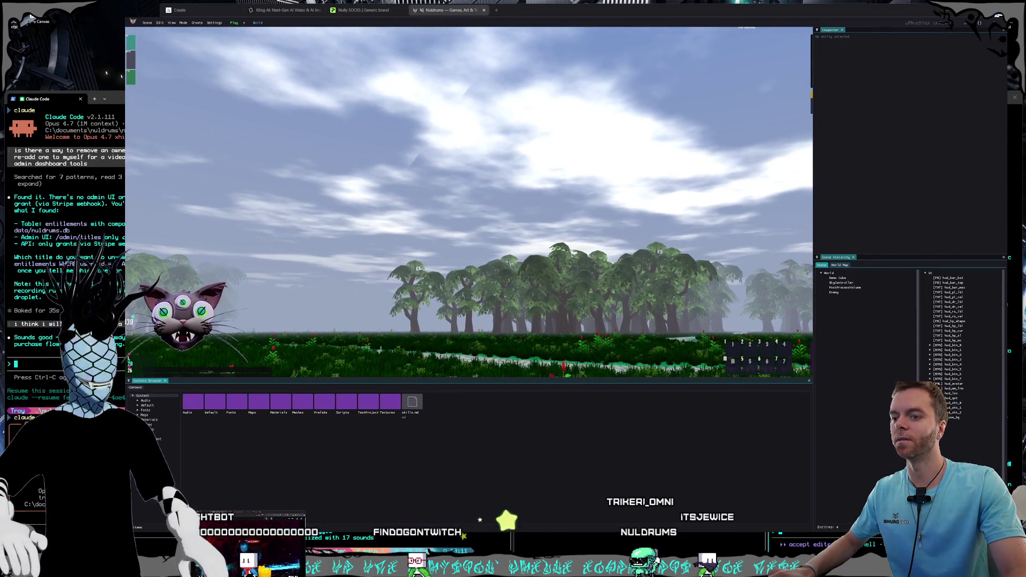
key("alt+Tab")
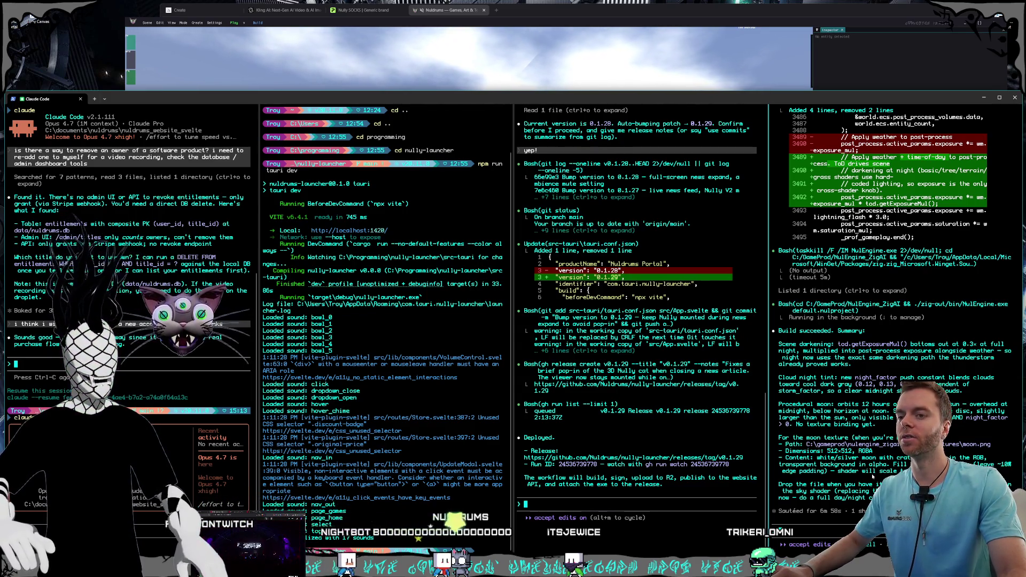
- On Midjourney's Create page, change the image aspect ratio from 9:16 to square 1:1
left_click(508, 21)
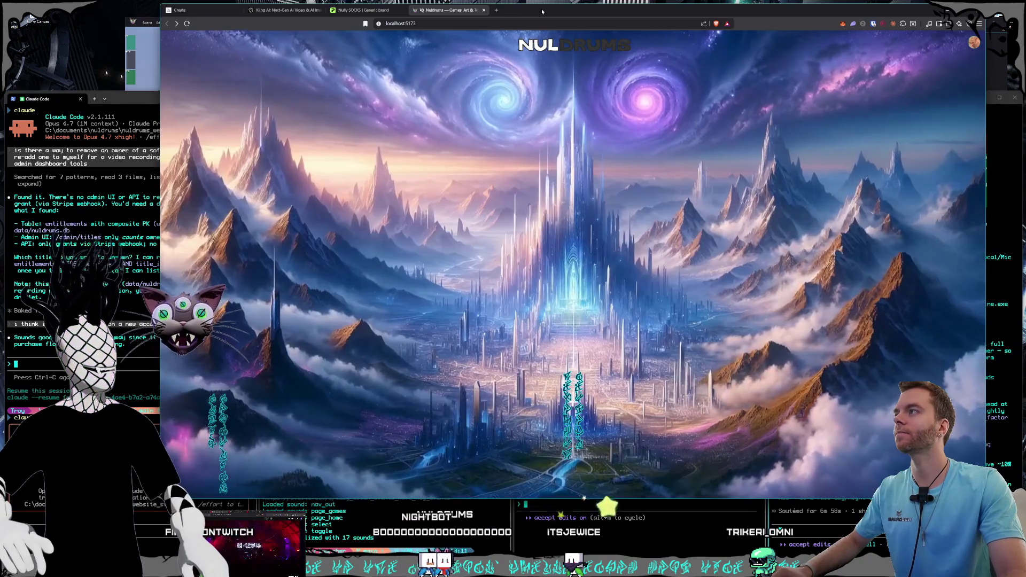
left_click(199, 9)
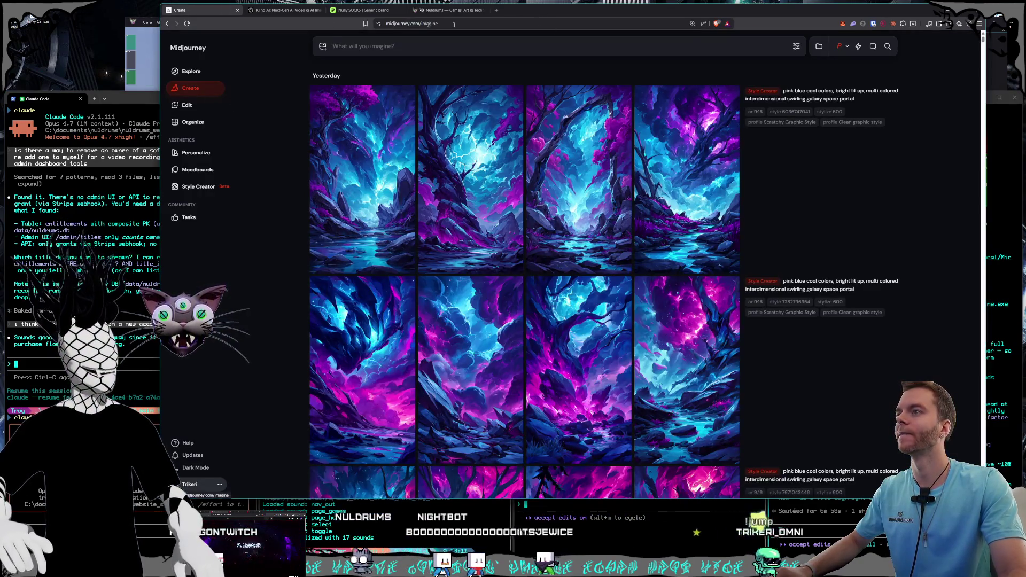
left_click(796, 46)
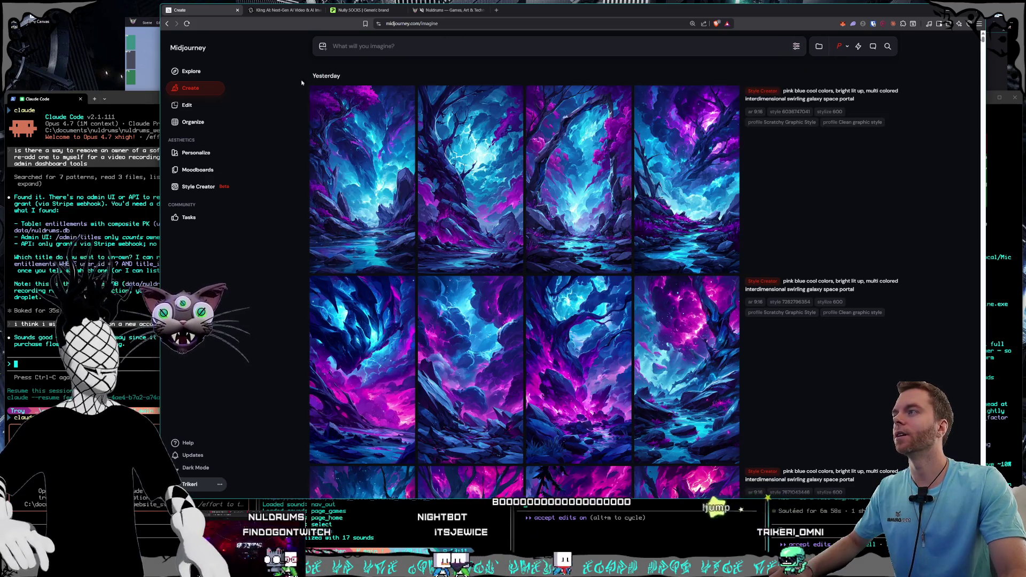
left_click(491, 124)
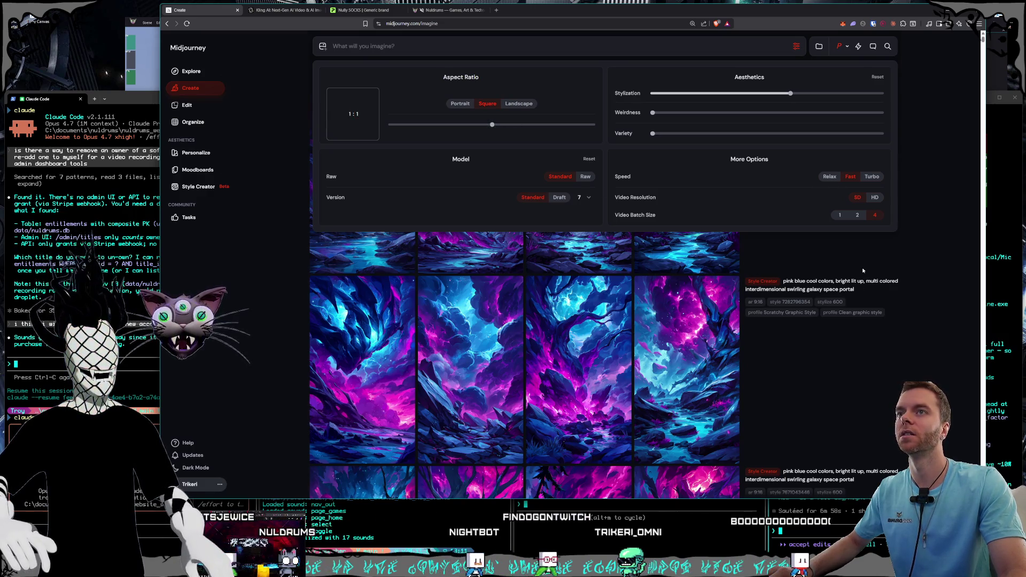
left_click(503, 46)
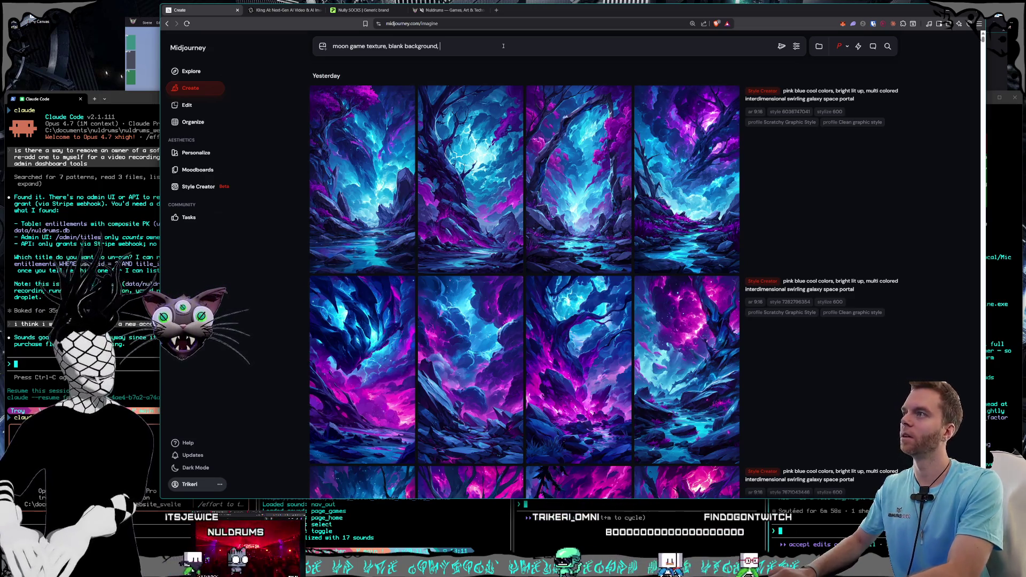
- Finish the moon texture prompt with 'moon is alien weird designs' and submit it
type("moon is alien ")
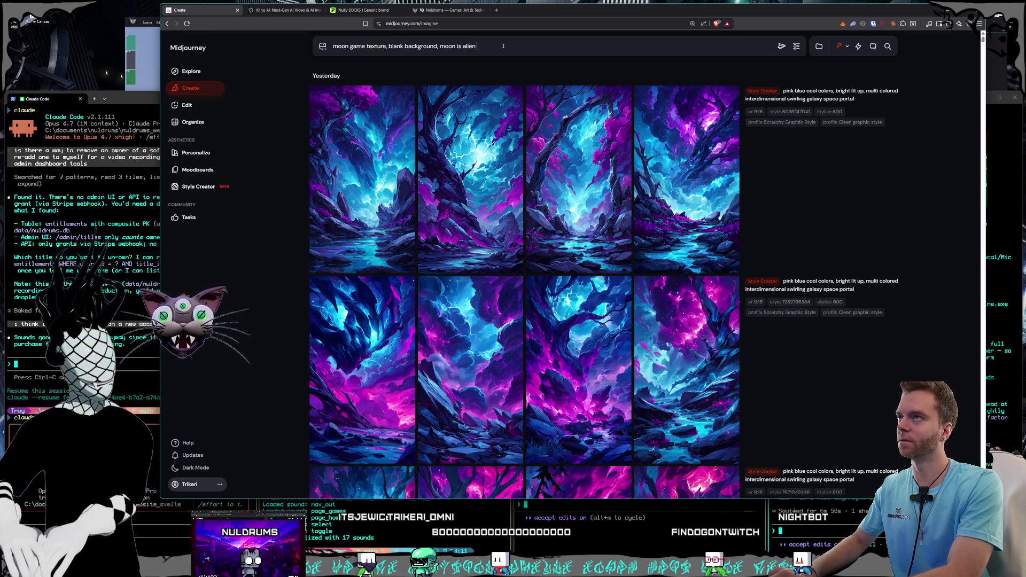
type("weird designs crazy colors")
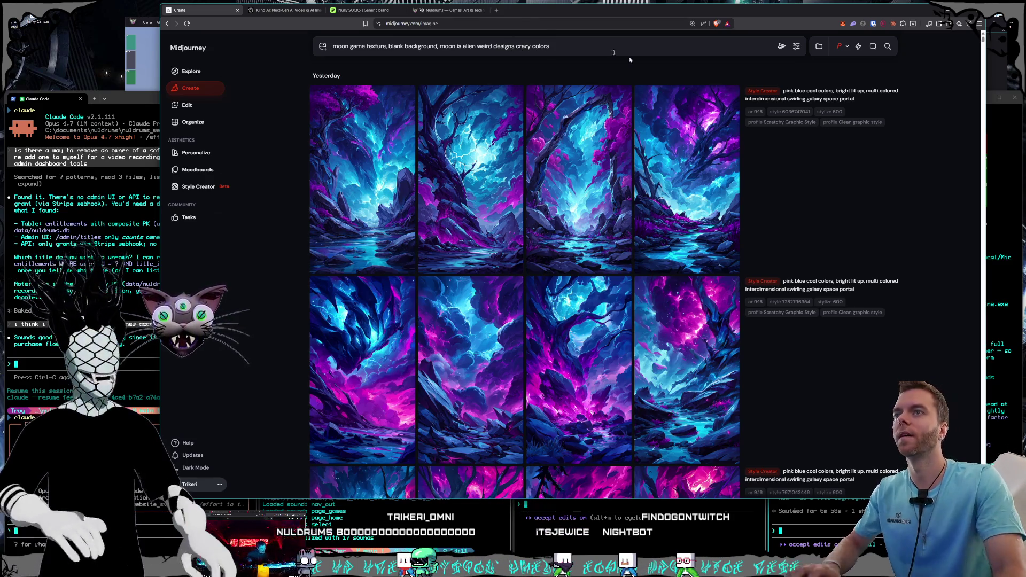
key("Return")
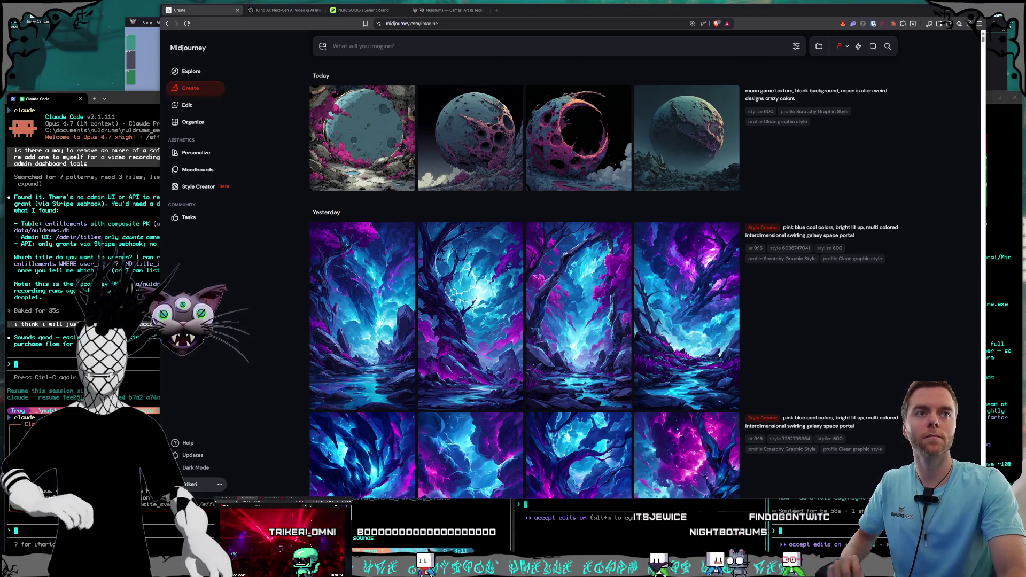
- View the third moon image at full size, then reload its prompt into the prompt box
mouse_move(710, 161)
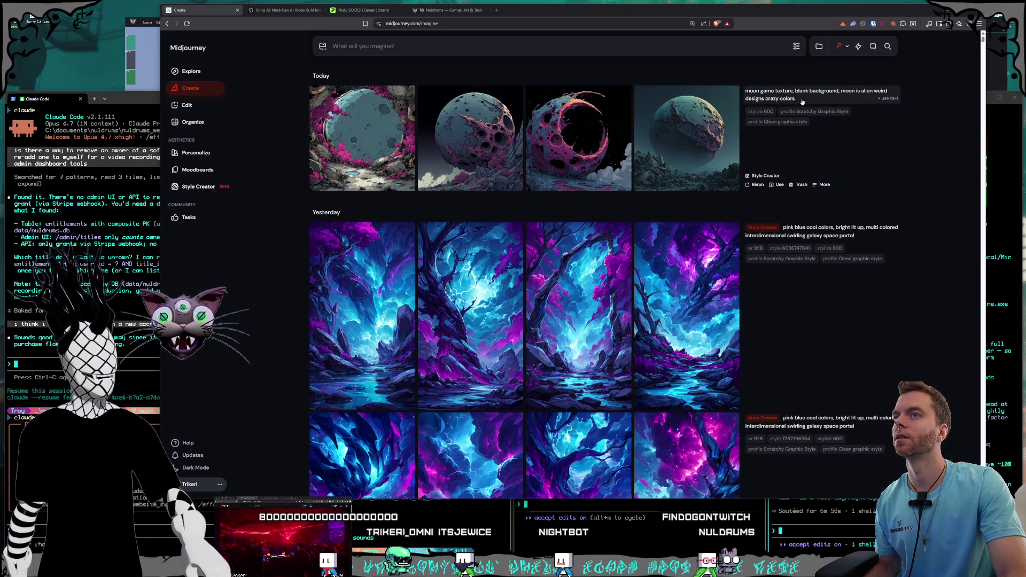
mouse_move(893, 103)
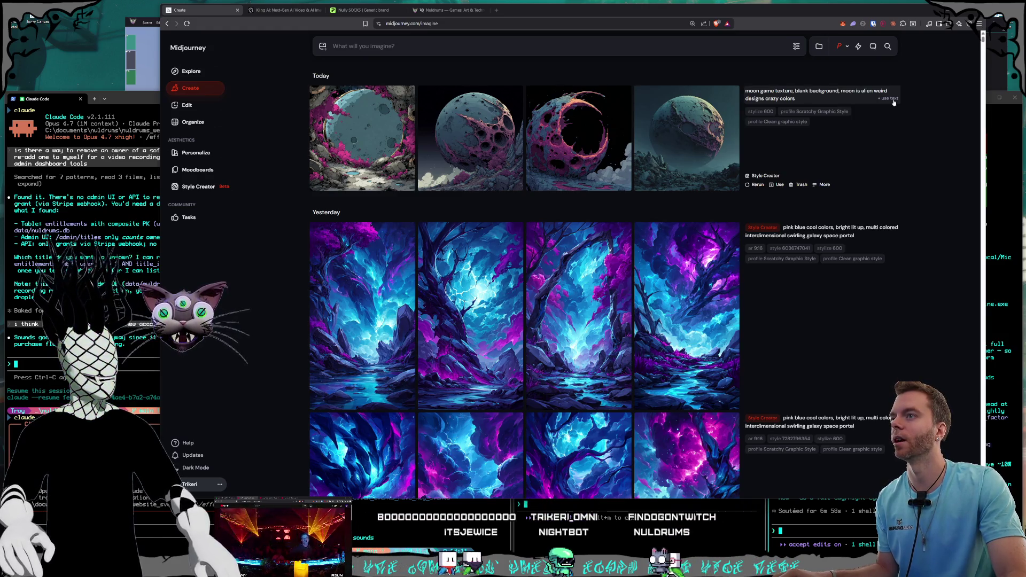
left_click(573, 139)
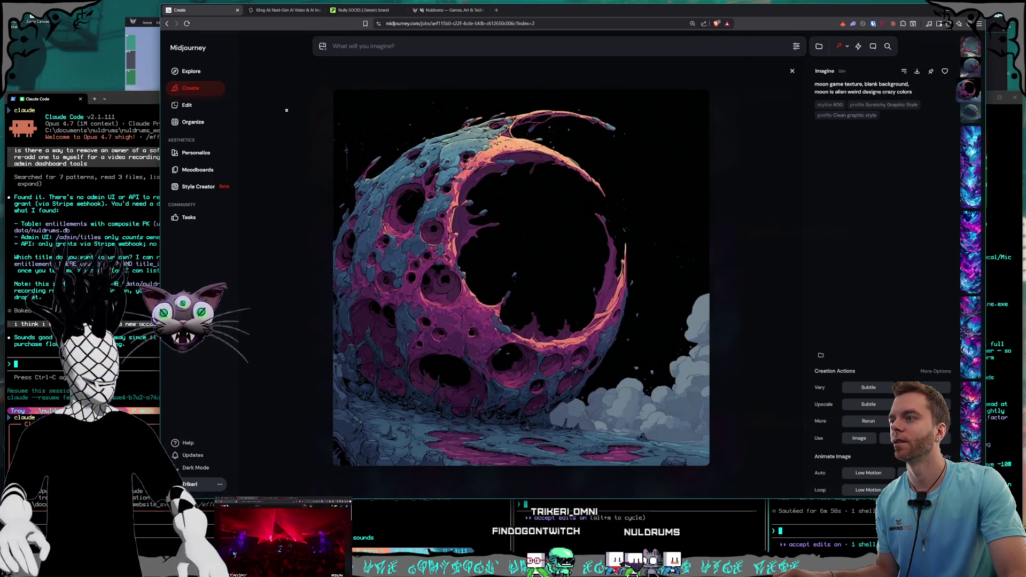
key("Escape")
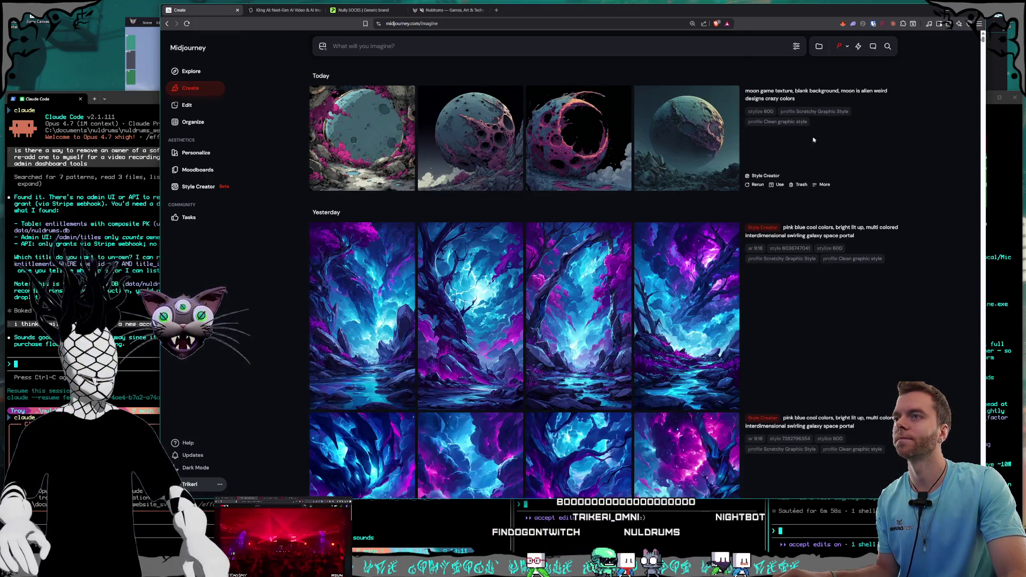
left_click(816, 94)
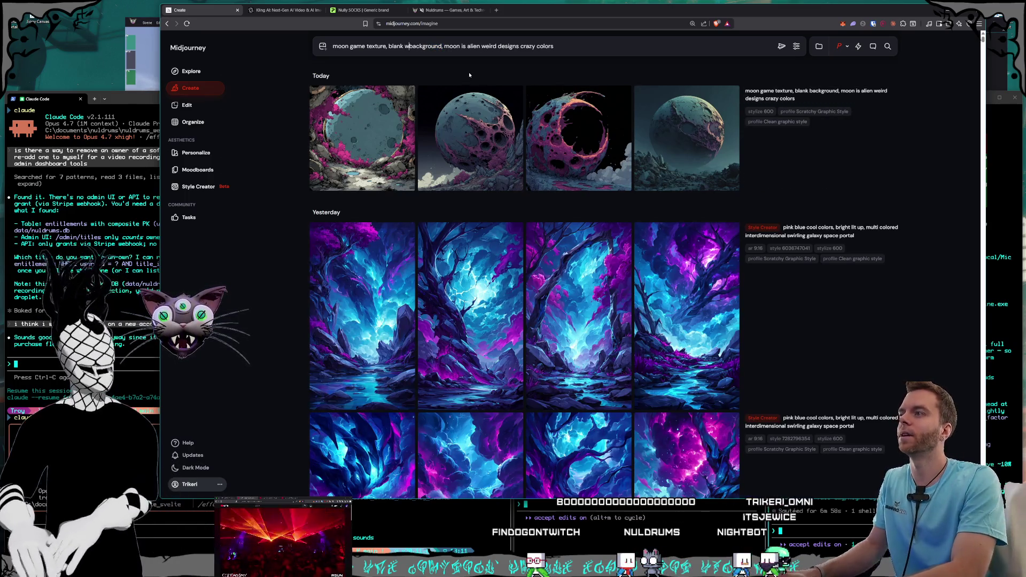
- Generate with 'white background to make transparent later as a video game texture', then send it to Style Creator
type("hite background")
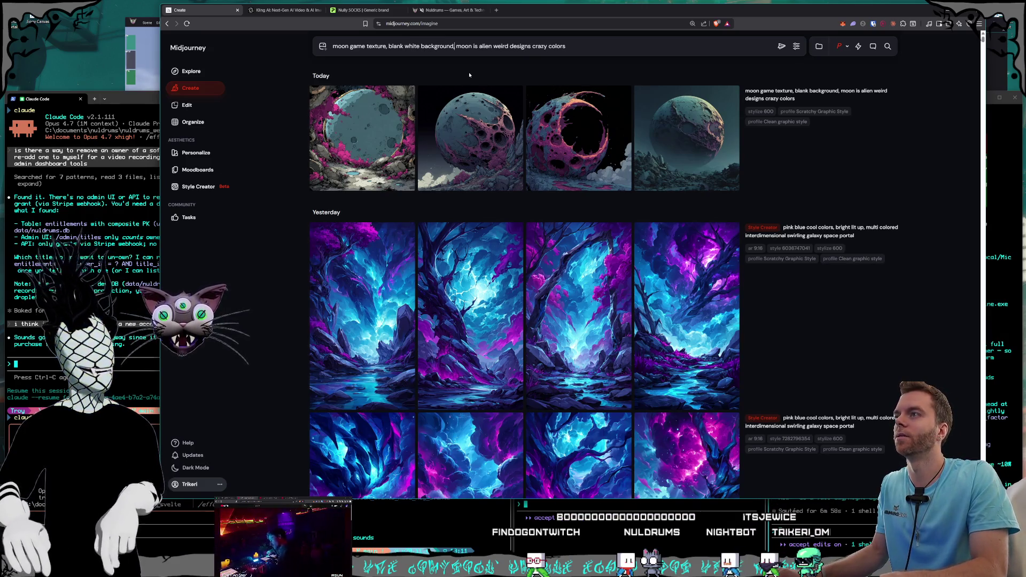
type(" to mak")
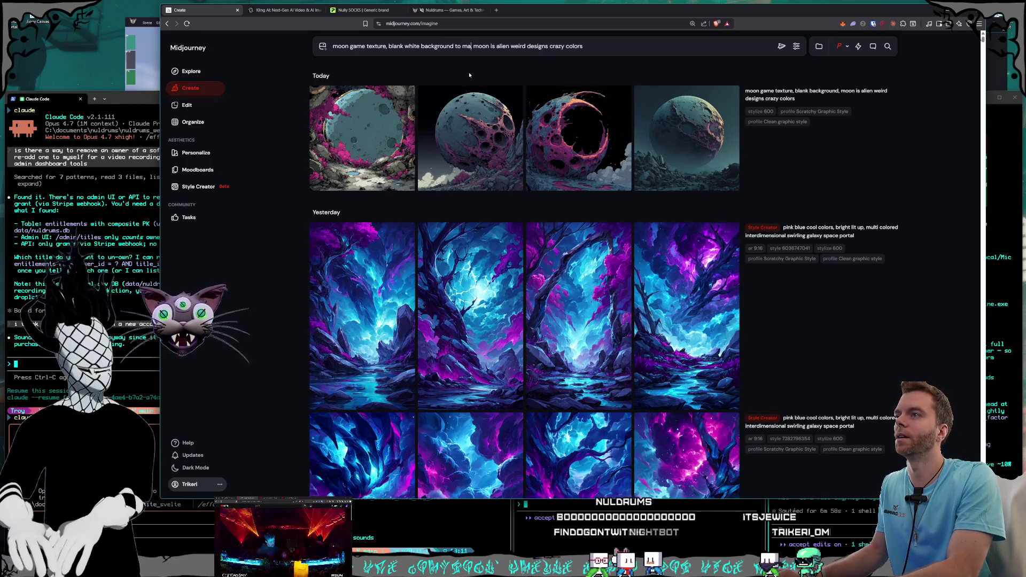
type("e transparent later as a vid")
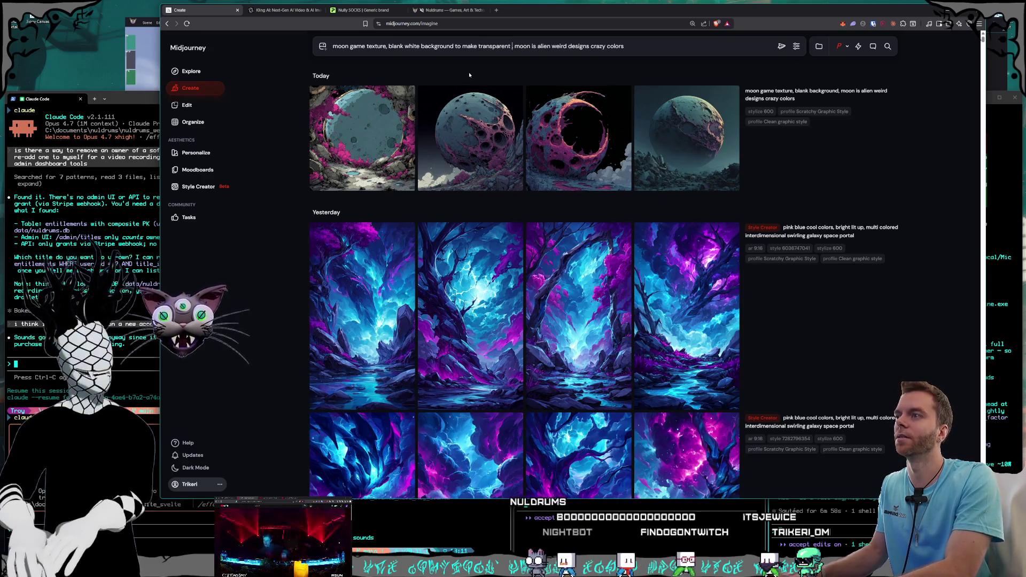
type("eo game text")
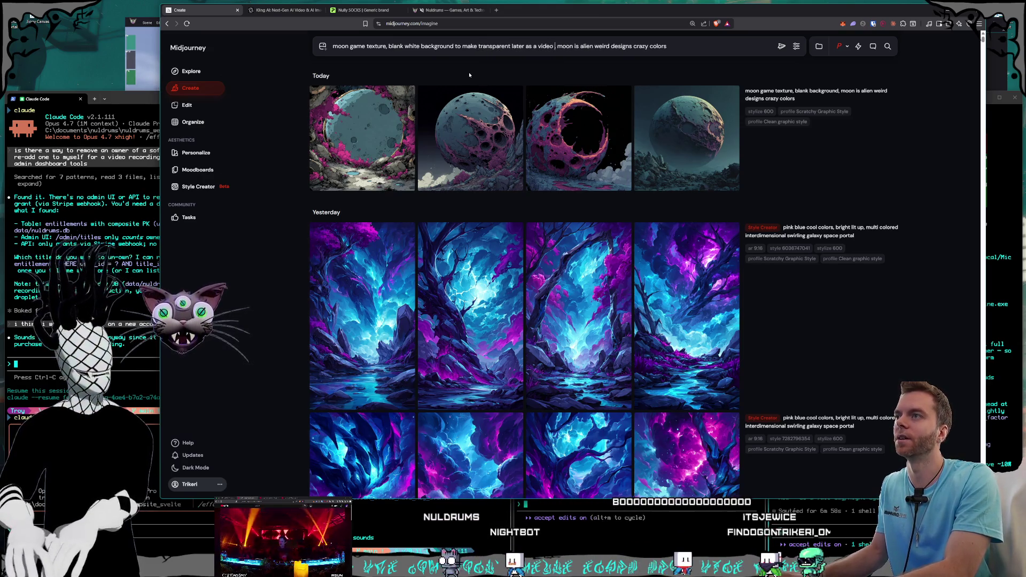
type("ure")
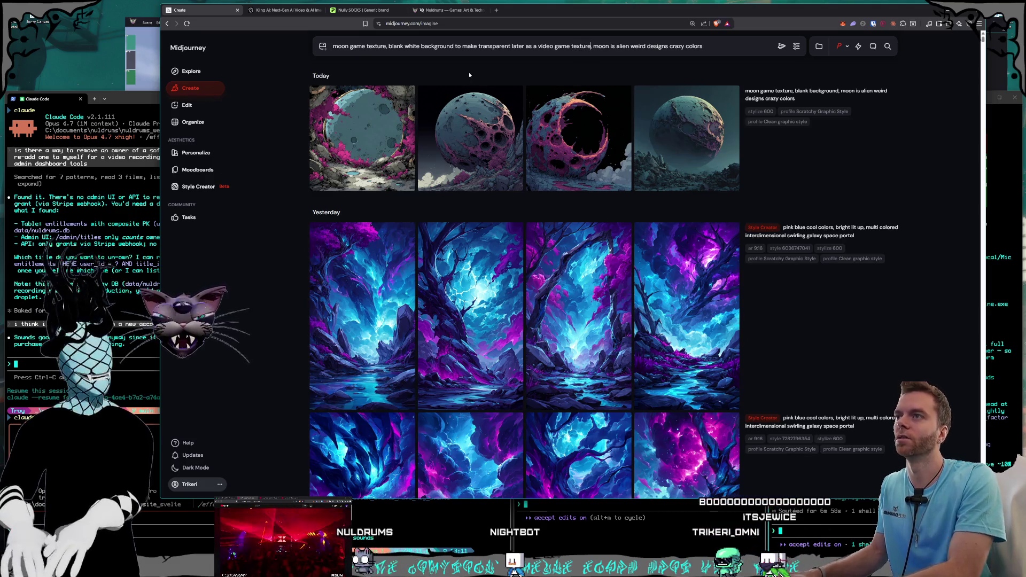
key("Return")
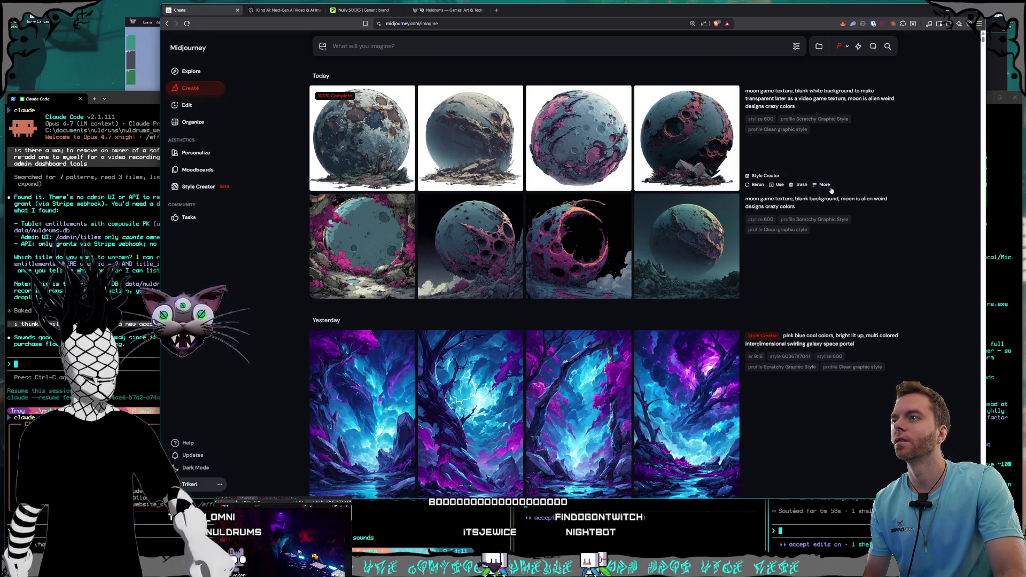
left_click(590, 160)
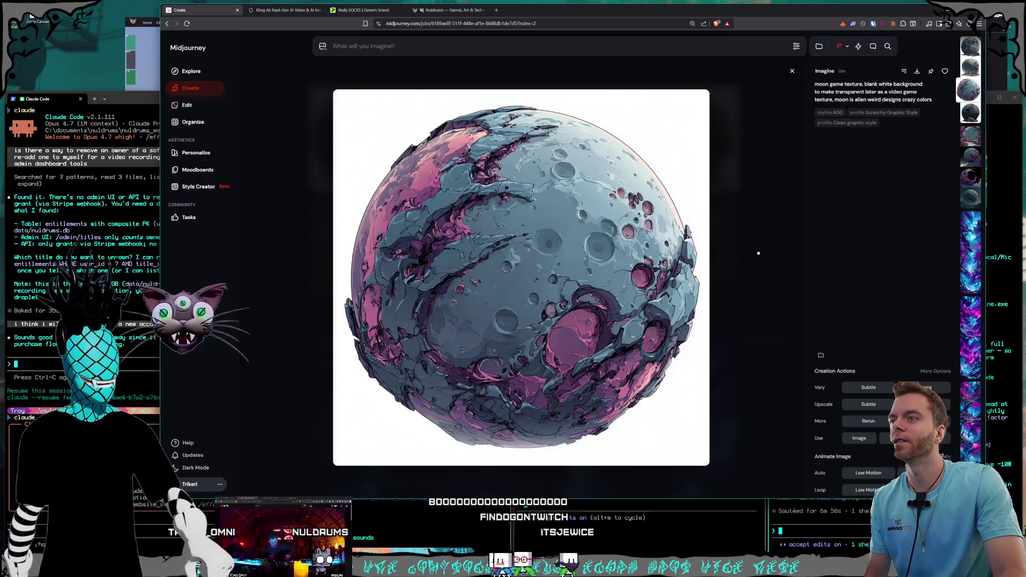
left_click(773, 193)
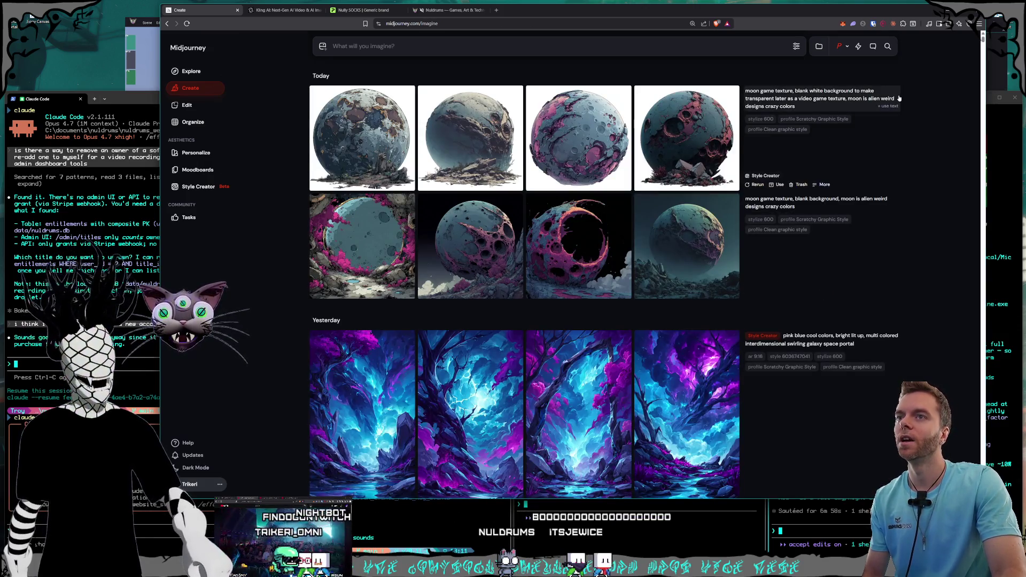
left_click(886, 107)
left_click(174, 189)
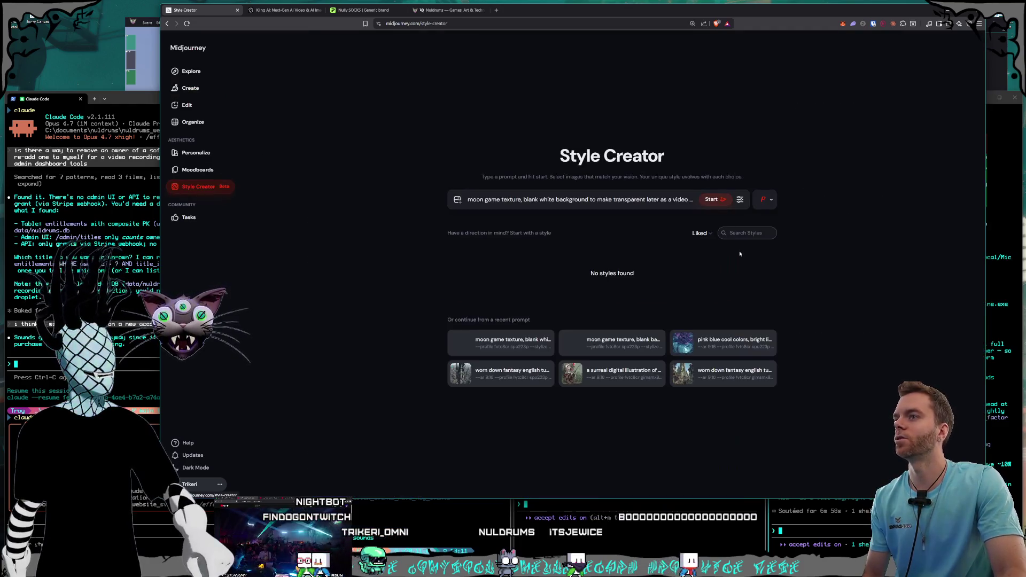
- Start a Style Creator session for the moon prompt and scroll the grid until four picks appear
left_click(716, 200)
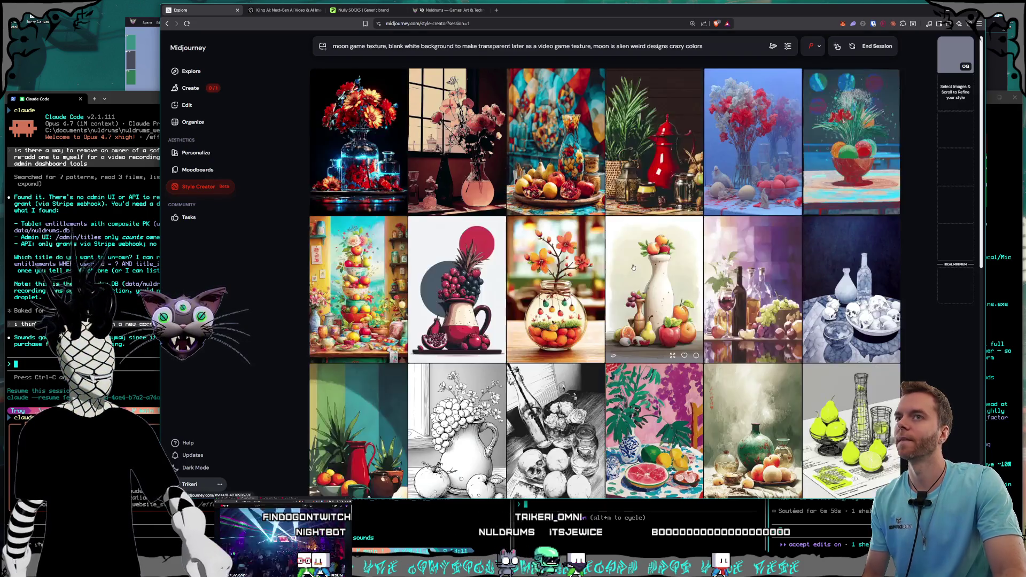
scroll(659, 199, "down", 5)
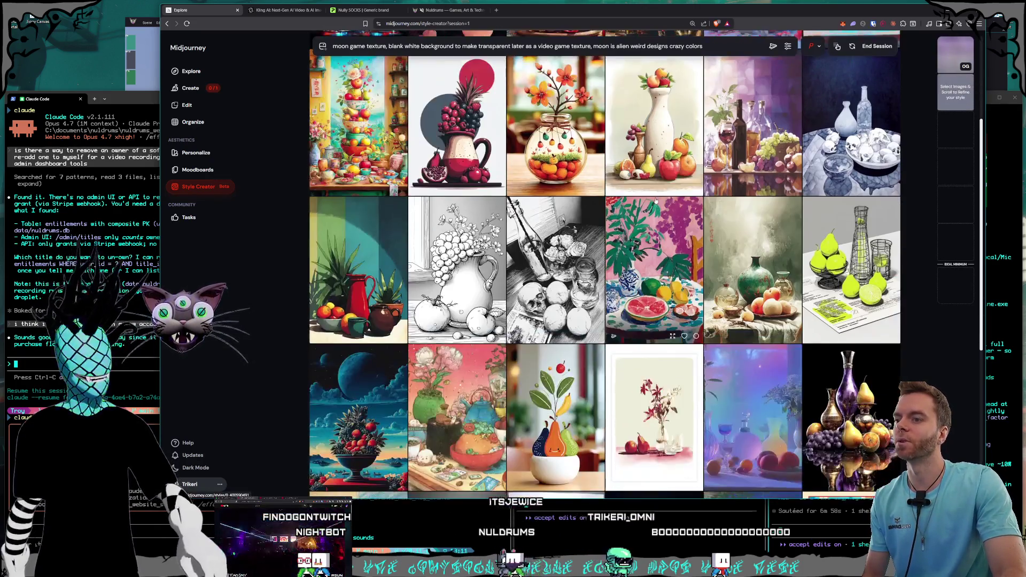
scroll(659, 199, "down", 10)
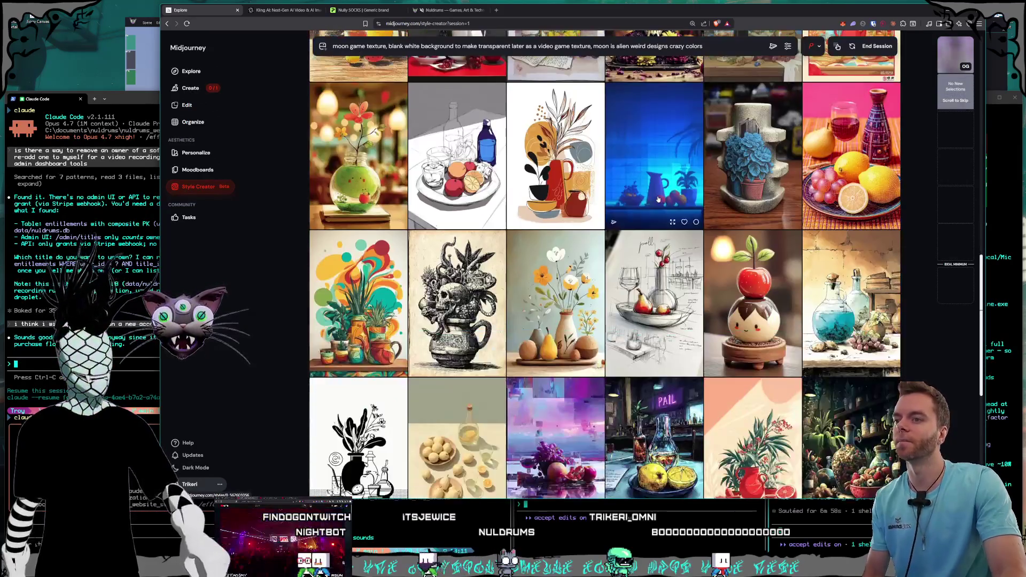
scroll(656, 198, "down", 3)
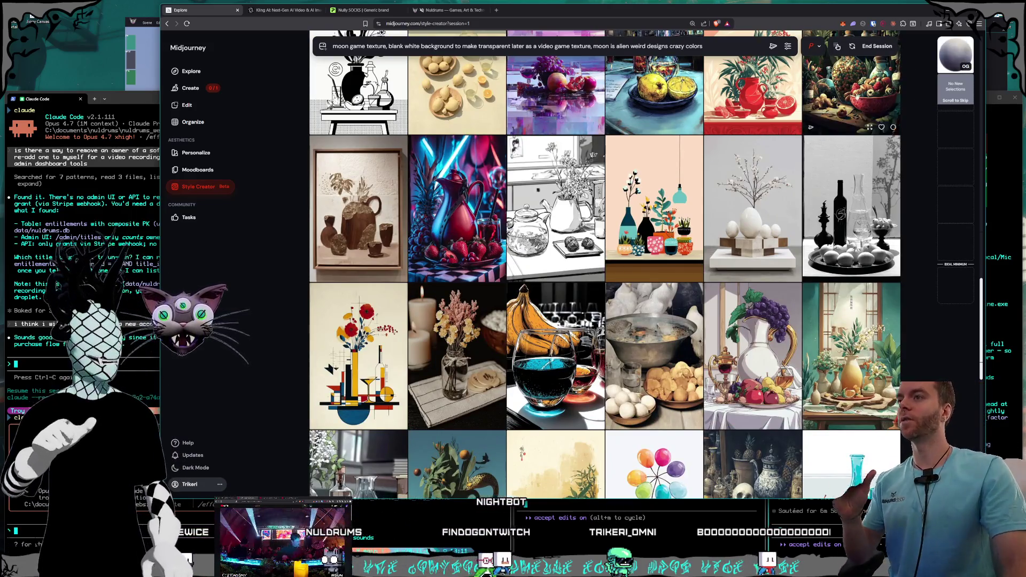
scroll(653, 167, "down", 15)
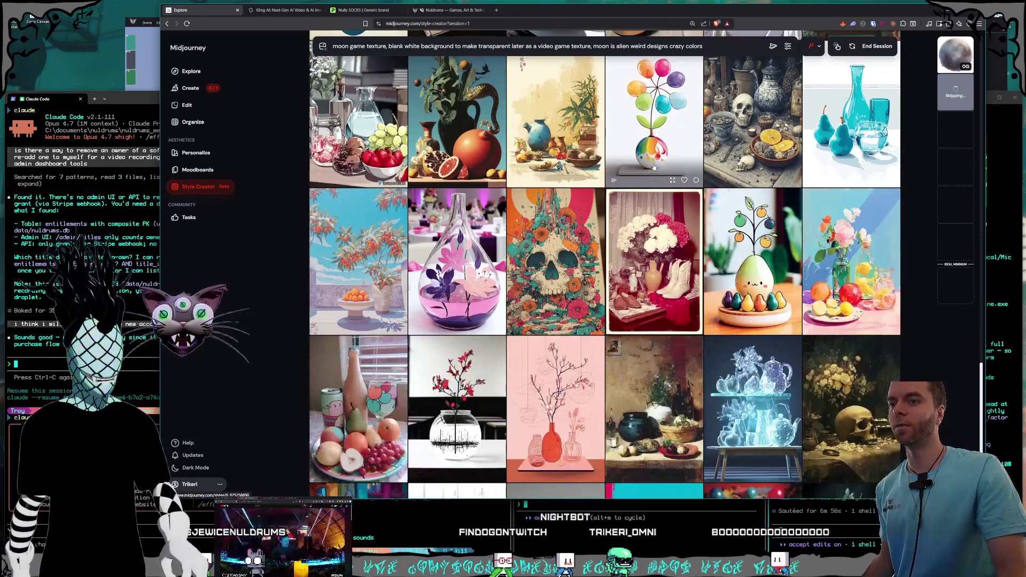
scroll(676, 173, "down", 4)
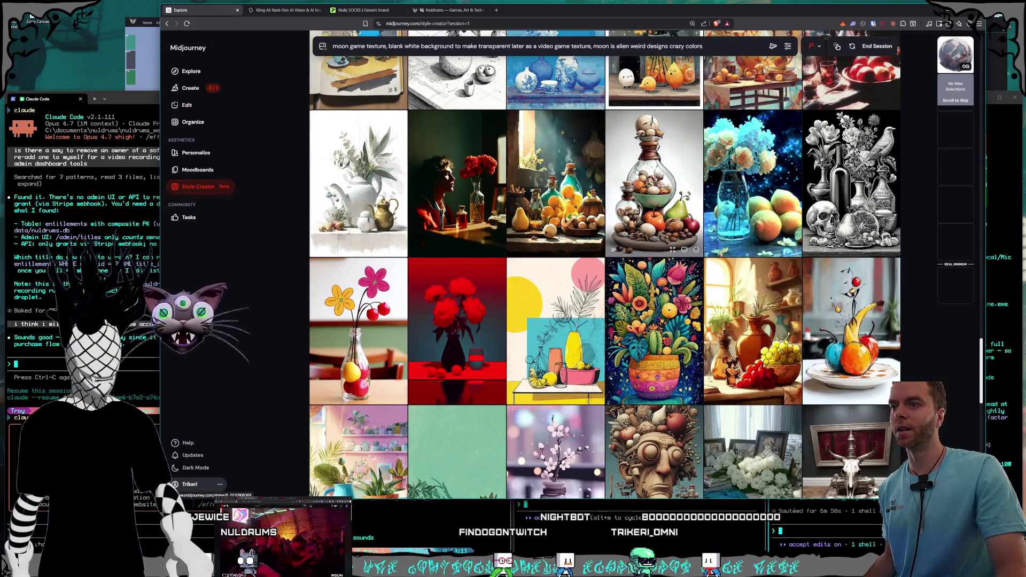
scroll(636, 171, "down", 10)
scroll(643, 171, "down", 10)
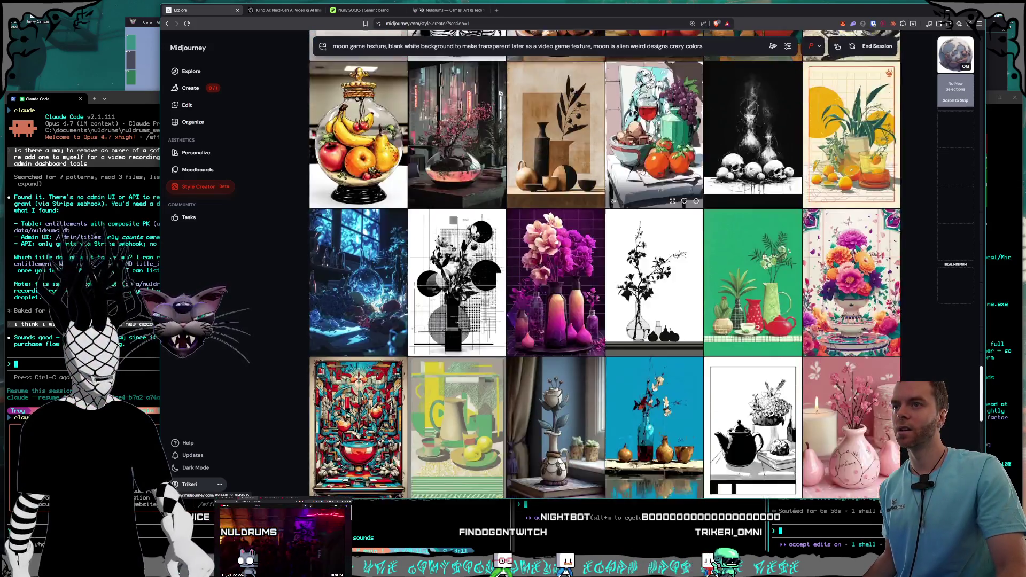
scroll(642, 171, "down", 2)
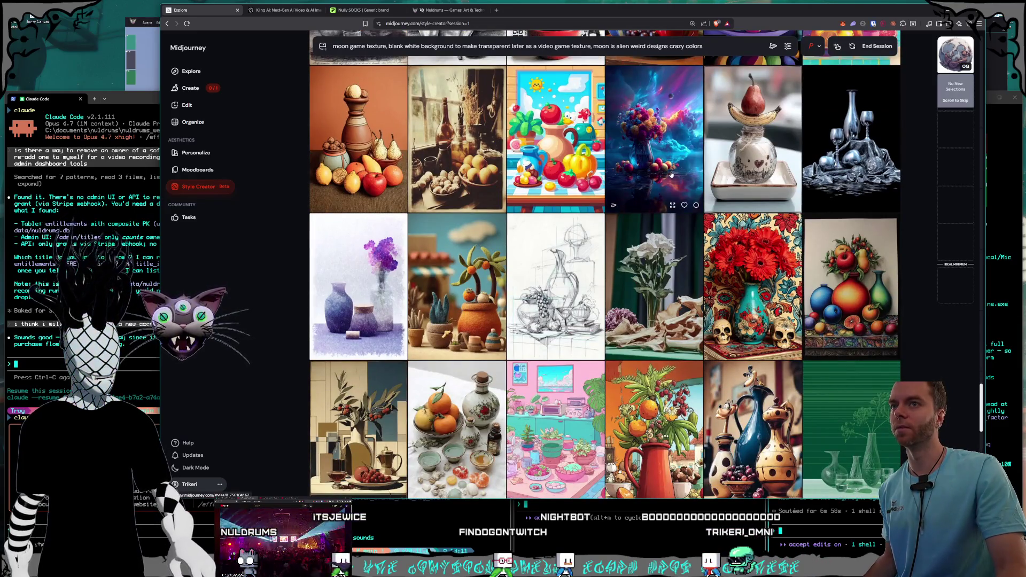
scroll(662, 193, "down", 10)
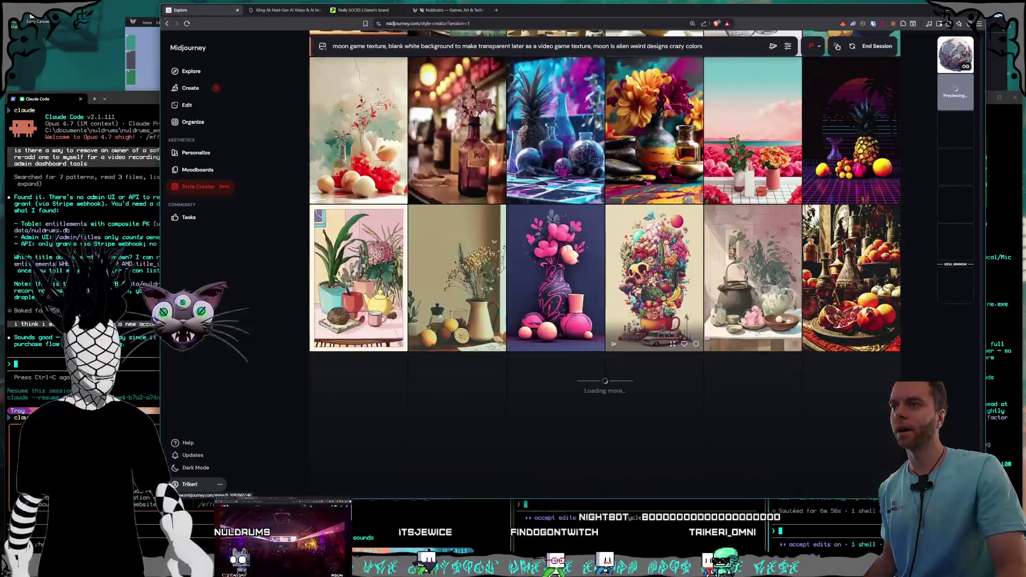
scroll(671, 221, "down", 5)
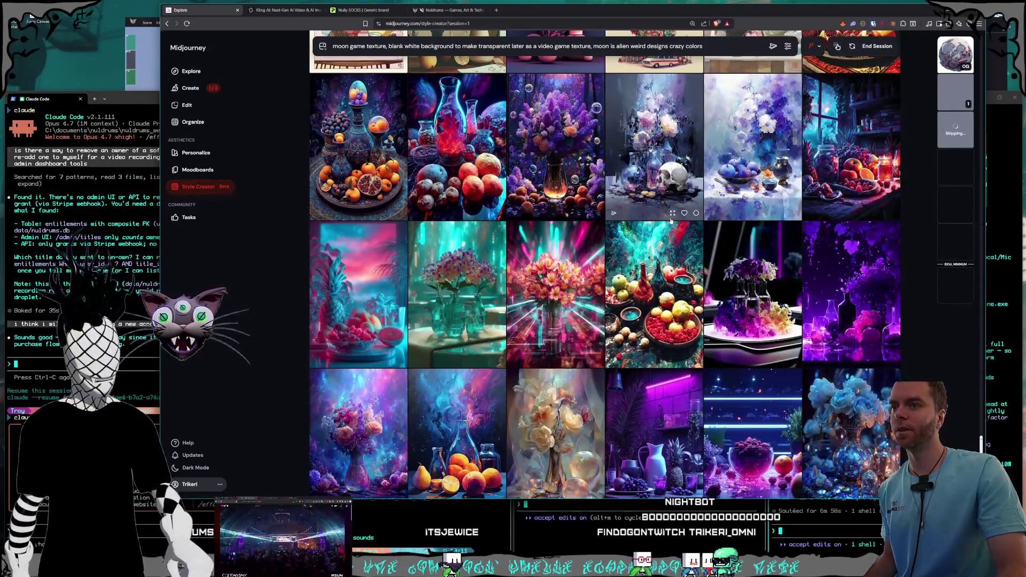
scroll(672, 221, "down", 4)
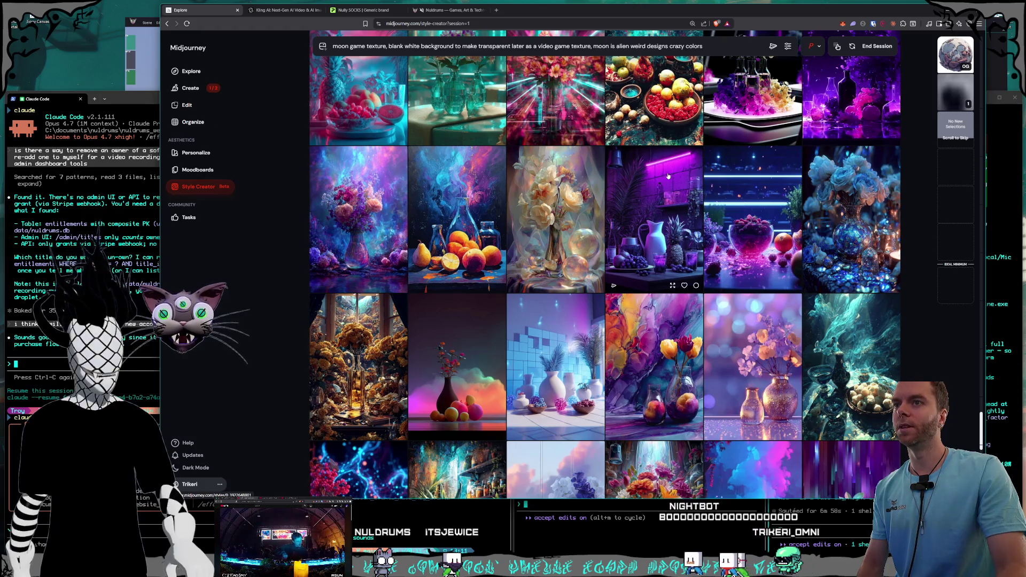
scroll(668, 176, "down", 4)
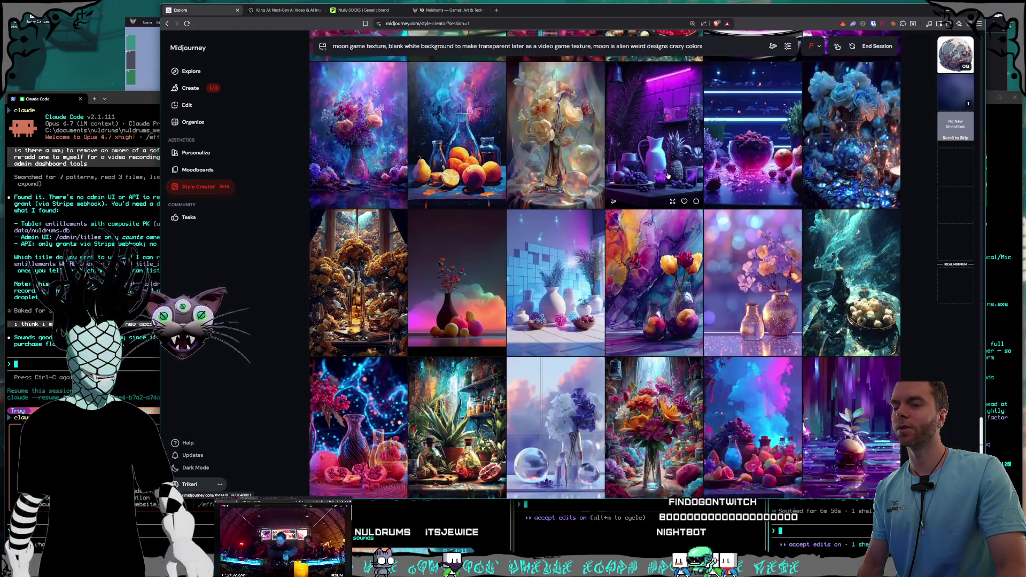
scroll(668, 176, "down", 2)
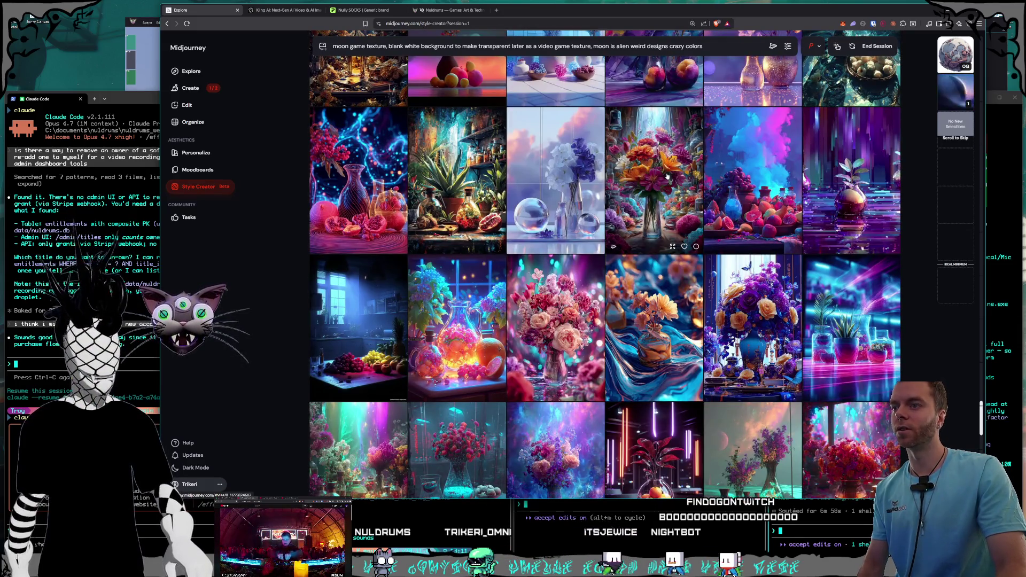
scroll(666, 176, "down", 2)
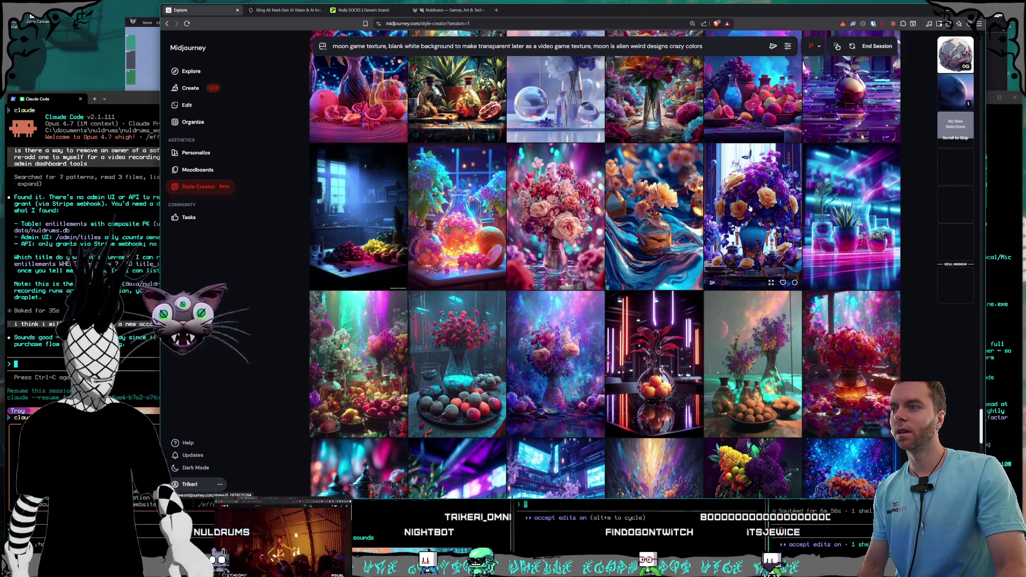
scroll(695, 214, "down", 5)
scroll(675, 208, "down", 5)
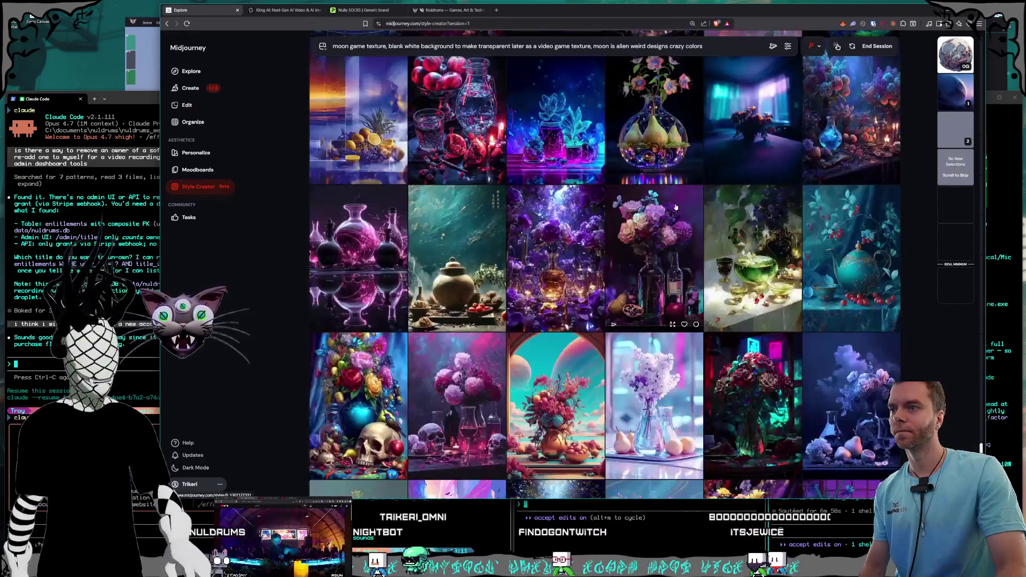
scroll(675, 207, "down", 4)
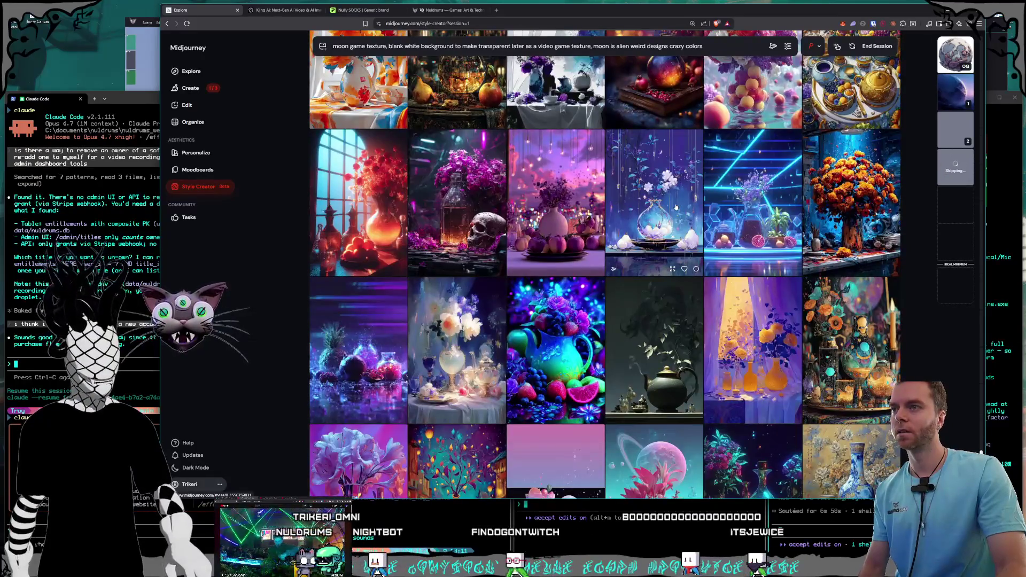
scroll(675, 207, "down", 3)
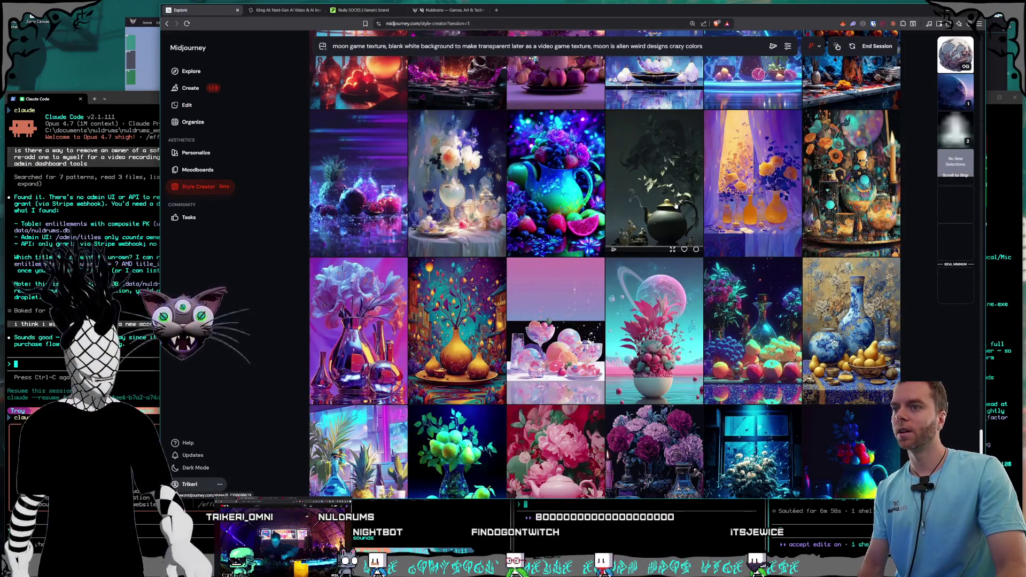
scroll(675, 206, "down", 2)
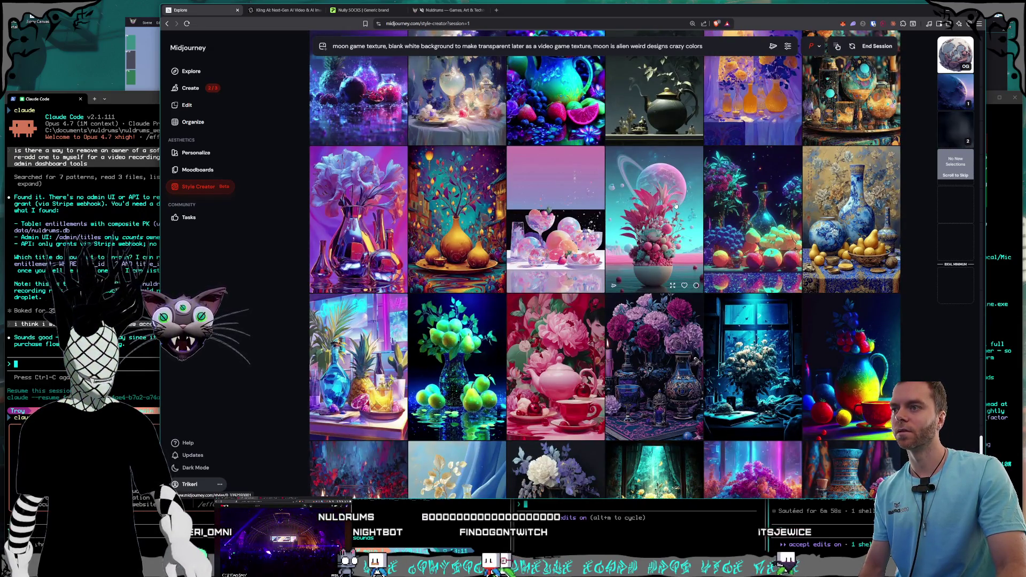
scroll(675, 205, "down", 7)
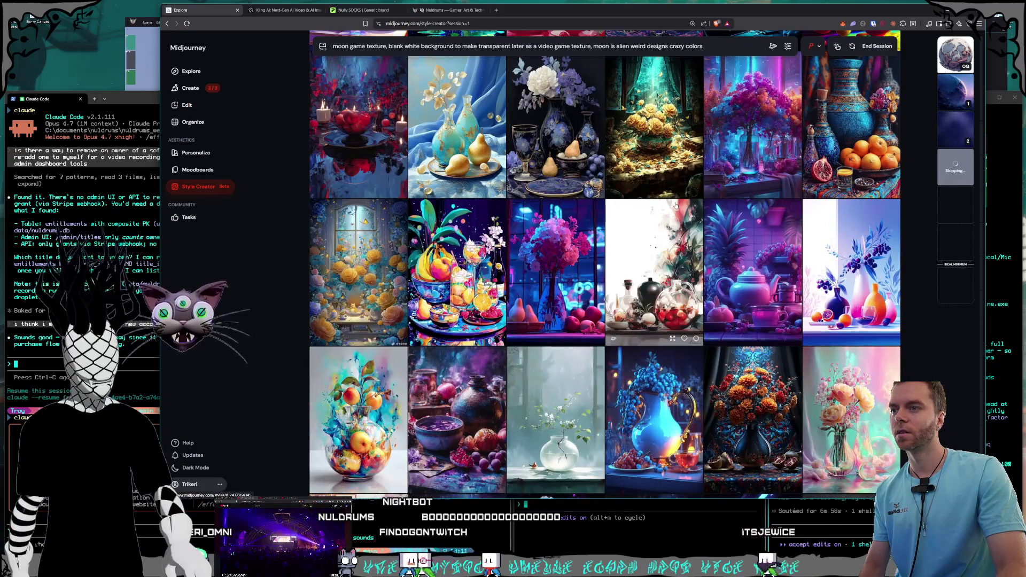
scroll(676, 206, "down", 1)
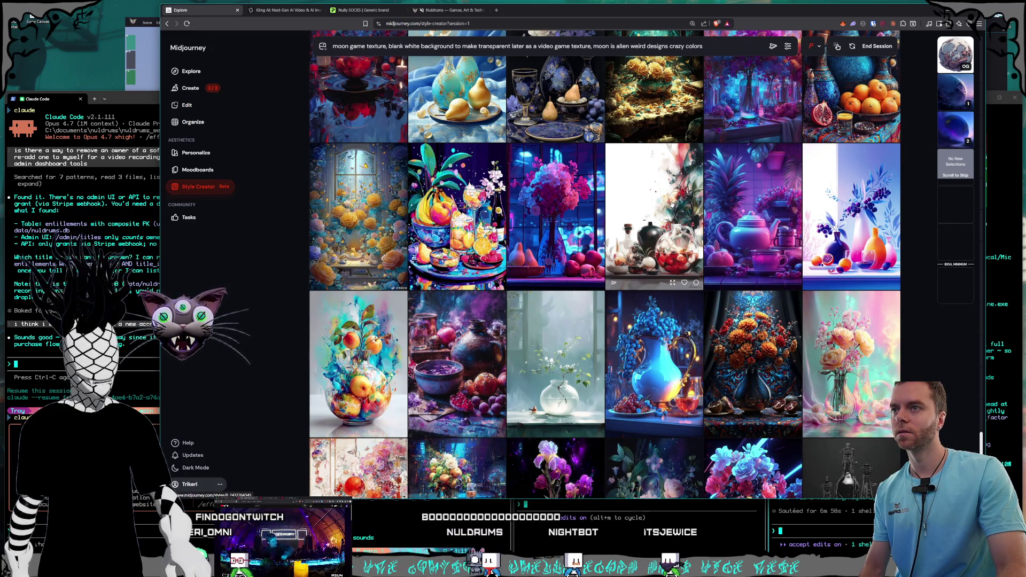
scroll(672, 204, "down", 10)
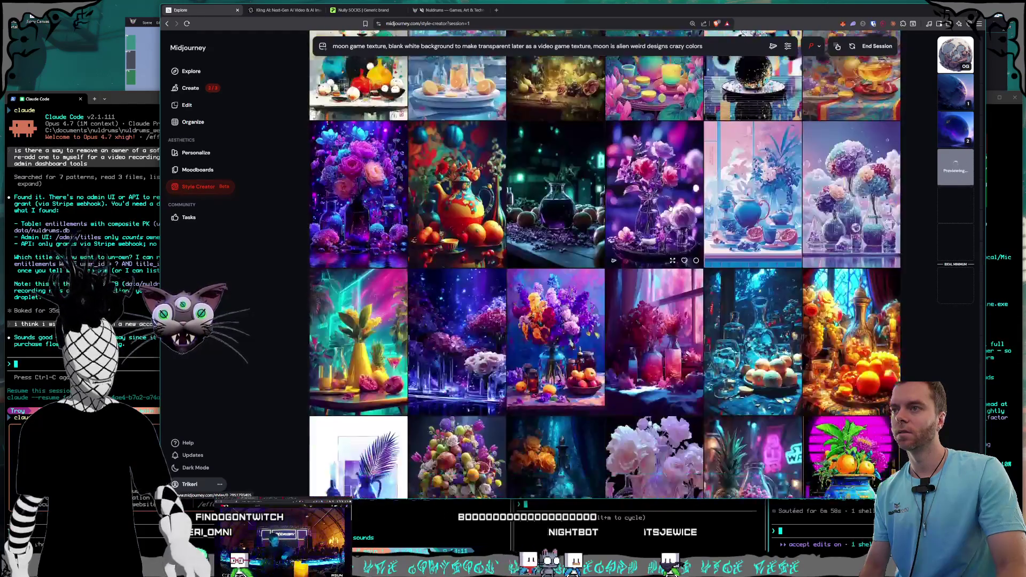
scroll(670, 207, "down", 10)
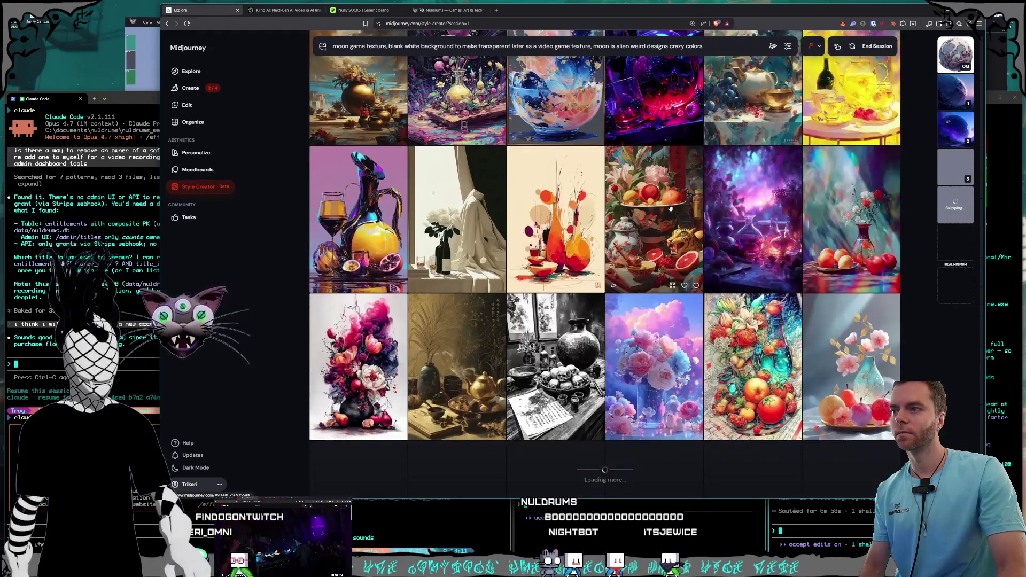
scroll(670, 207, "down", 2)
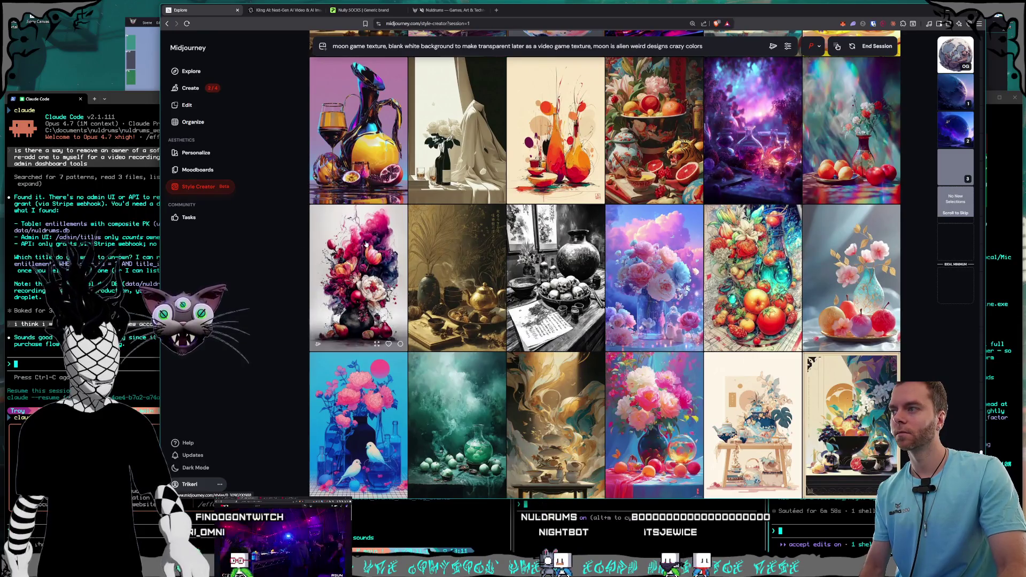
scroll(576, 243, "down", 5)
scroll(577, 244, "down", 10)
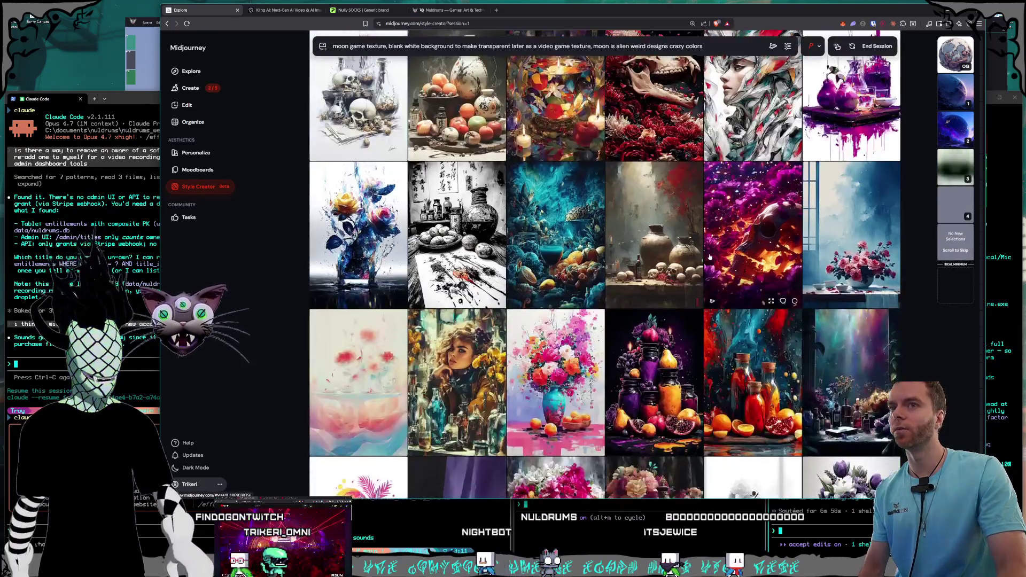
scroll(710, 257, "down", 10)
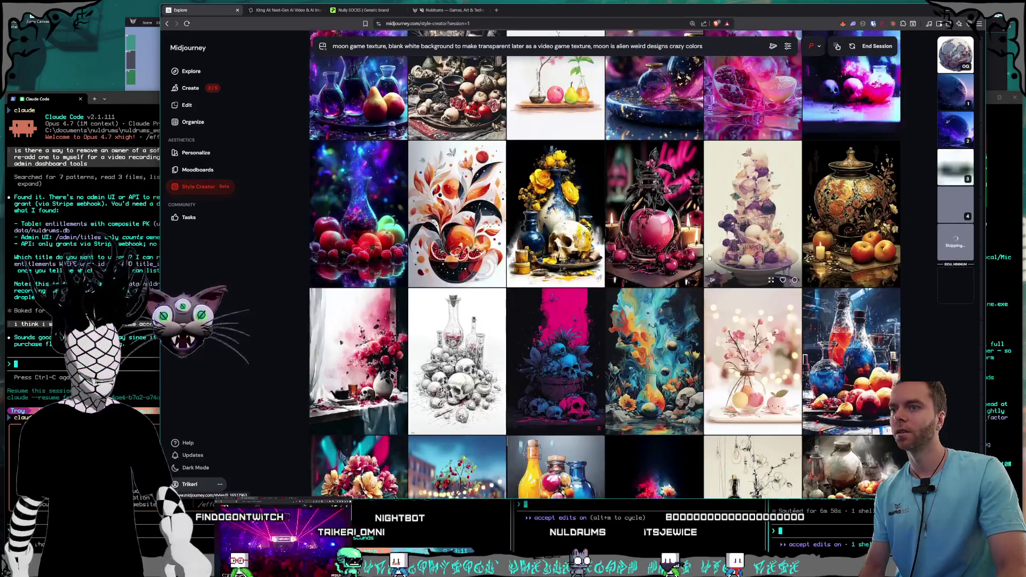
scroll(709, 258, "down", 5)
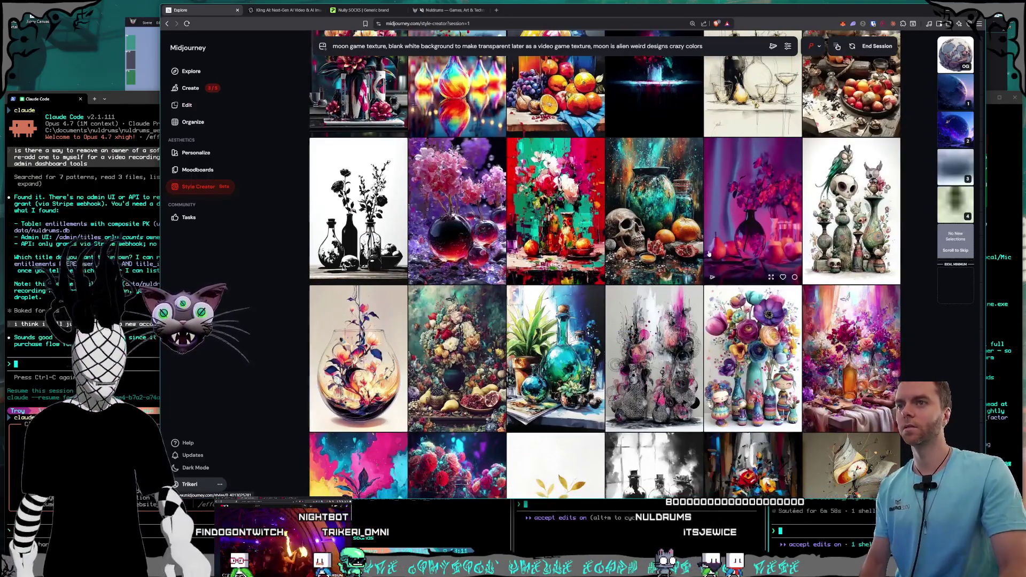
scroll(709, 249, "down", 10)
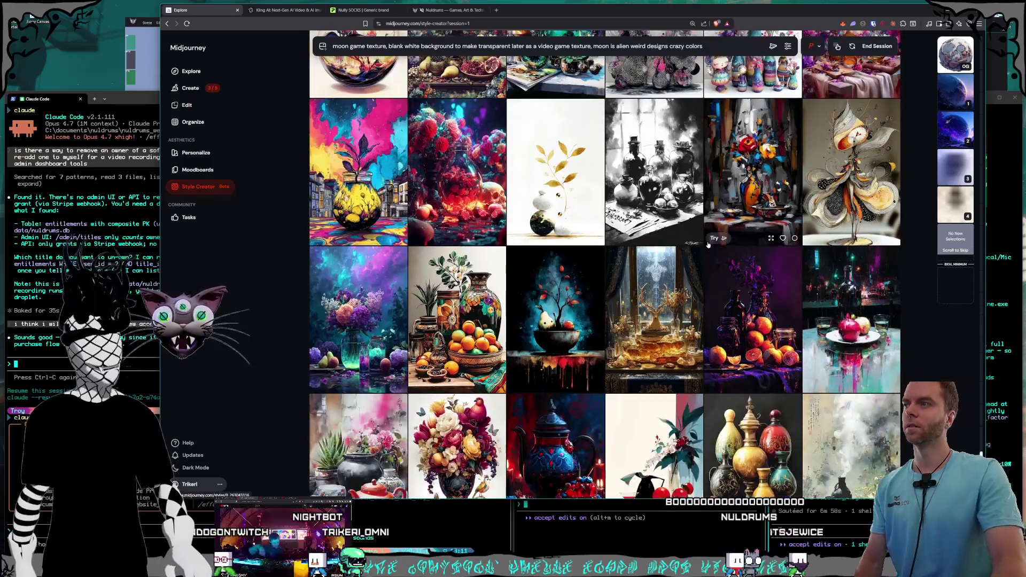
scroll(708, 244, "down", 8)
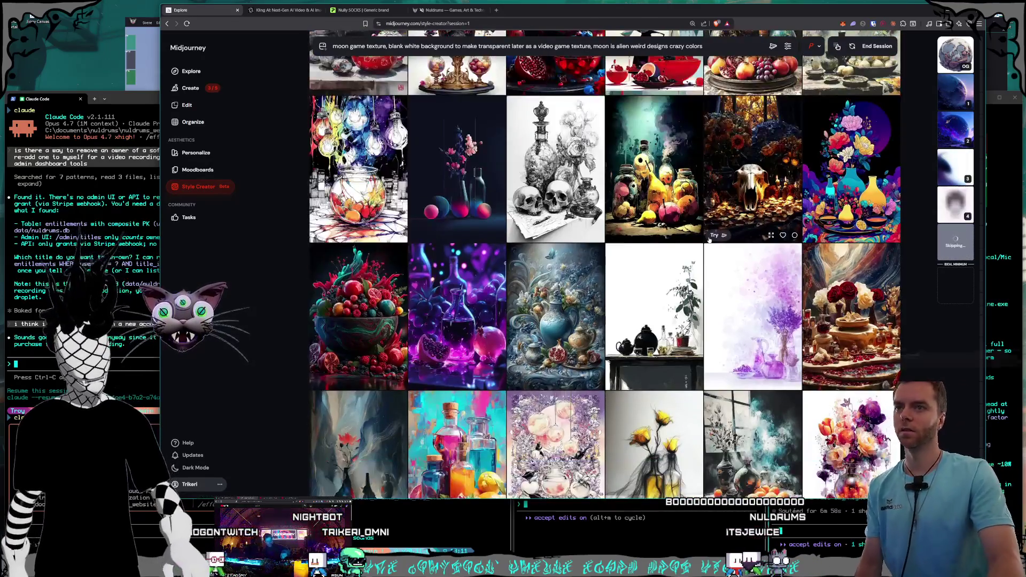
scroll(707, 243, "down", 1)
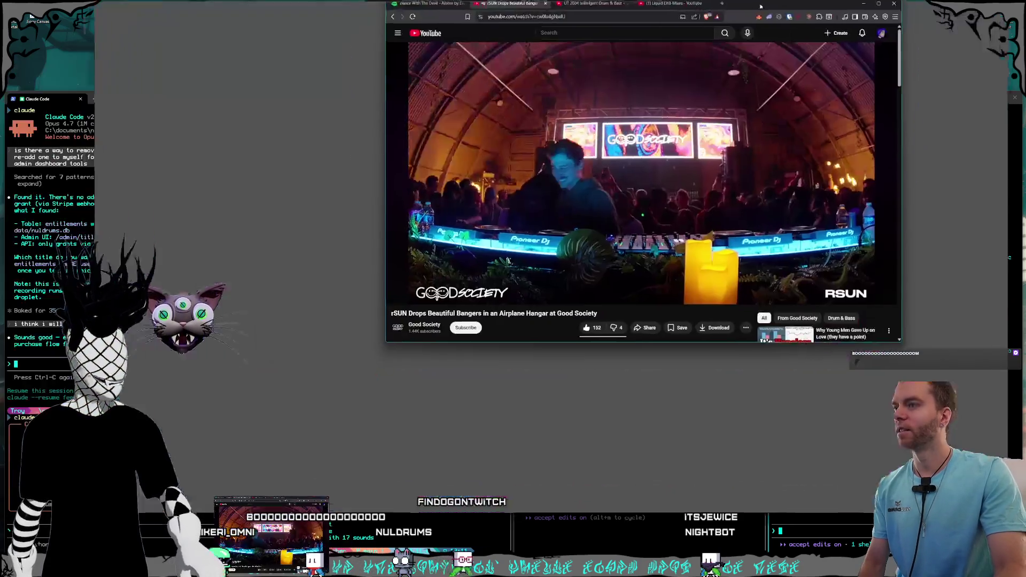
- Move the YouTube DJ-set window off this screen onto the other monitor
left_click_drag(778, 6, 721, 59)
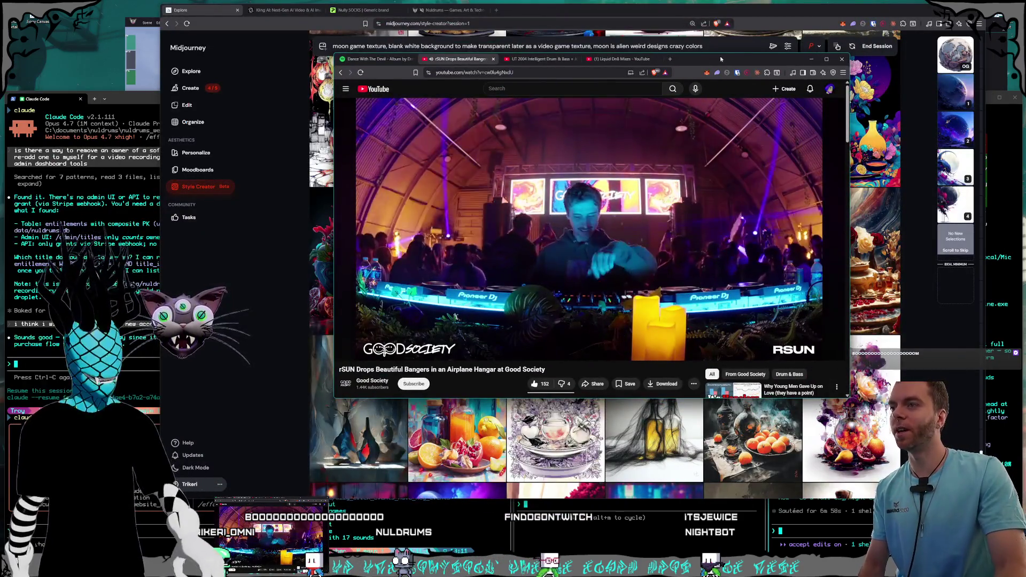
left_click_drag(722, 65, 725, 65)
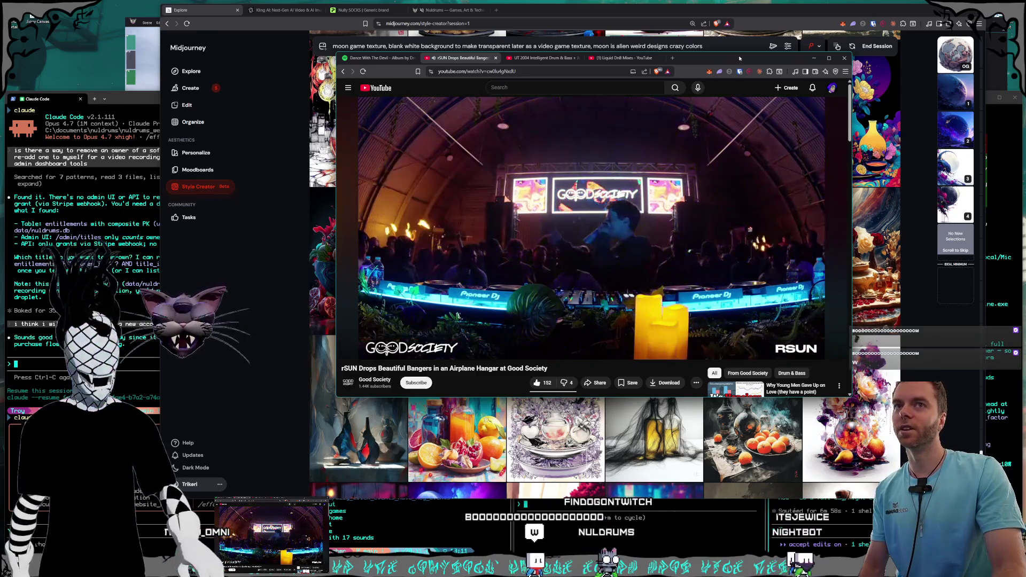
left_click_drag(739, 58, 747, 57)
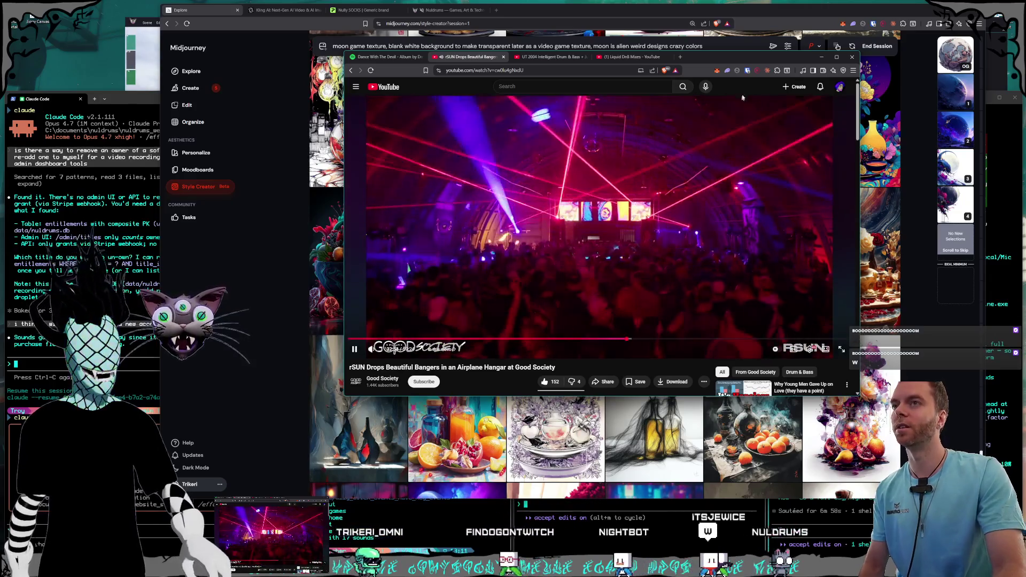
mouse_move(764, 53)
left_mouse_down()
mouse_move(557, 196)
mouse_move(427, 576)
left_mouse_up()
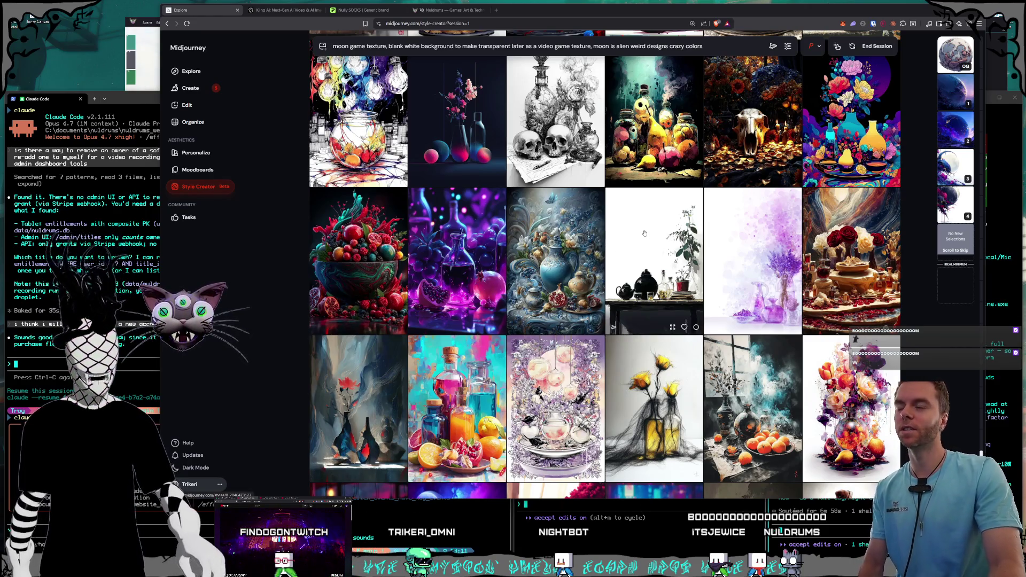
- Scroll through the remaining Style Creator images and end the session
scroll(651, 233, "down", 2)
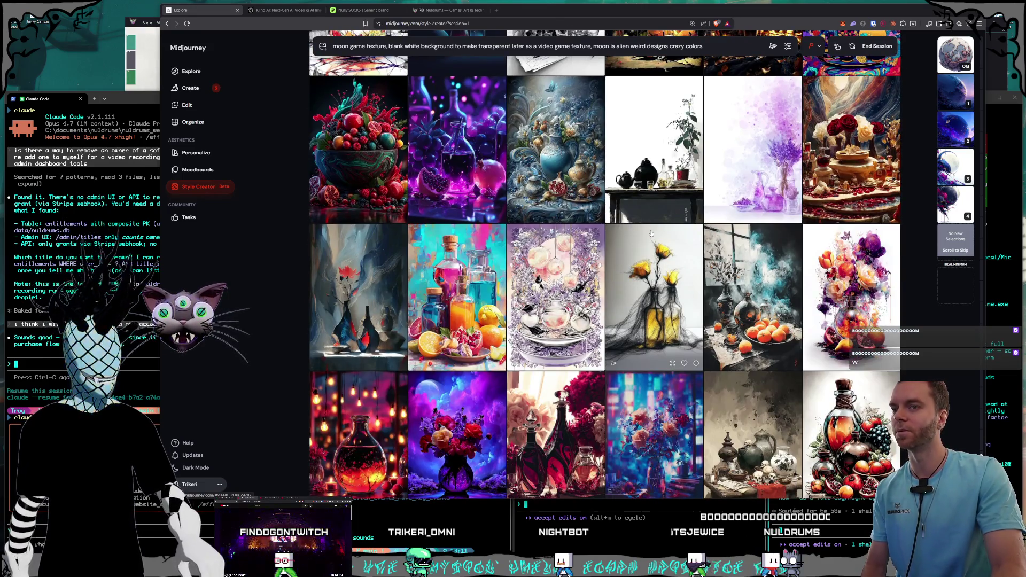
scroll(652, 233, "down", 2)
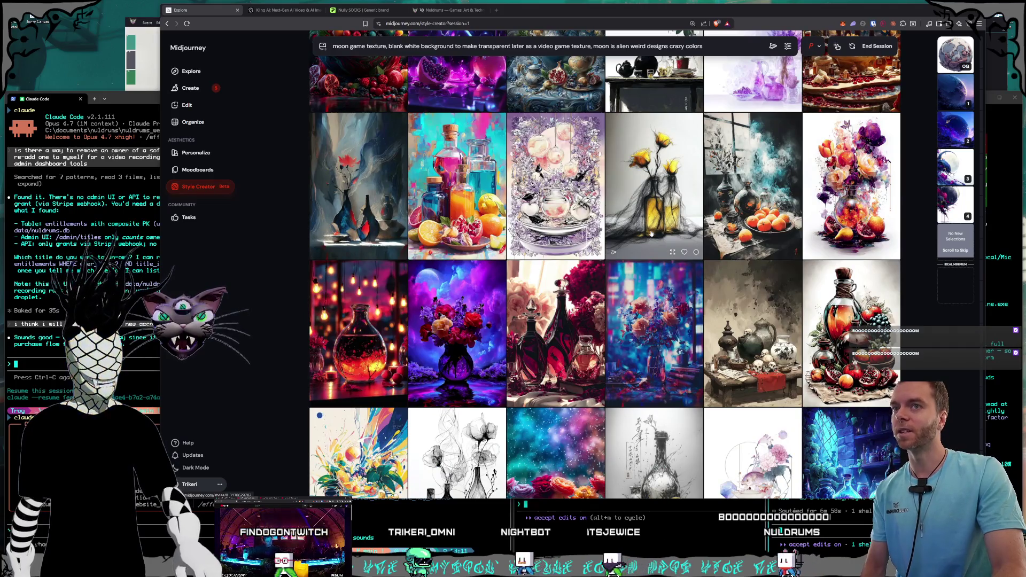
scroll(651, 233, "down", 2)
scroll(689, 236, "down", 2)
scroll(688, 236, "down", 4)
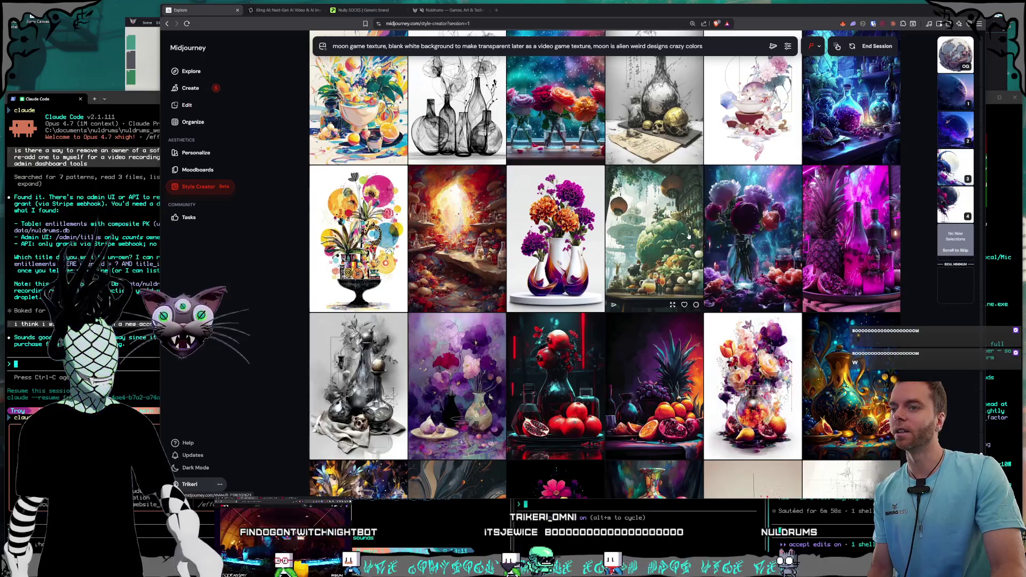
scroll(689, 236, "down", 3)
scroll(687, 237, "up", 8)
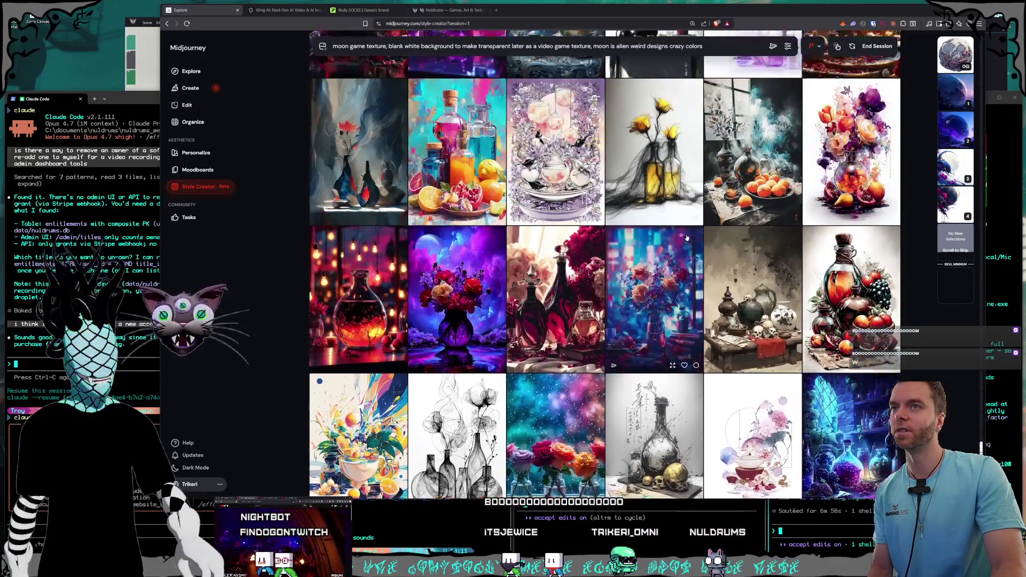
scroll(687, 237, "up", 1)
scroll(687, 240, "down", 5)
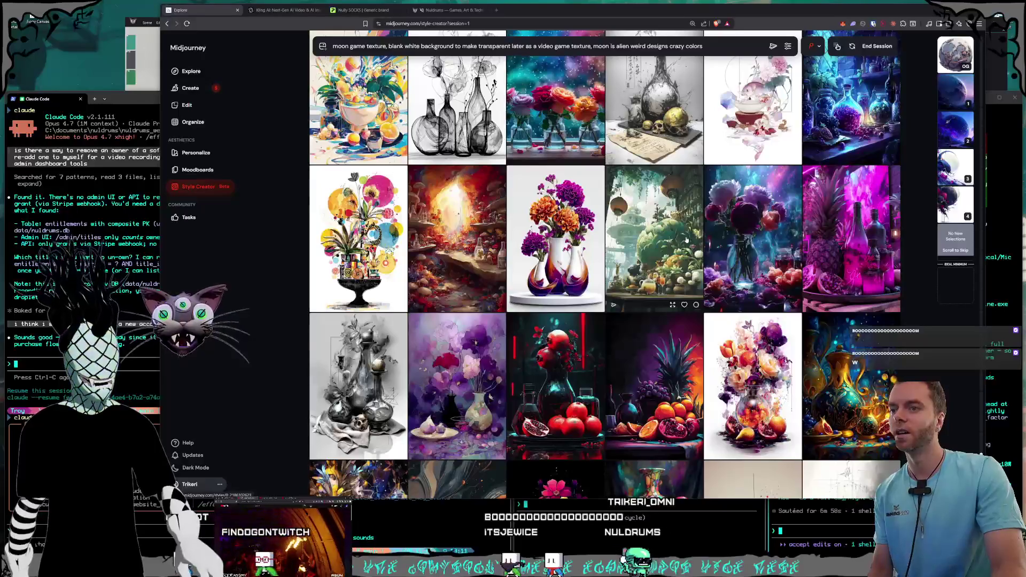
scroll(686, 240, "down", 2)
scroll(686, 240, "down", 2)
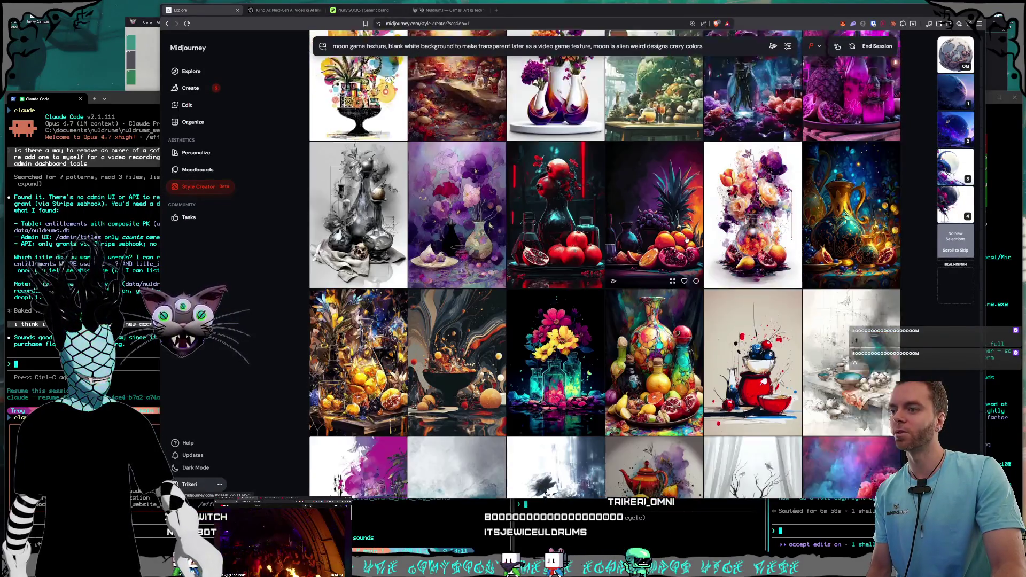
scroll(686, 240, "down", 1)
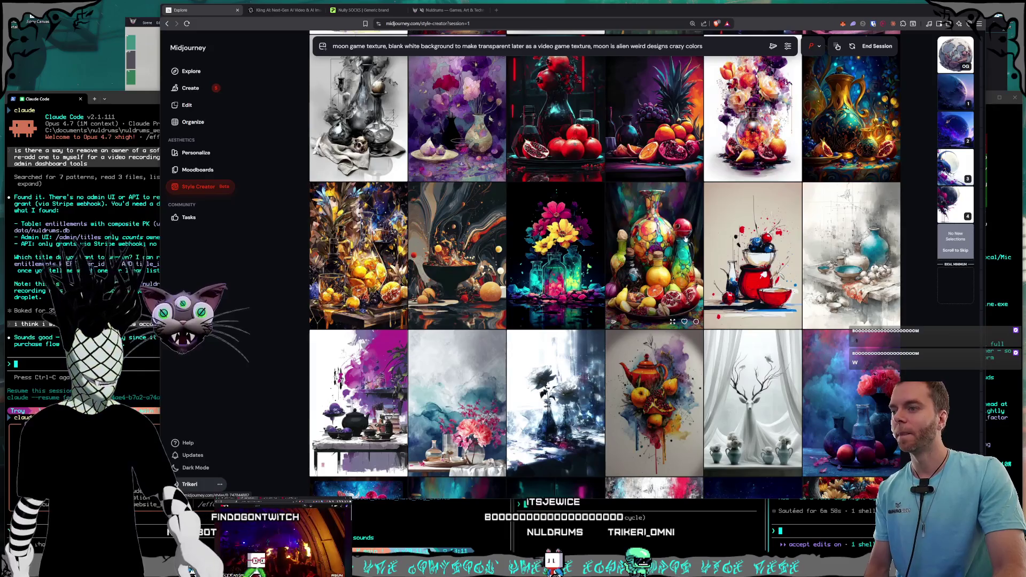
scroll(686, 238, "down", 1)
scroll(685, 238, "down", 2)
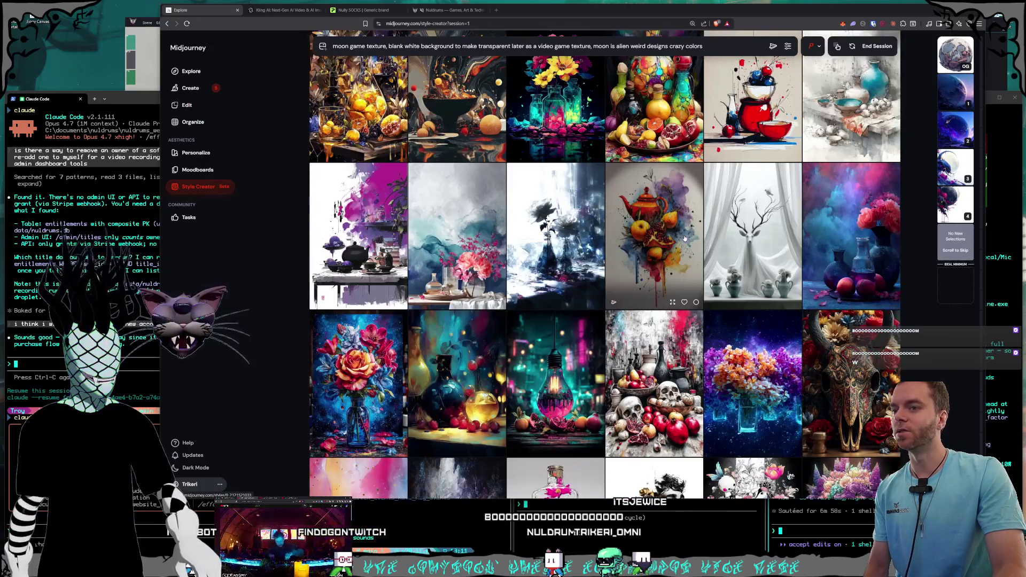
scroll(684, 238, "down", 5)
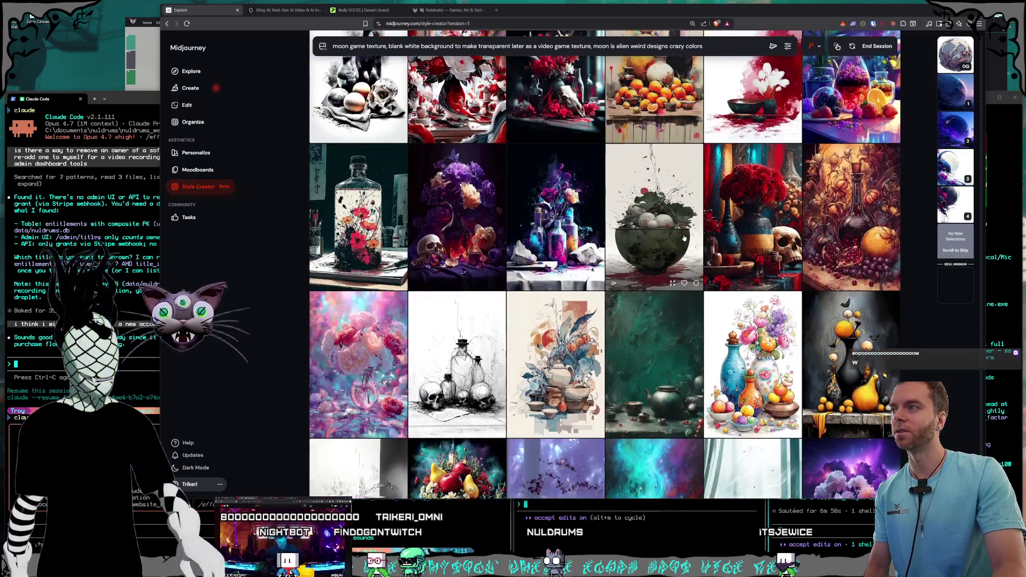
scroll(684, 238, "down", 3)
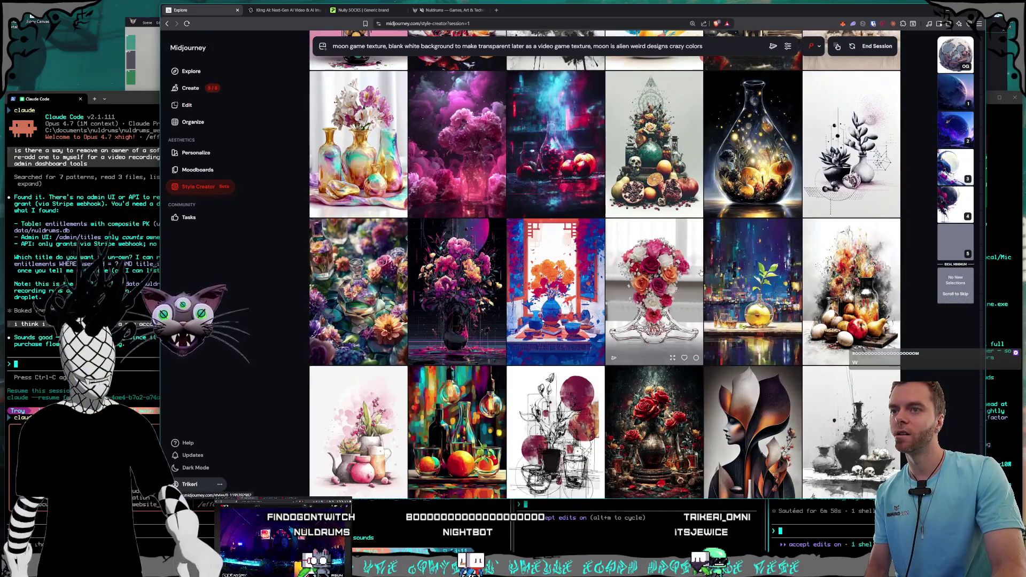
scroll(700, 272, "down", 6)
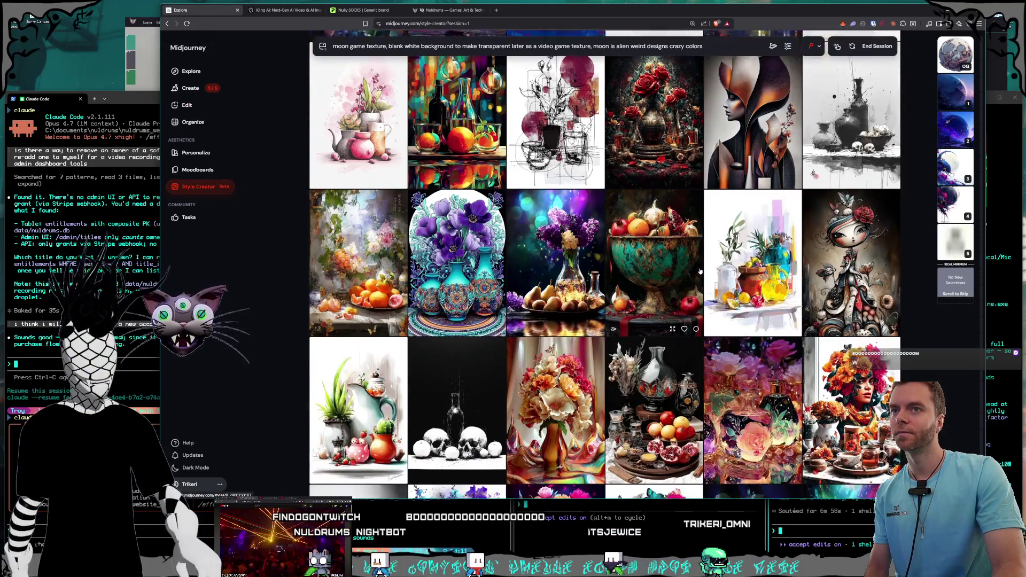
scroll(700, 271, "down", 10)
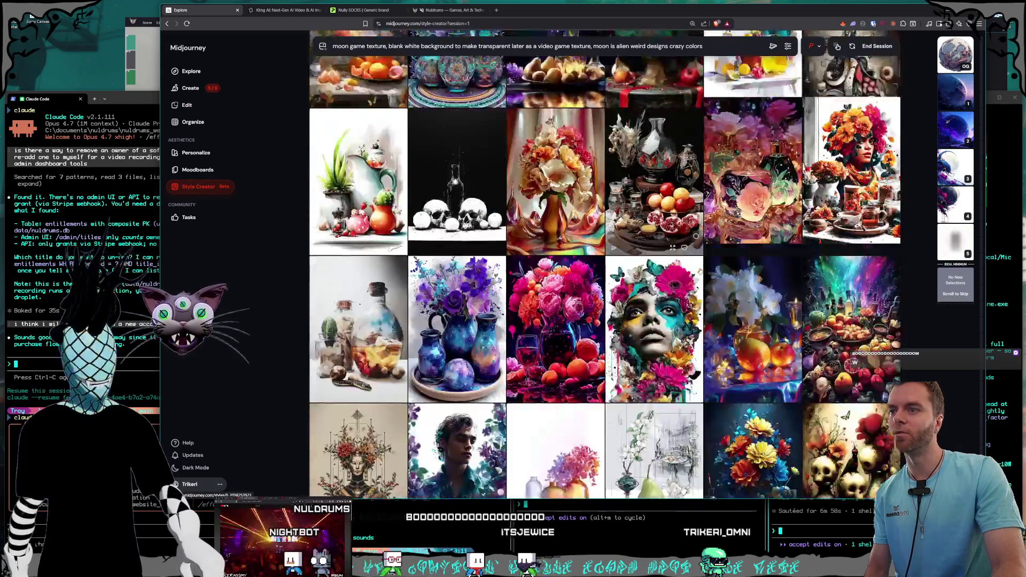
scroll(700, 272, "down", 10)
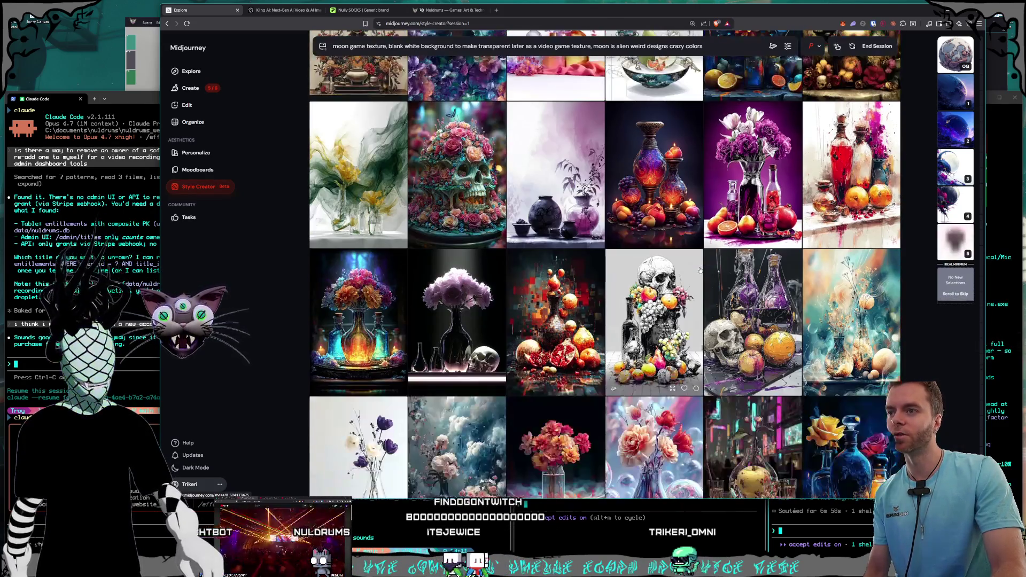
scroll(700, 269, "down", 10)
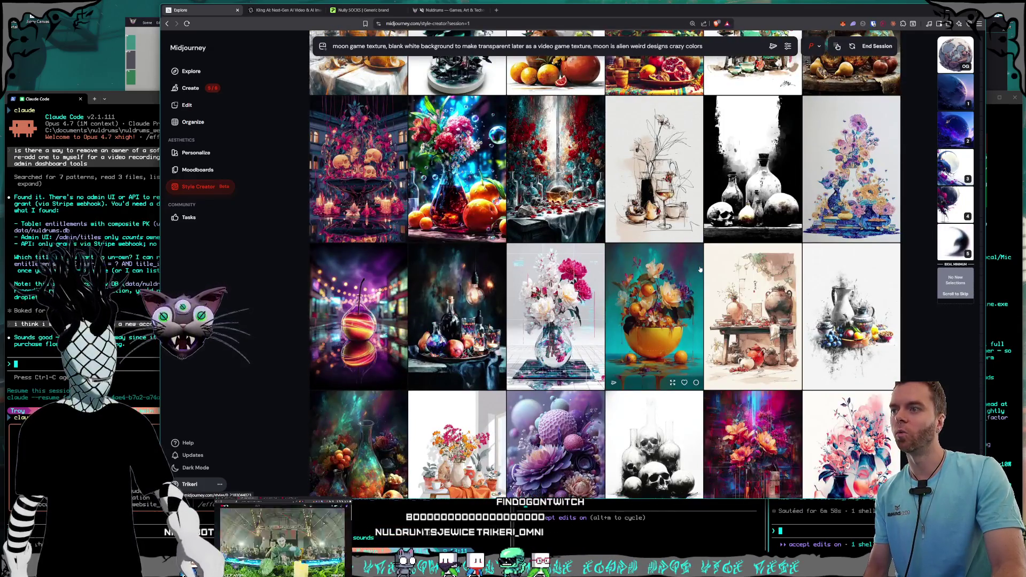
scroll(700, 270, "down", 2)
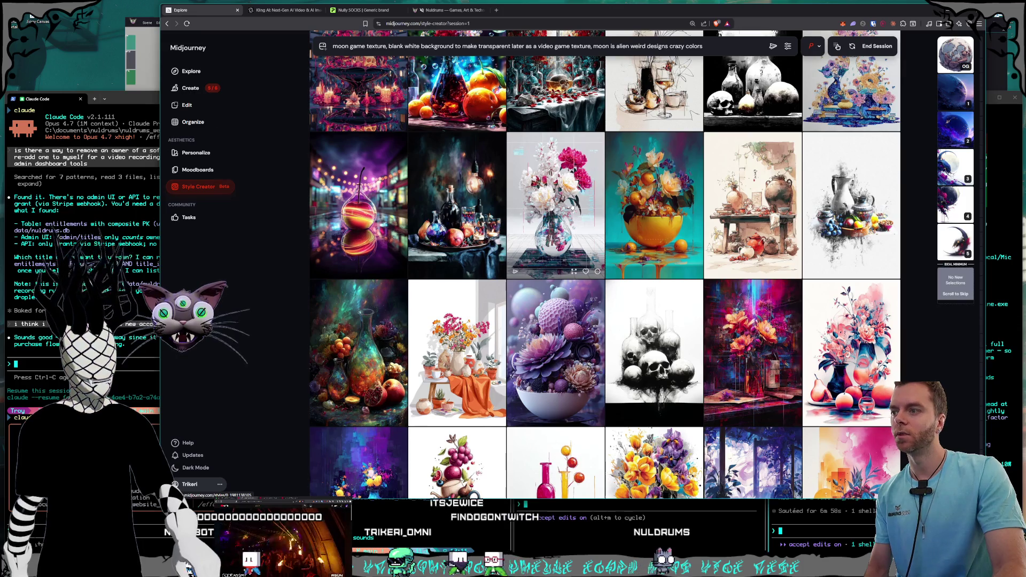
scroll(572, 206, "down", 10)
scroll(645, 227, "down", 10)
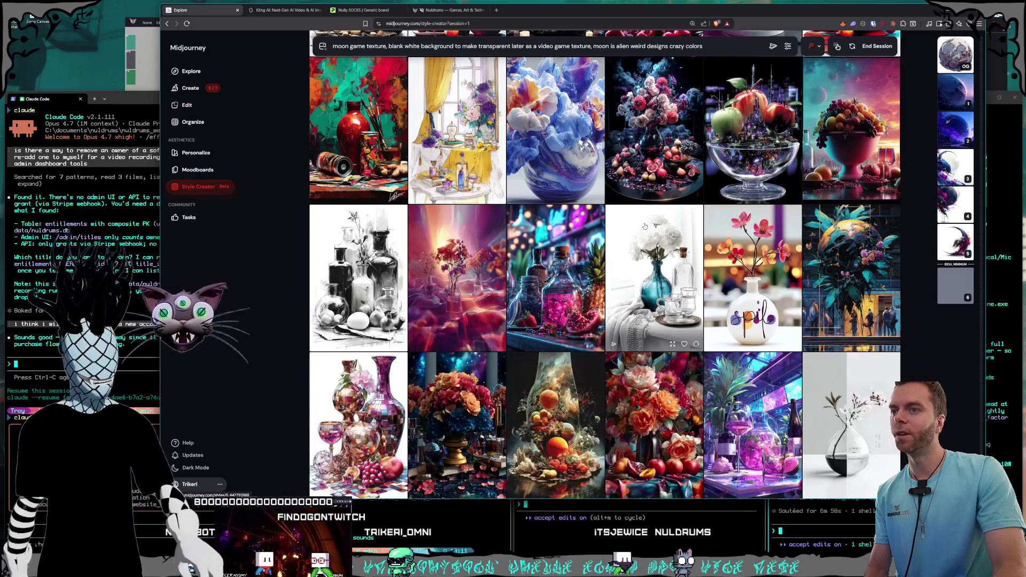
scroll(645, 227, "down", 10)
scroll(644, 226, "down", 15)
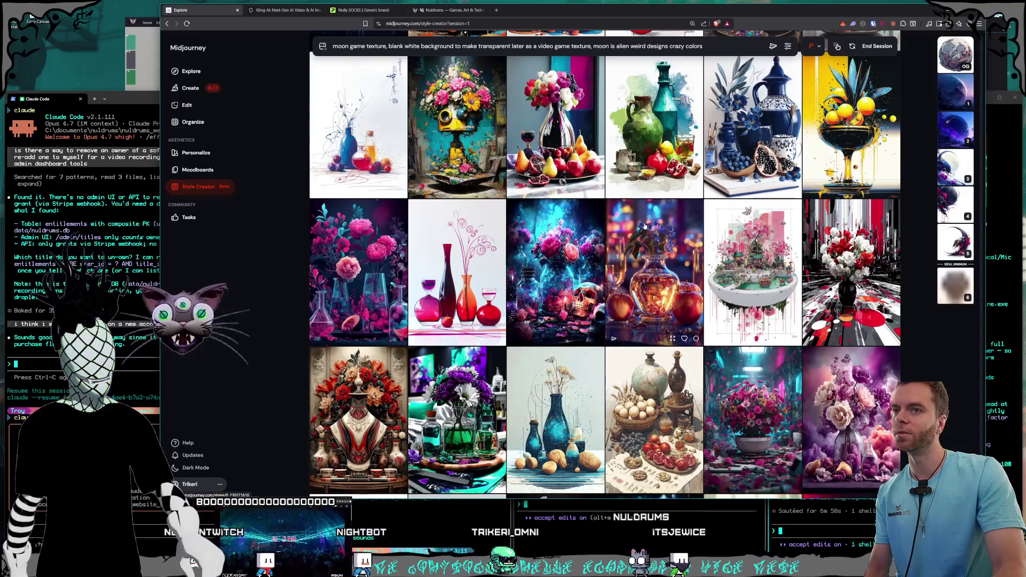
scroll(644, 227, "down", 2)
scroll(645, 226, "down", 3)
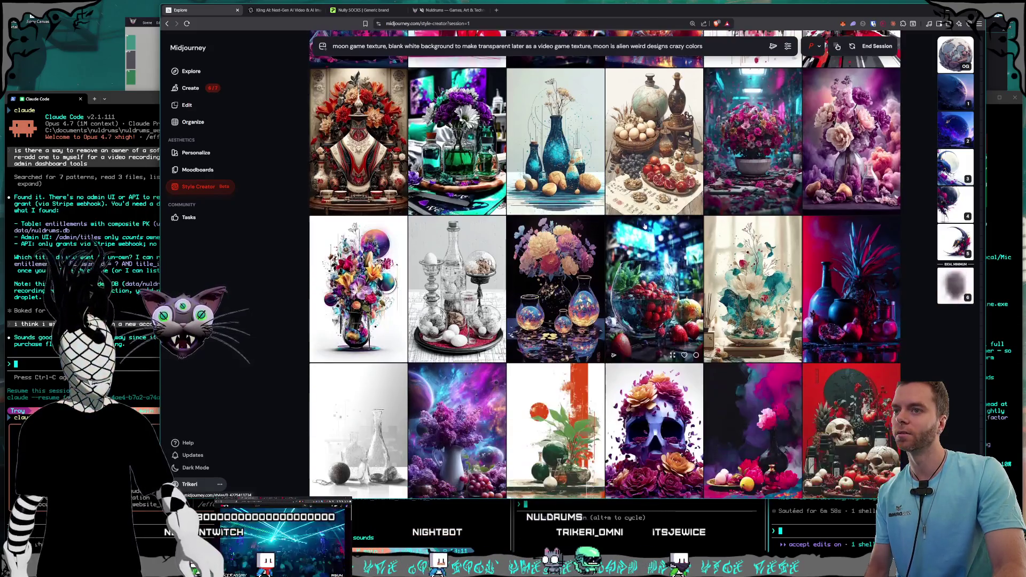
scroll(644, 224, "down", 3)
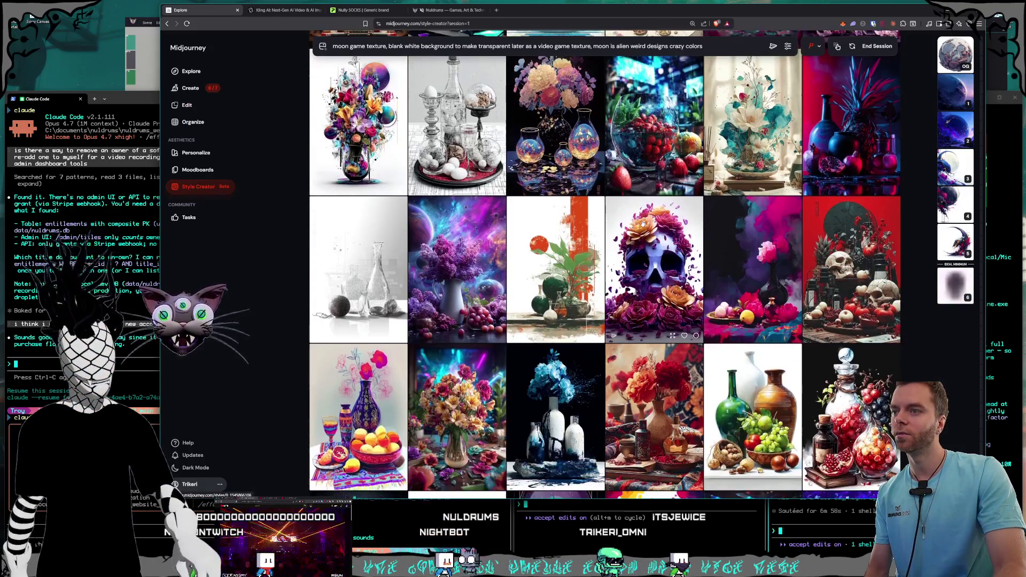
scroll(643, 223, "down", 1)
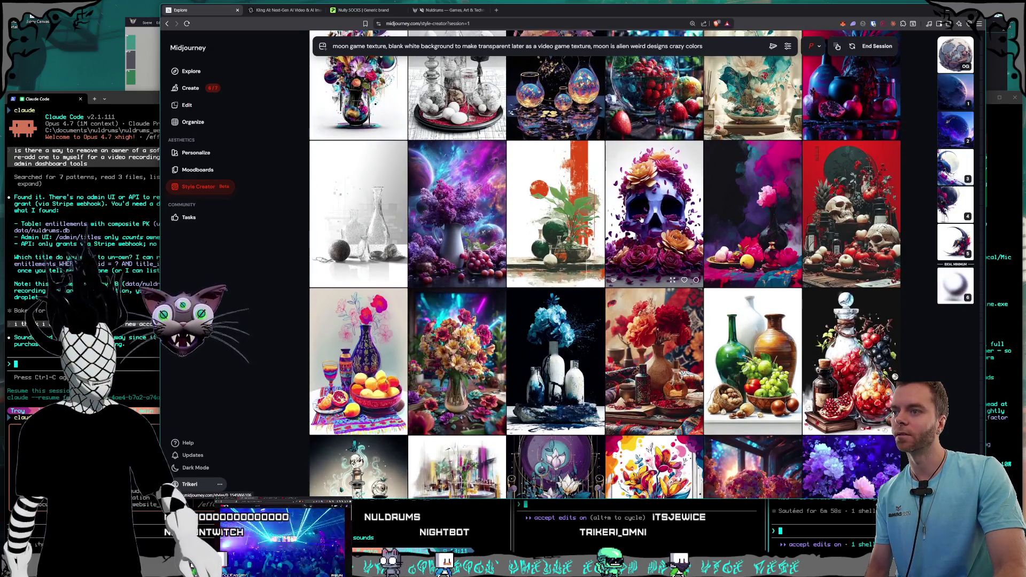
scroll(641, 219, "down", 6)
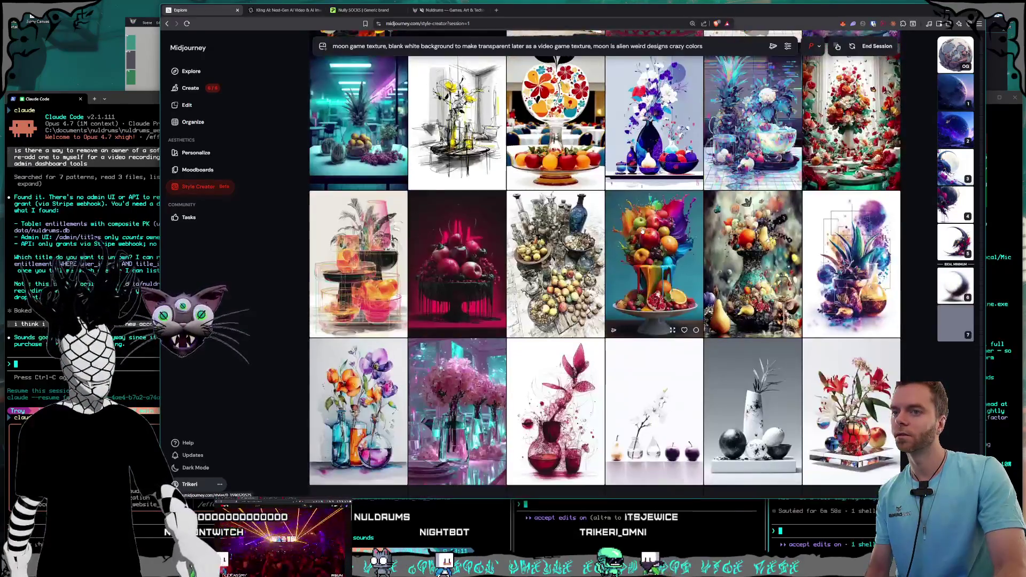
scroll(642, 230, "down", 5)
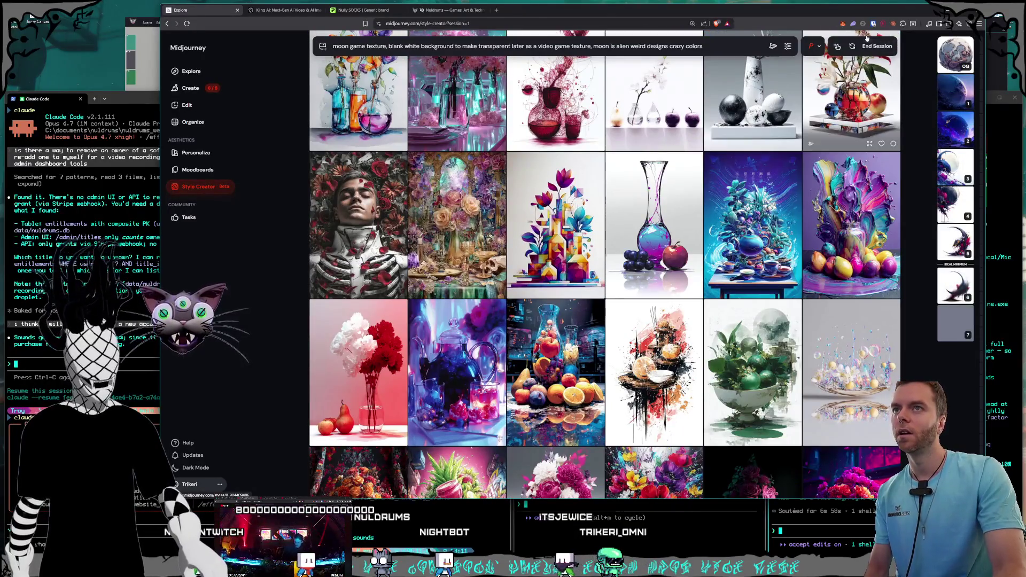
left_click(877, 46)
- Open the grey-and-pink cratered white-background moon at full size on the Create page
left_click(197, 87)
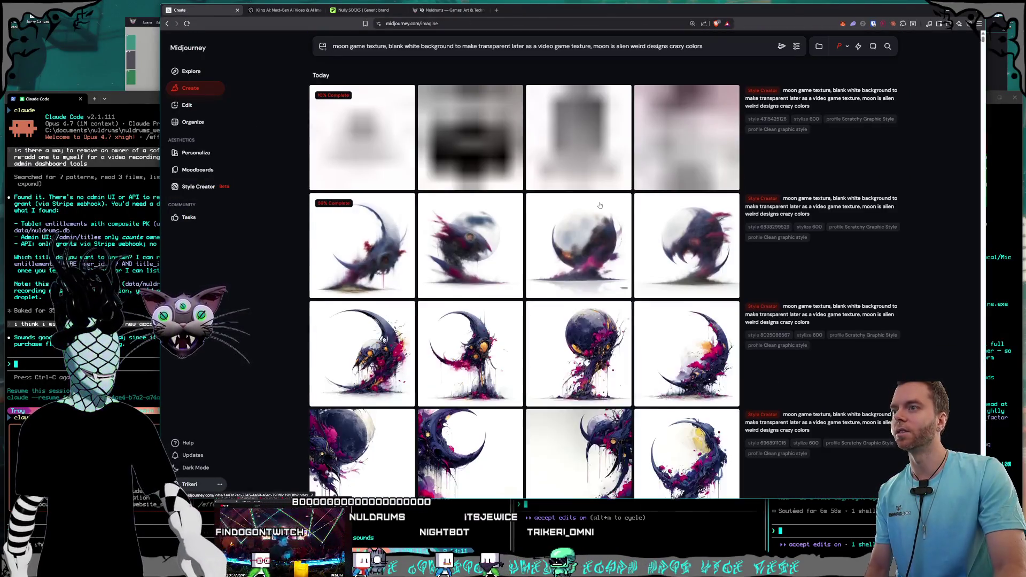
scroll(615, 227, "down", 10)
scroll(615, 227, "down", 1)
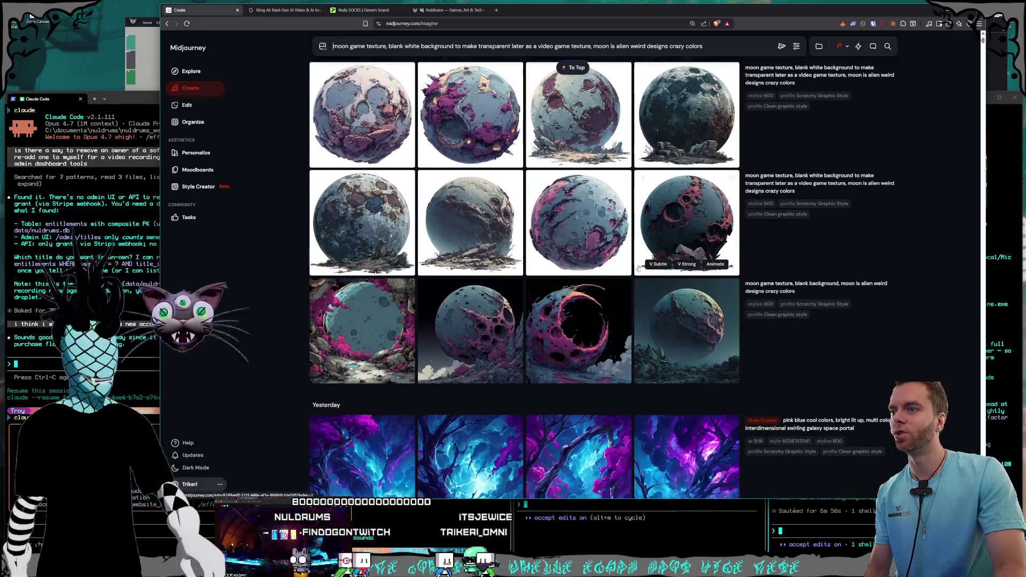
left_click(673, 234)
key("Left")
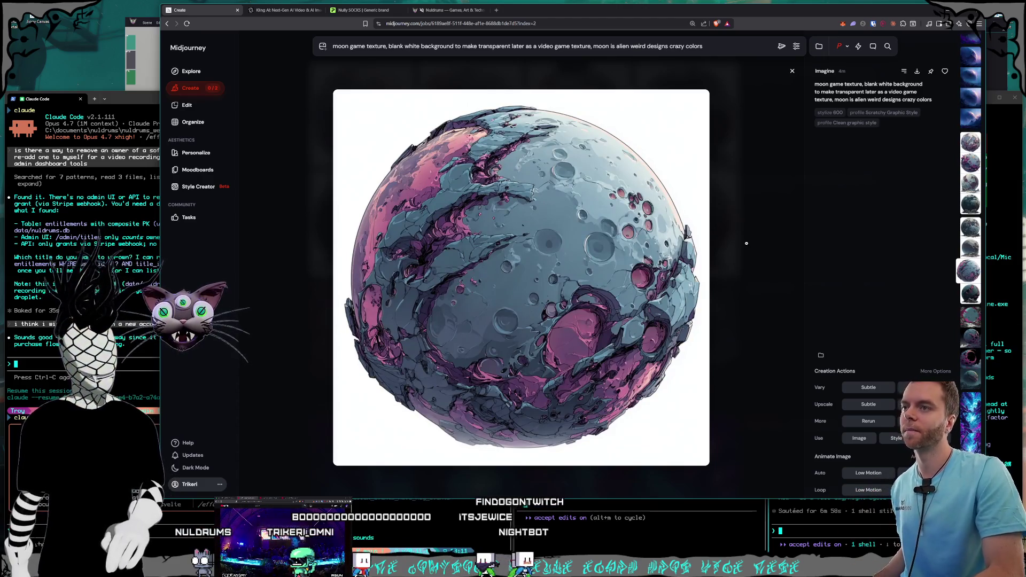
- Step through the moon variations until the dark crescent around a pink-splashed skull creature appears
key("Up")
key("Up")
key("Up")
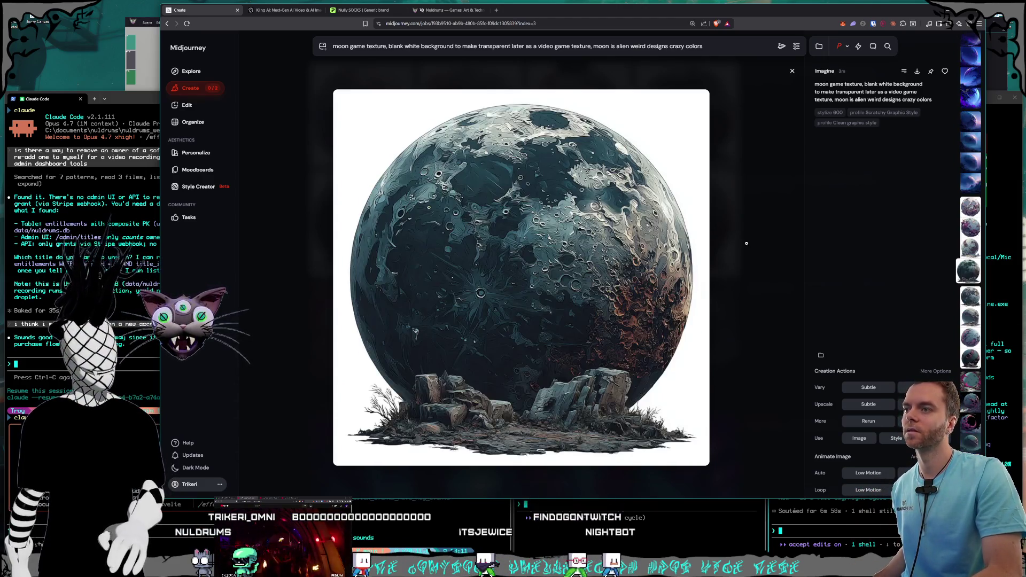
key("Up")
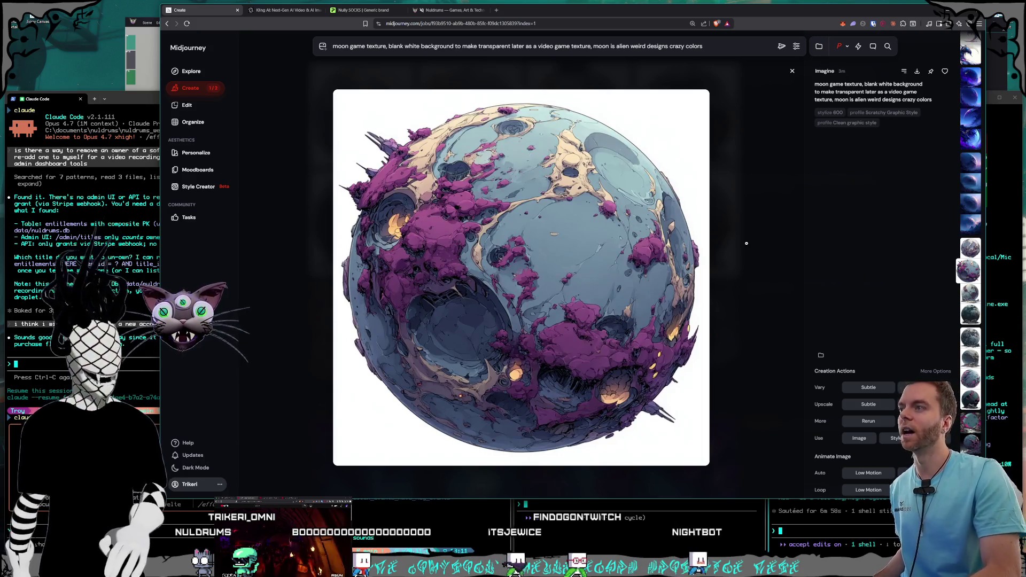
key("Up")
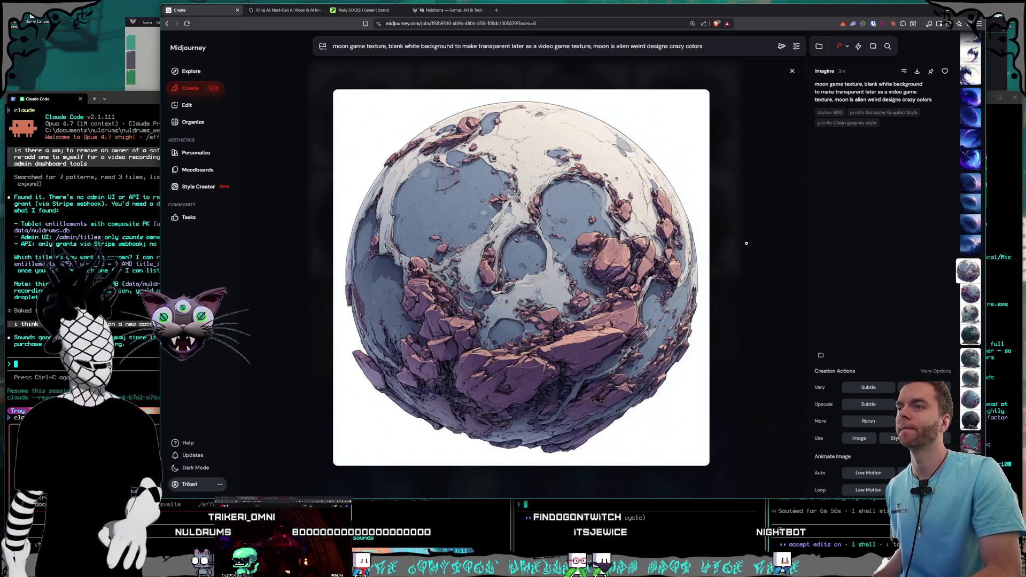
key("Up")
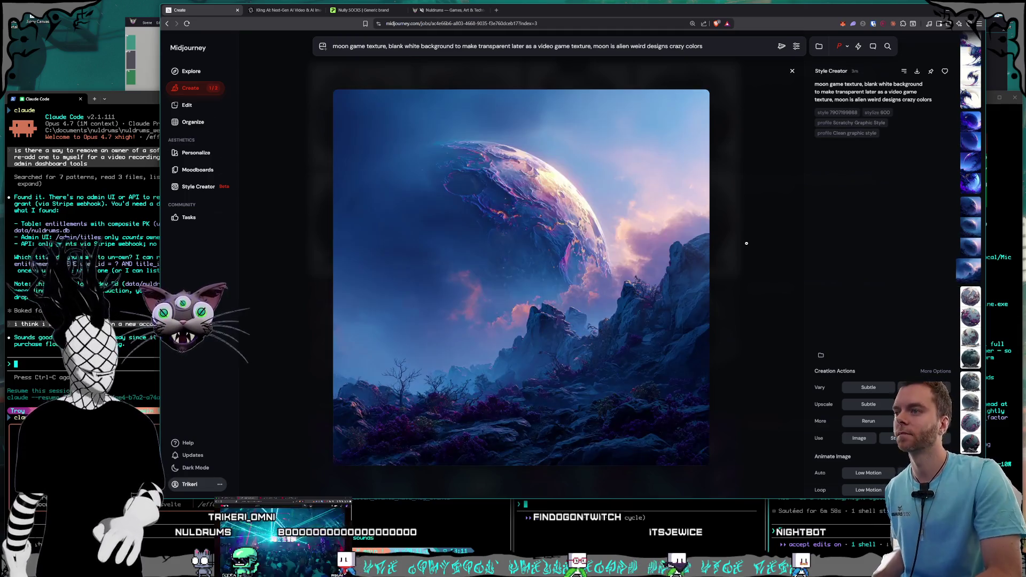
key("Up")
key("Up")
key("Up")
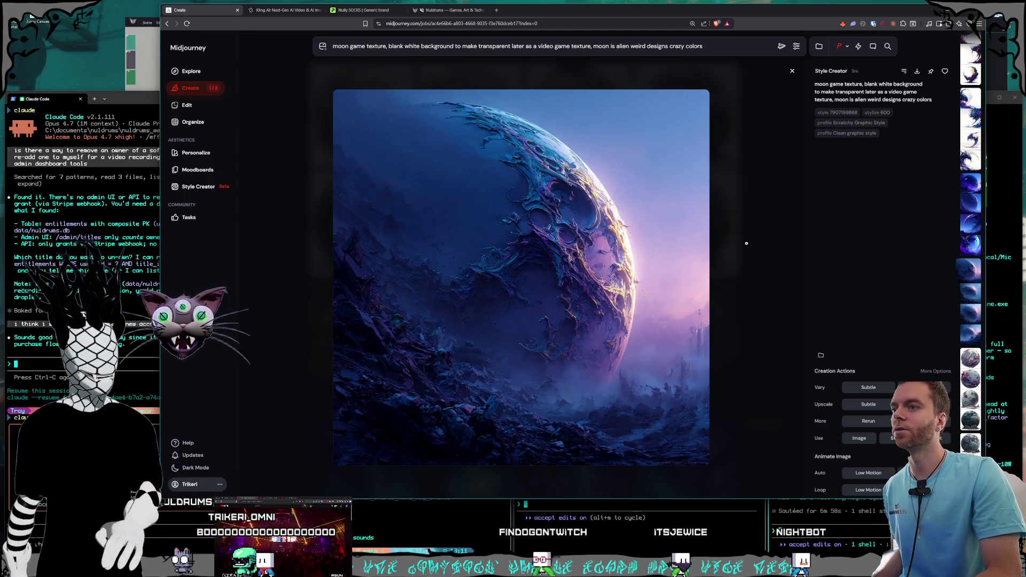
key("Up")
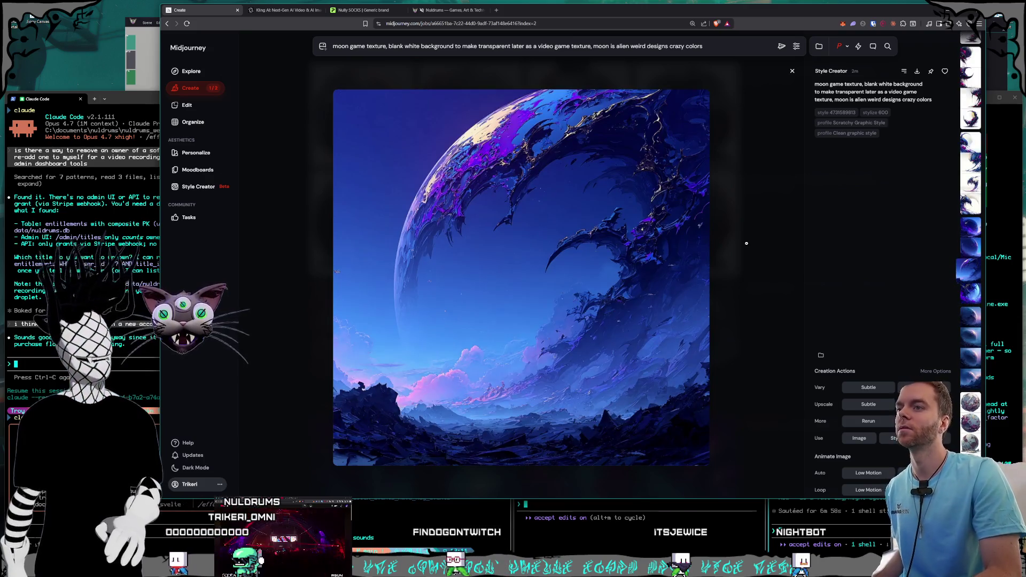
key("Up")
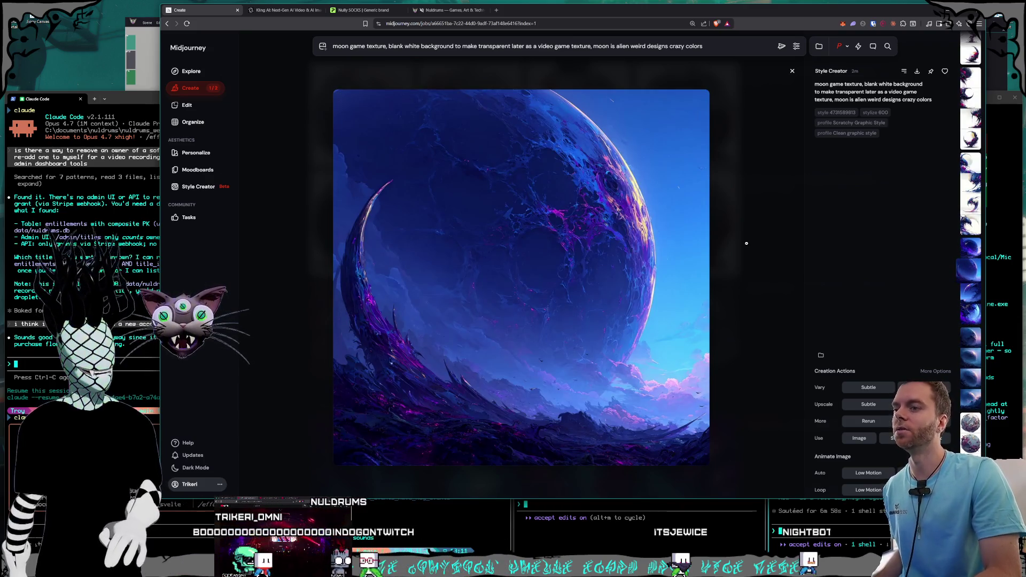
key("Up")
key("Up")
key("Down")
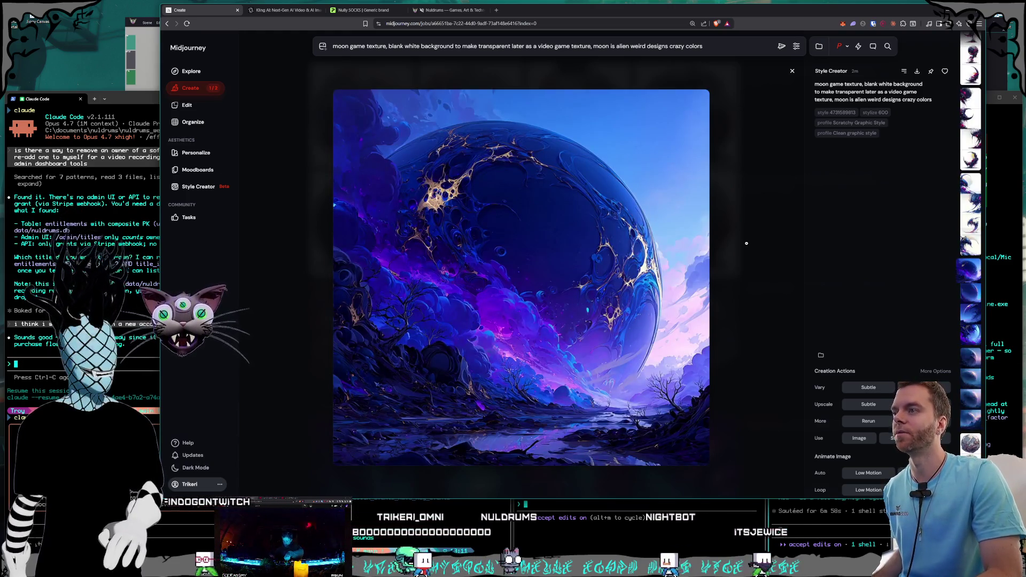
key("Up")
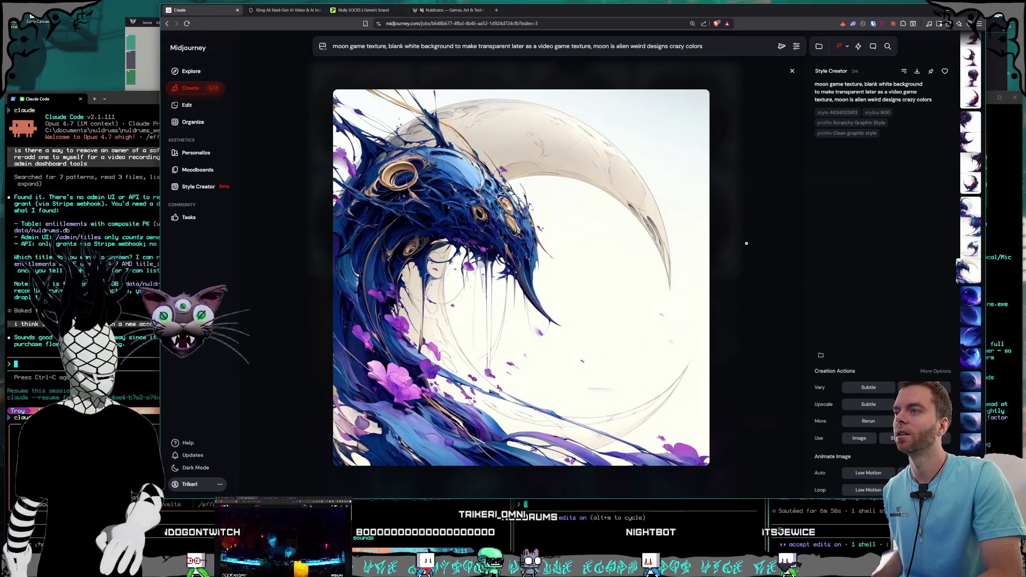
key("Up")
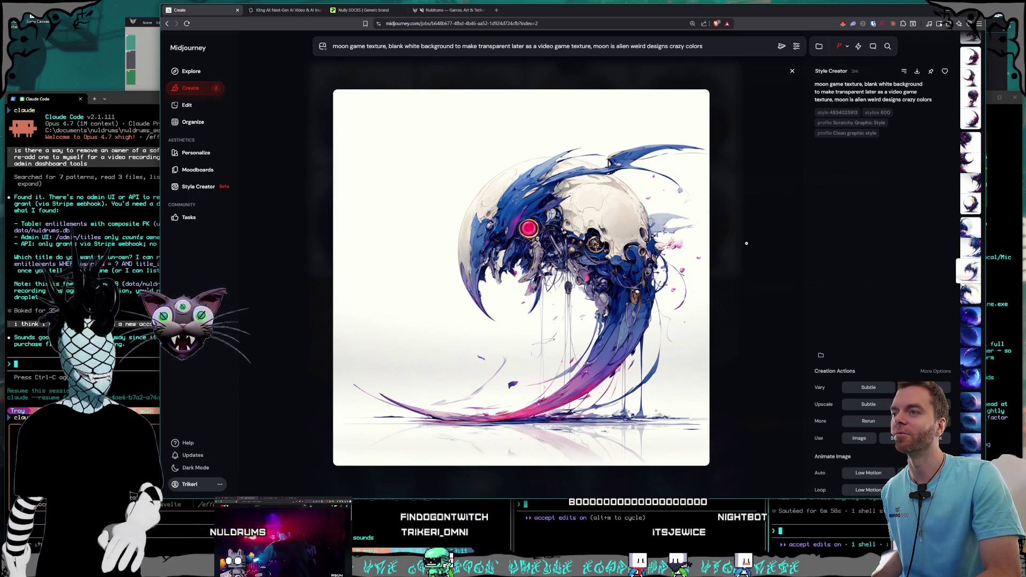
key("Up")
key("Up")
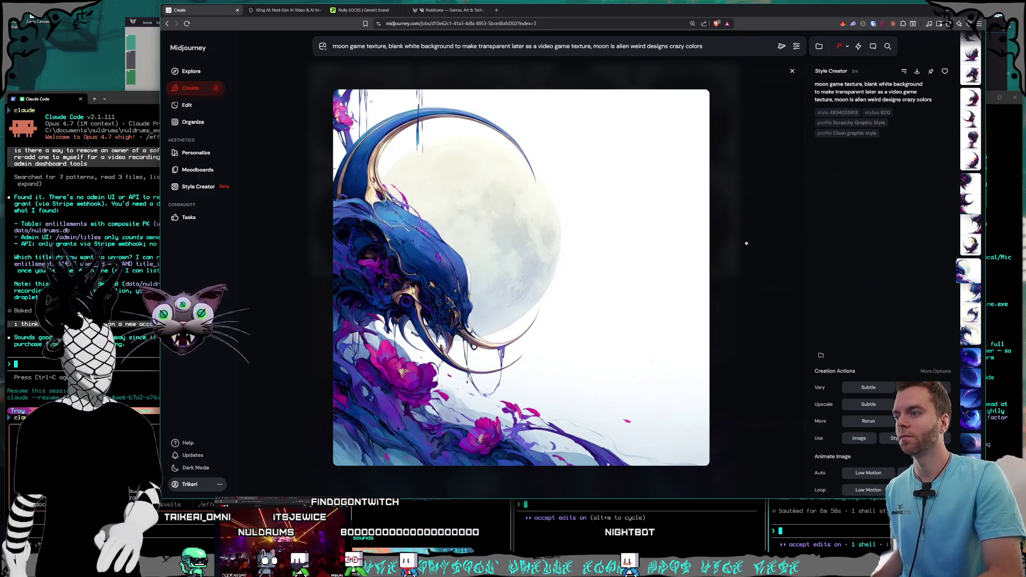
key("Up")
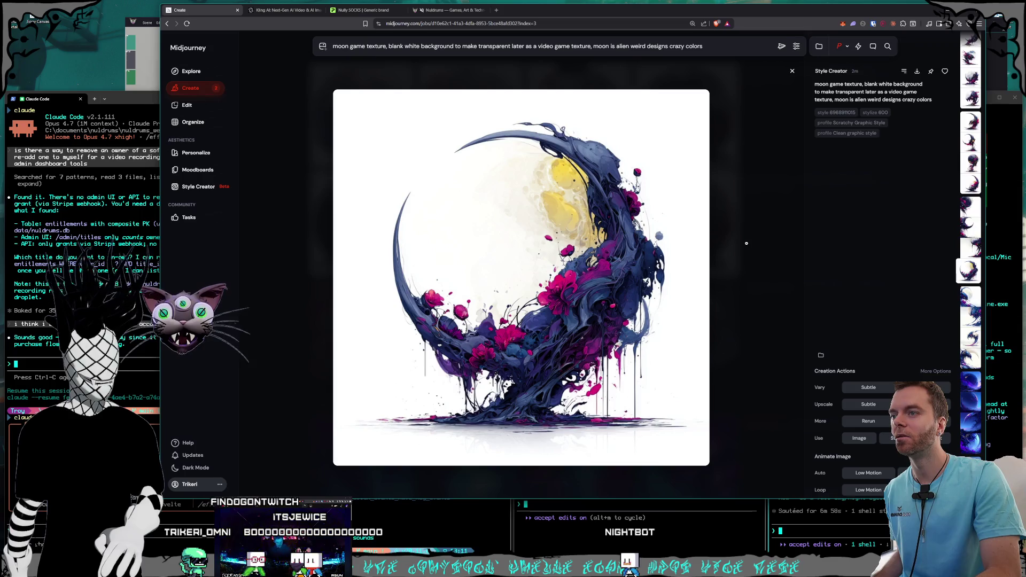
key("Up")
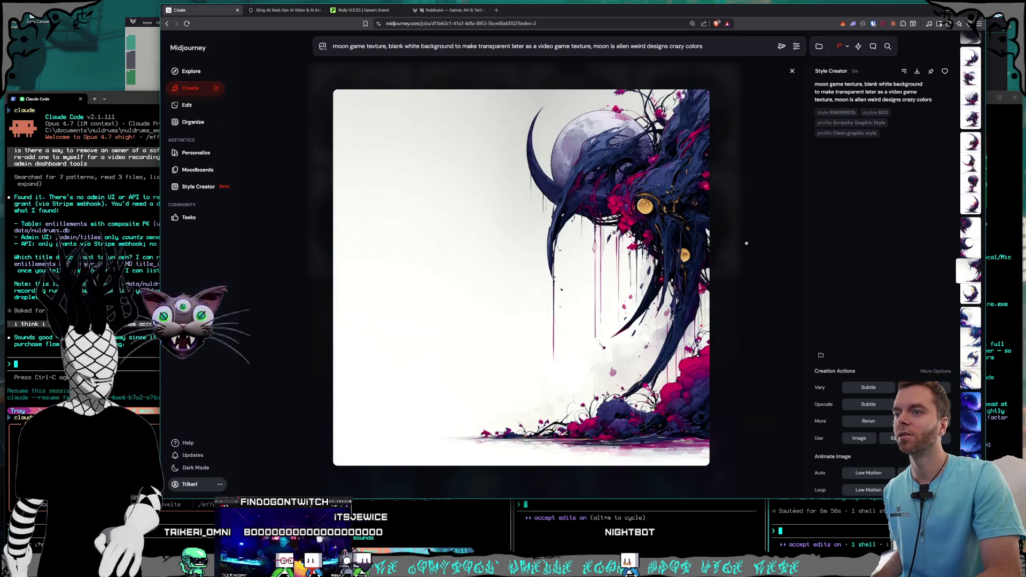
key("Up")
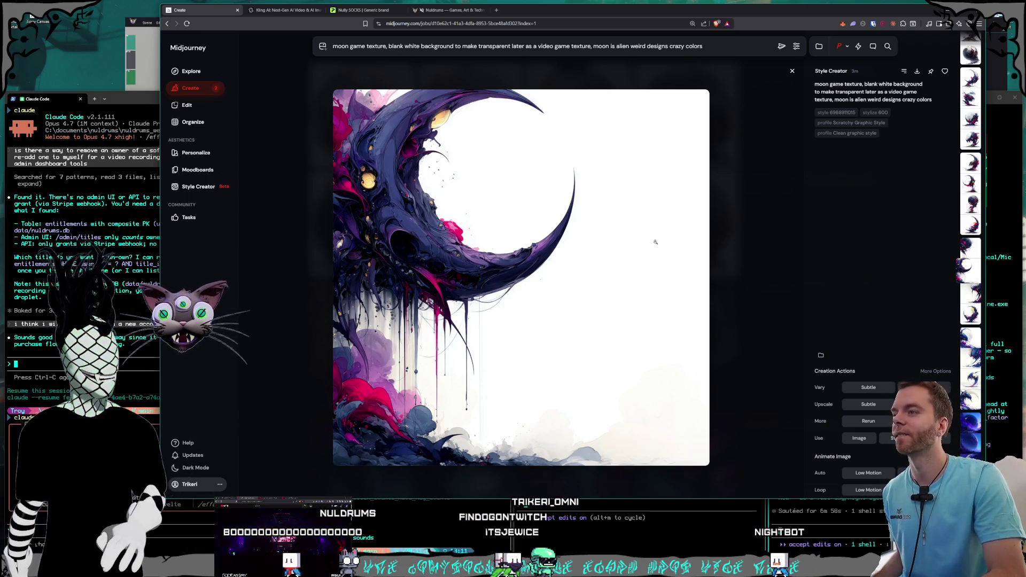
key("Up")
key("Up")
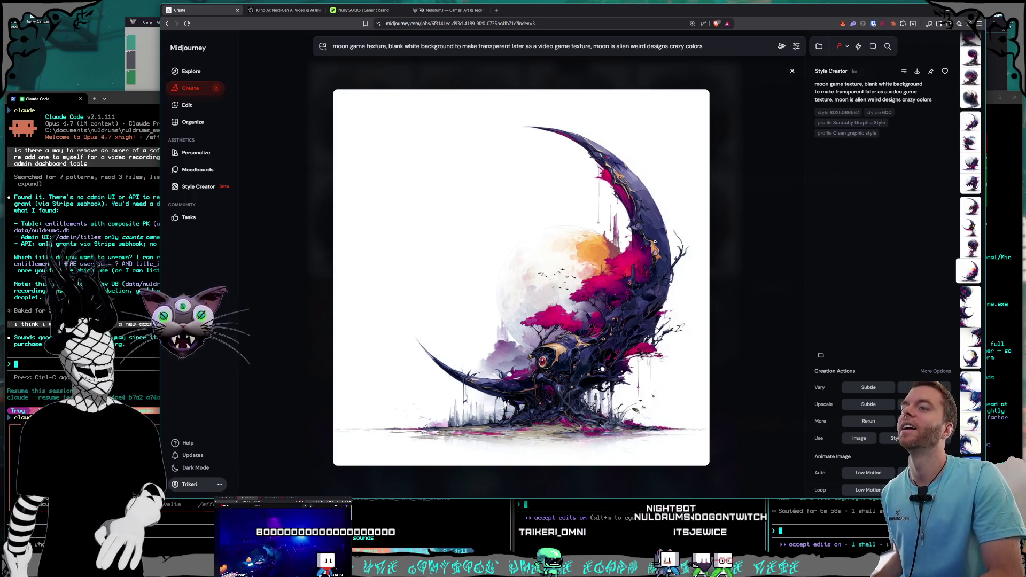
key("Left")
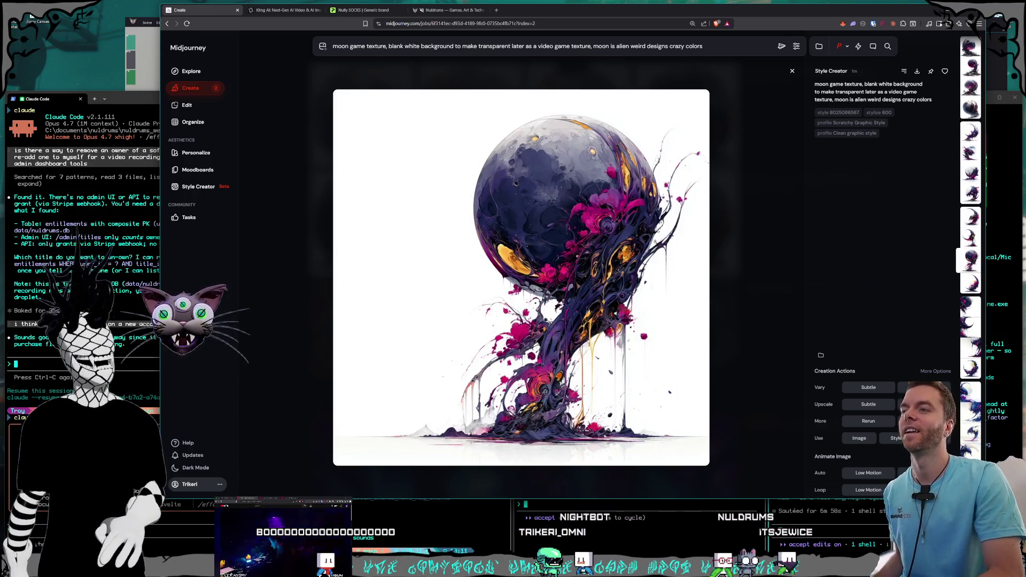
key("Left")
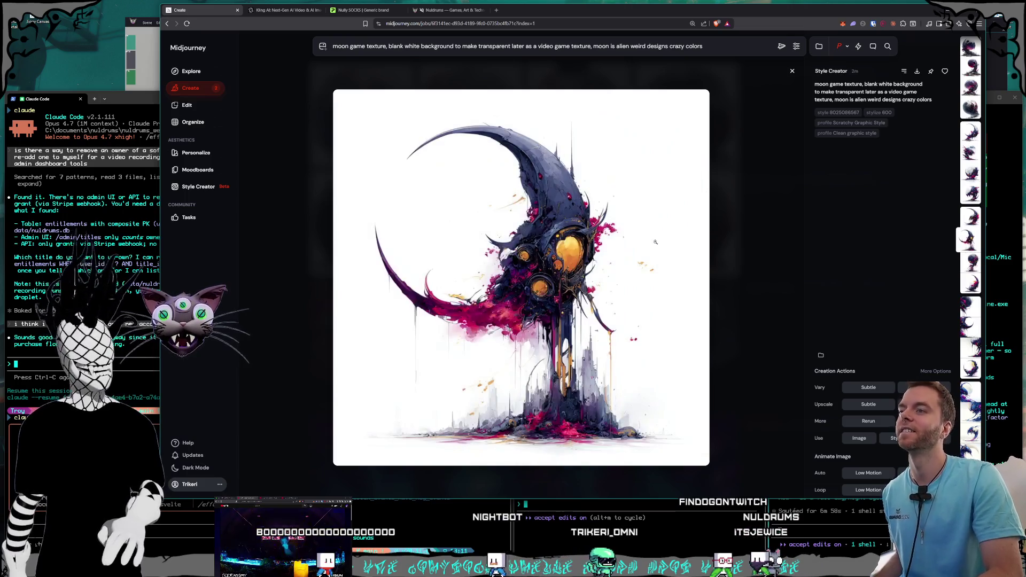
key("Left")
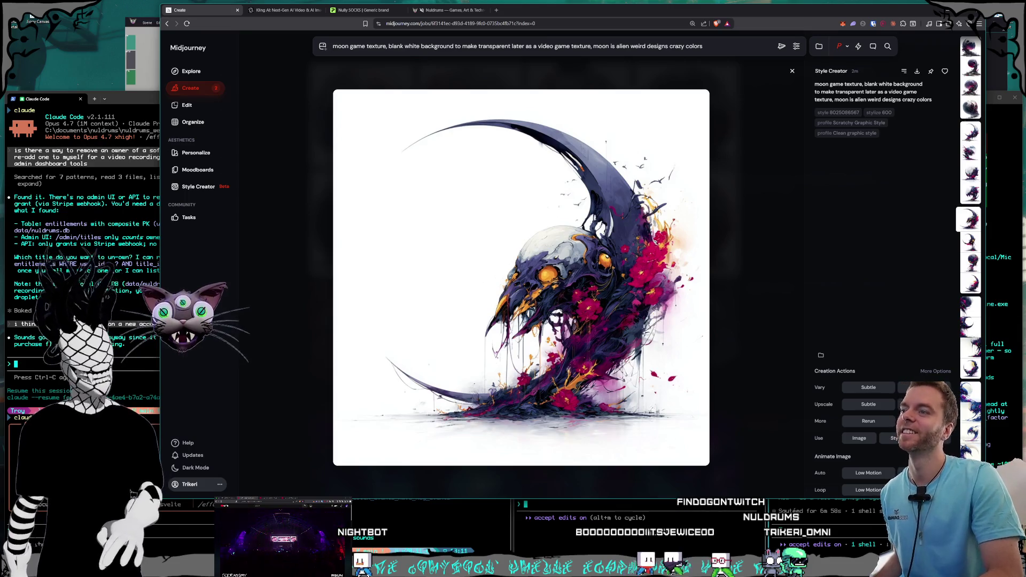
- Step back through earlier moon jobs to the first image of the full-moon job
key("Left")
key("Left")
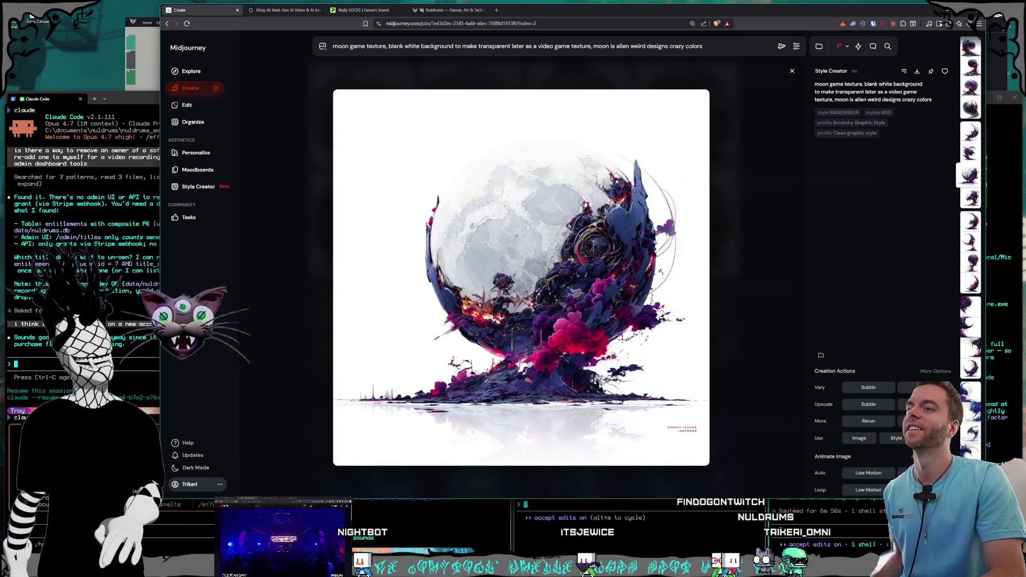
key("Left")
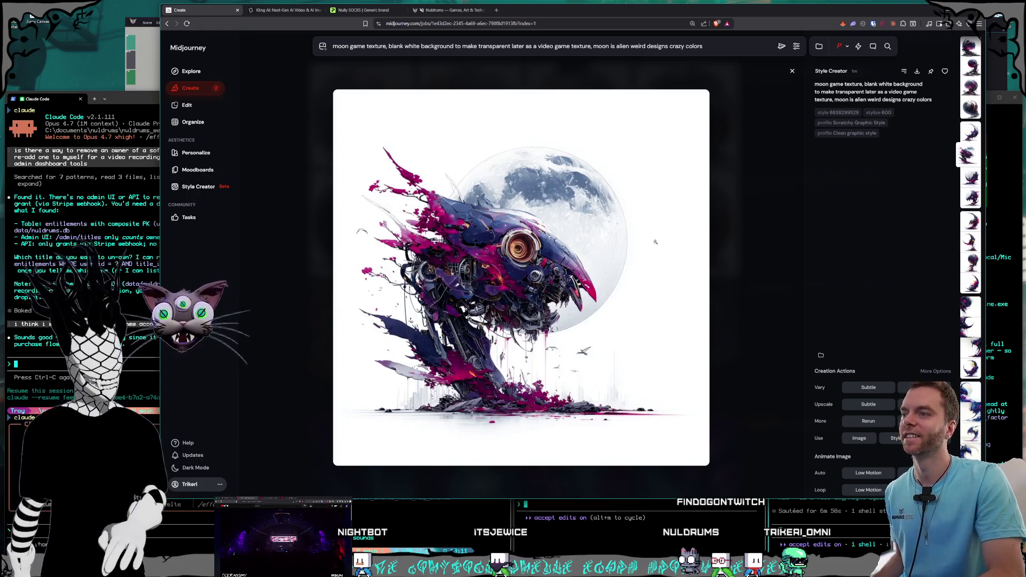
key("Left")
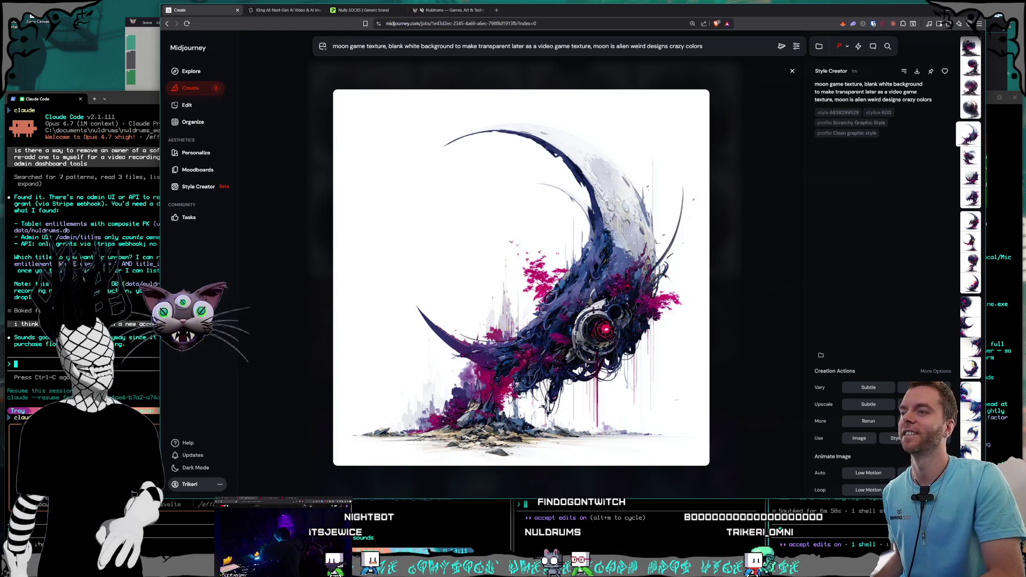
key("Left")
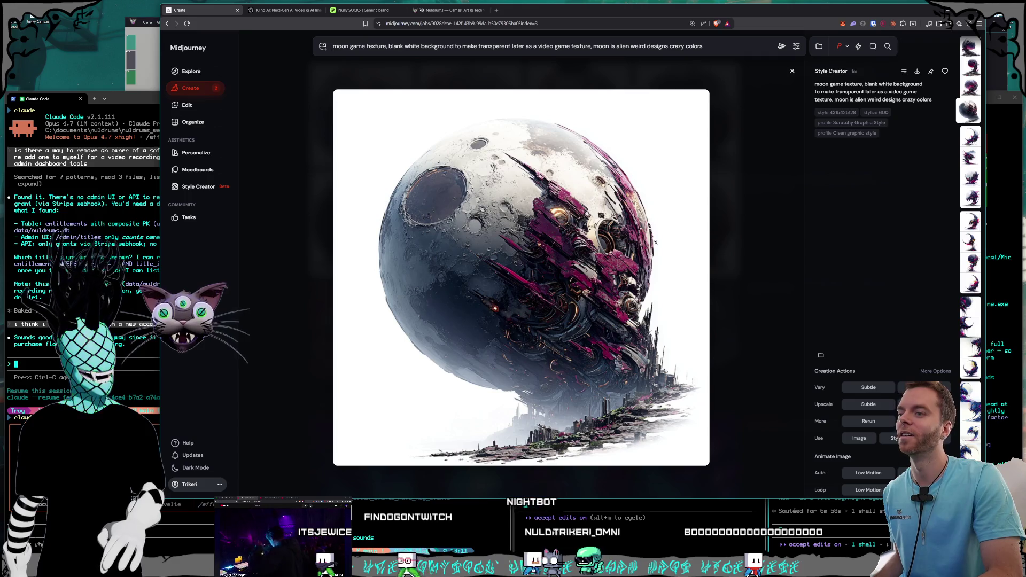
key("Left")
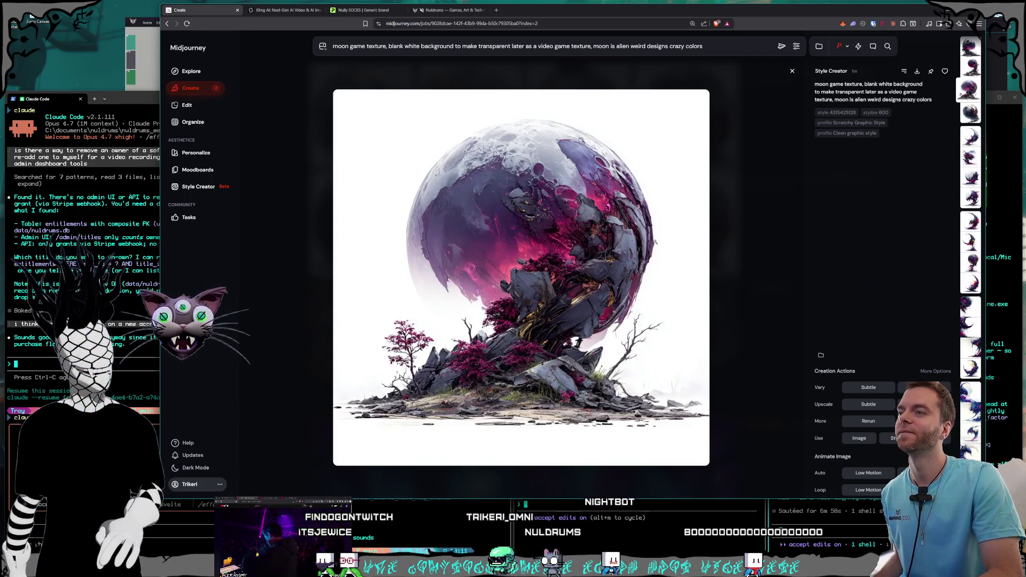
key("Left")
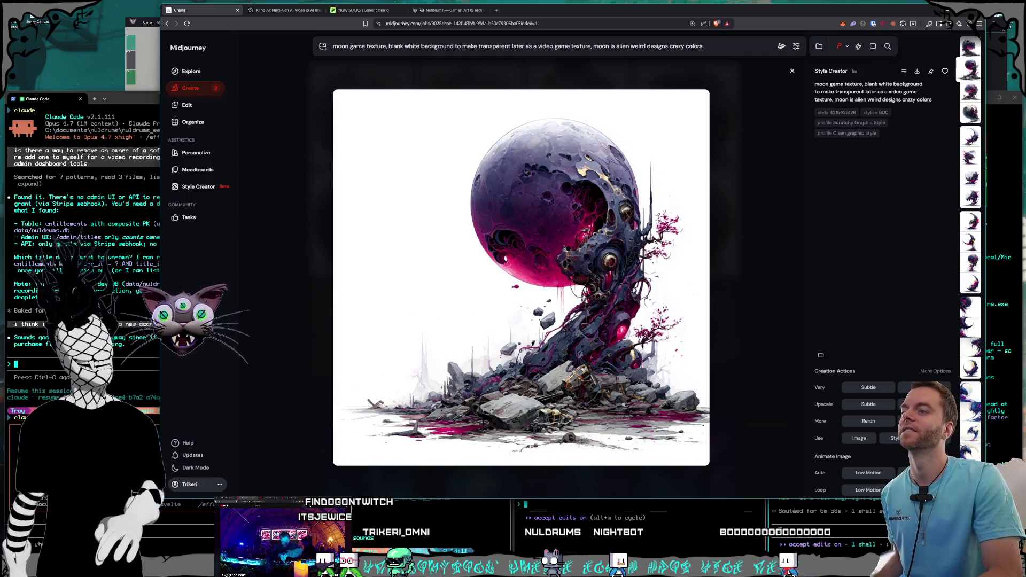
key("Left")
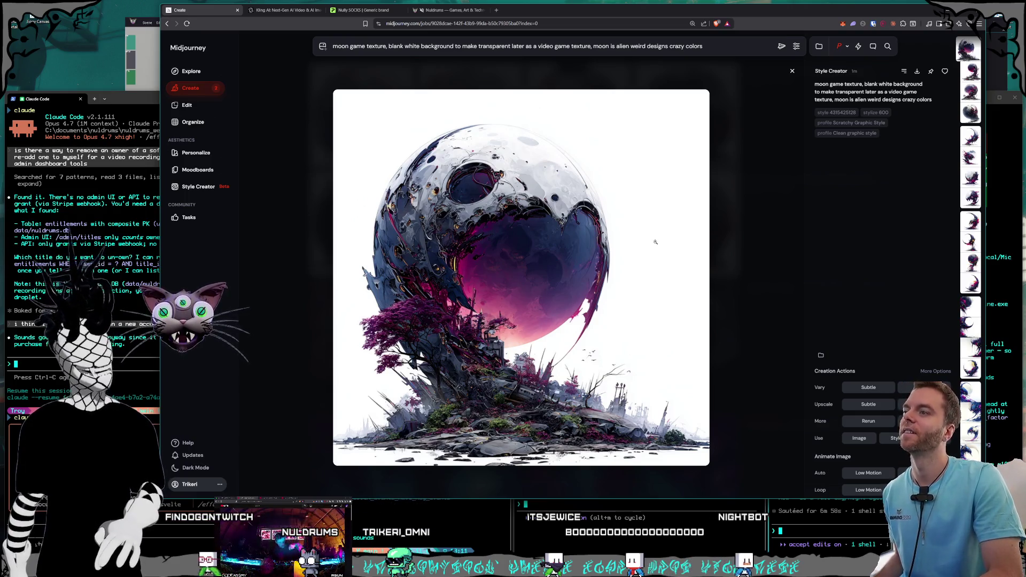
- Flip forward through later jobs and stop on the magenta-foliage crescent moon
key("Right")
key("Right")
key("Right")
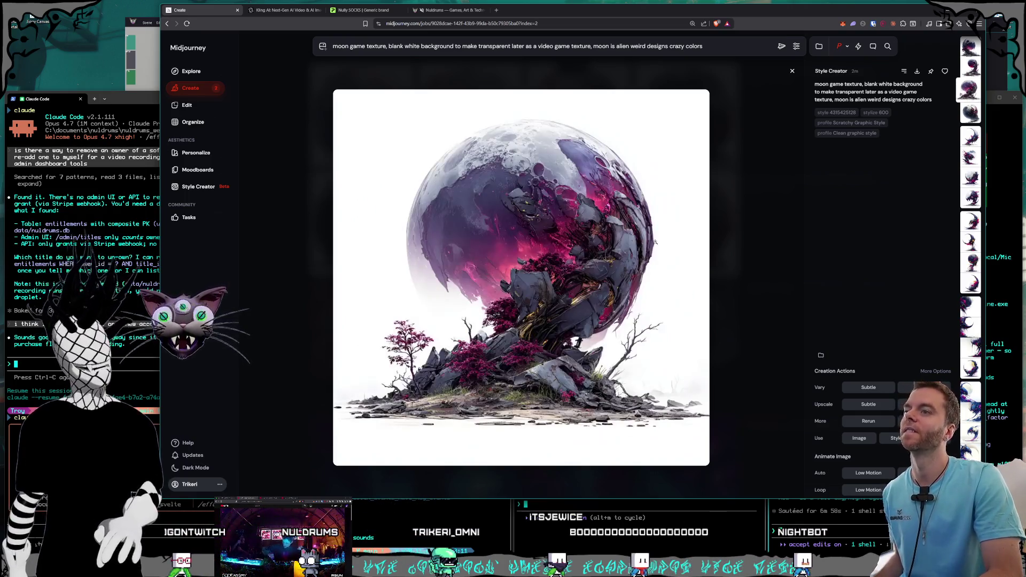
key("Right")
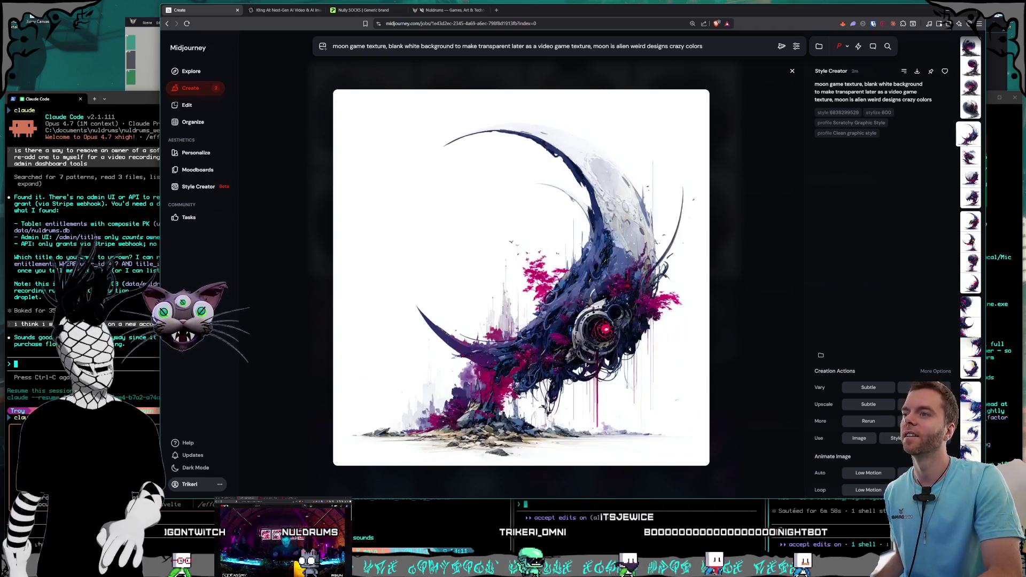
key("Right")
key("Right")
key("Right")
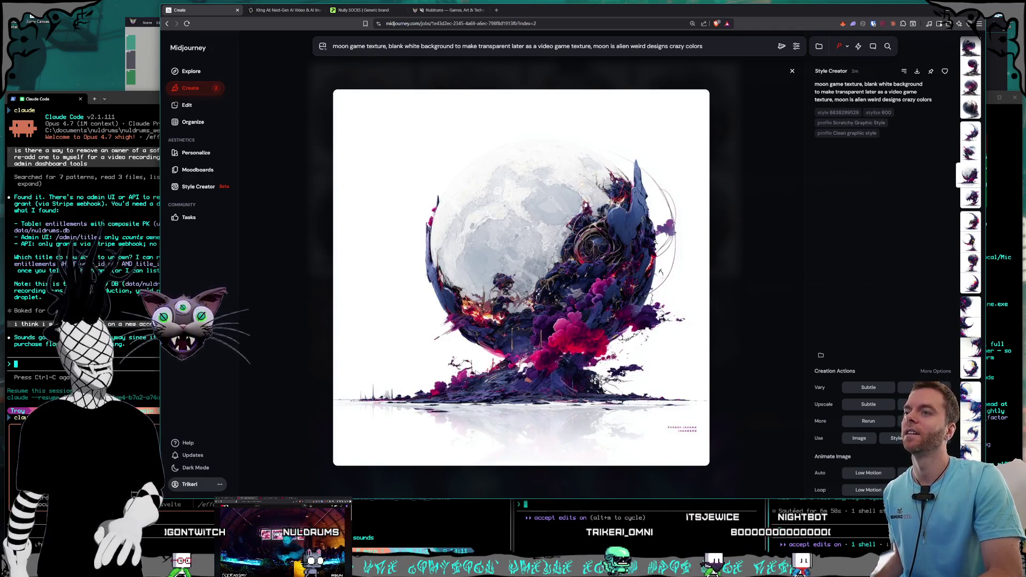
key("Right")
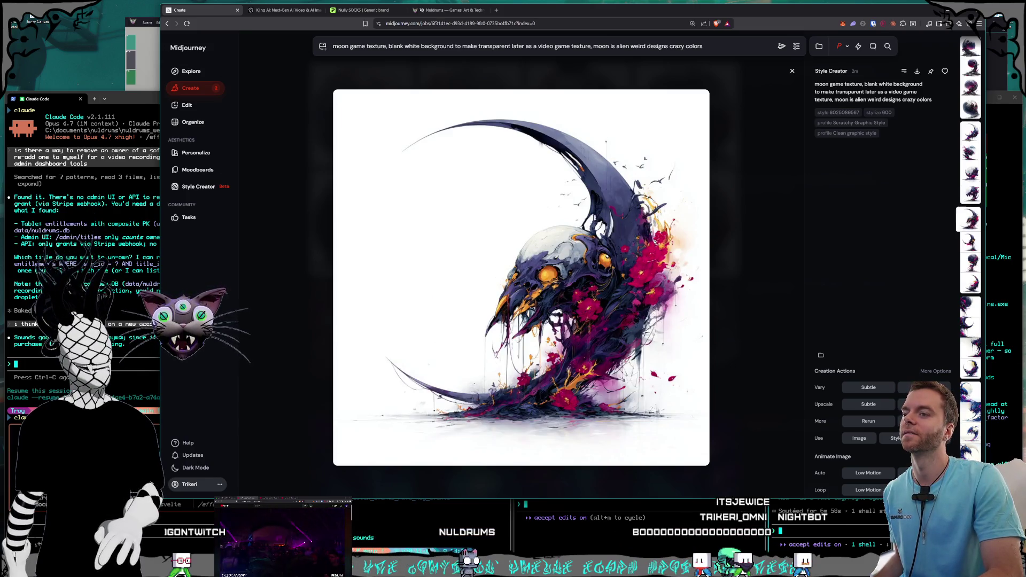
key("Right")
key("Left")
key("Right")
key("Right")
key("Right")
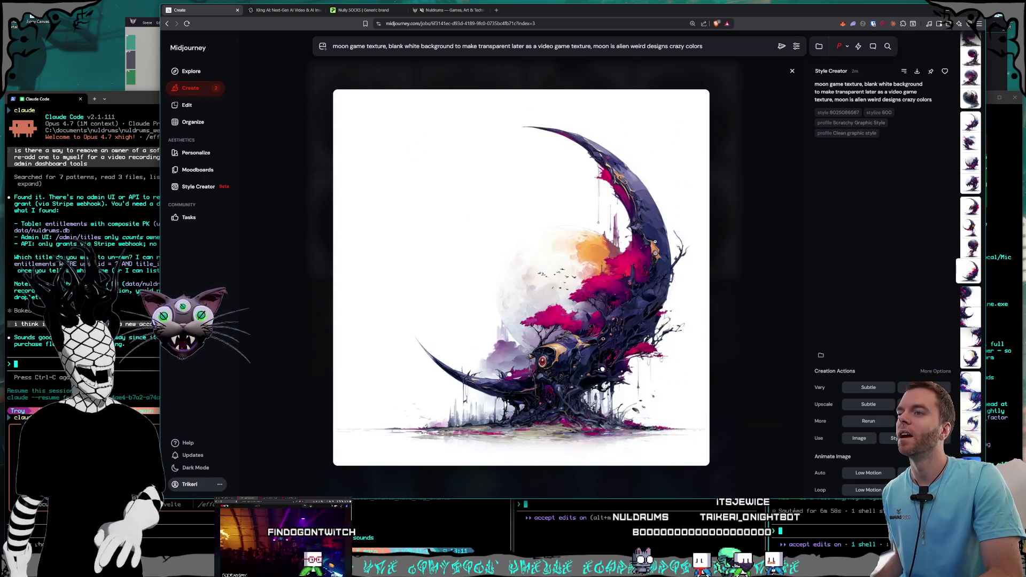
key("Right")
key("Right")
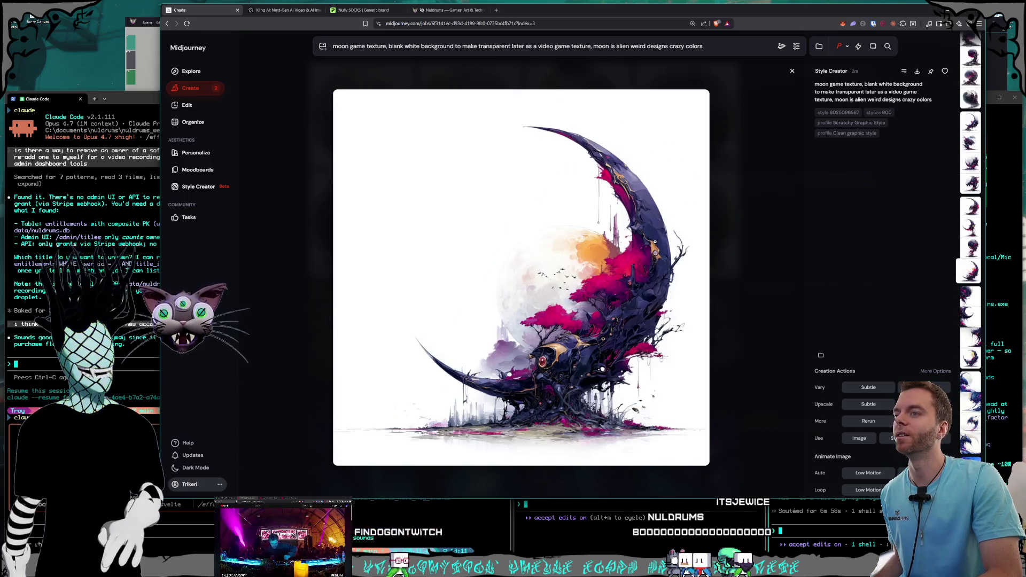
key("Right")
key("Left")
key("Left")
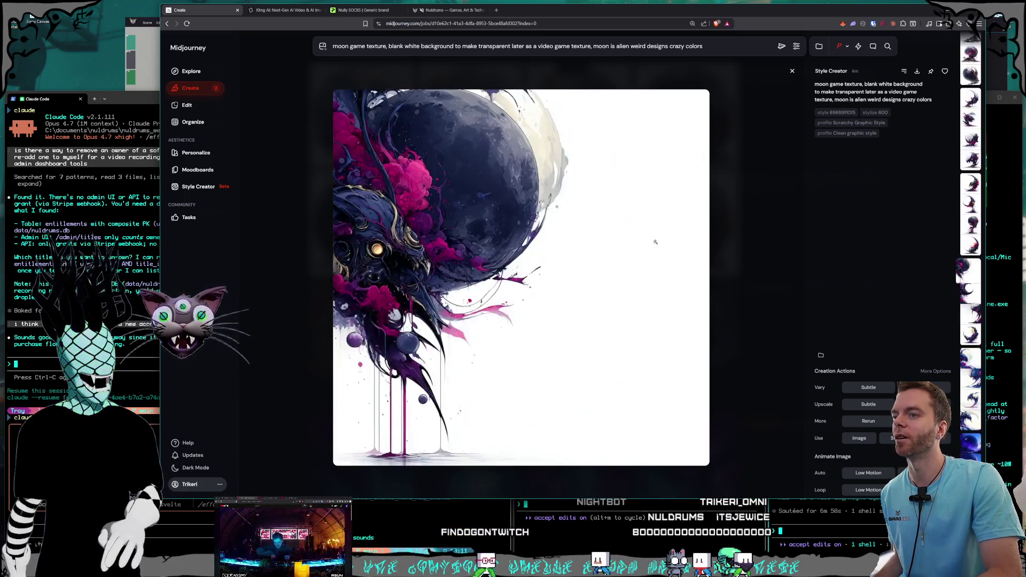
key("Right")
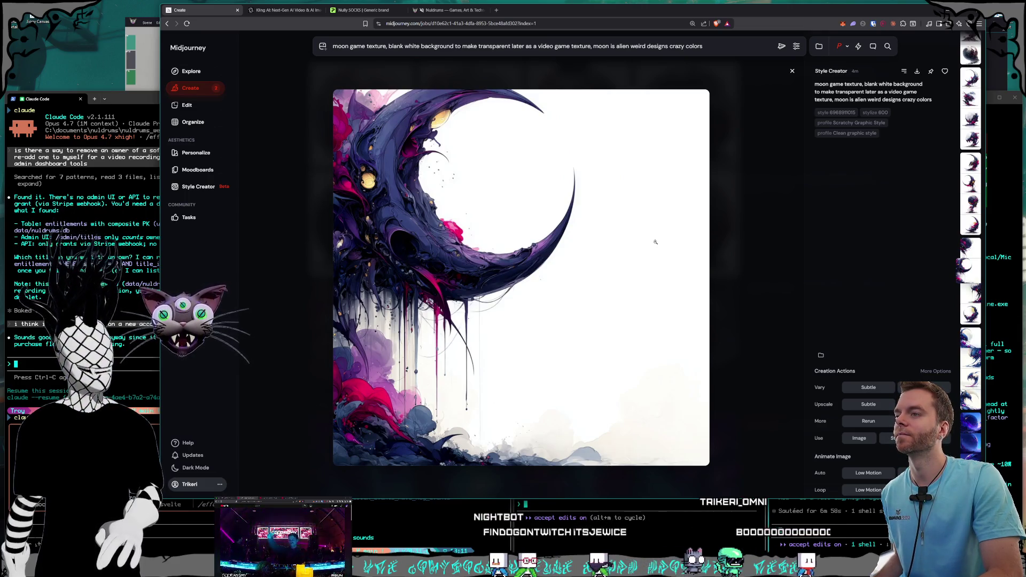
key("Right")
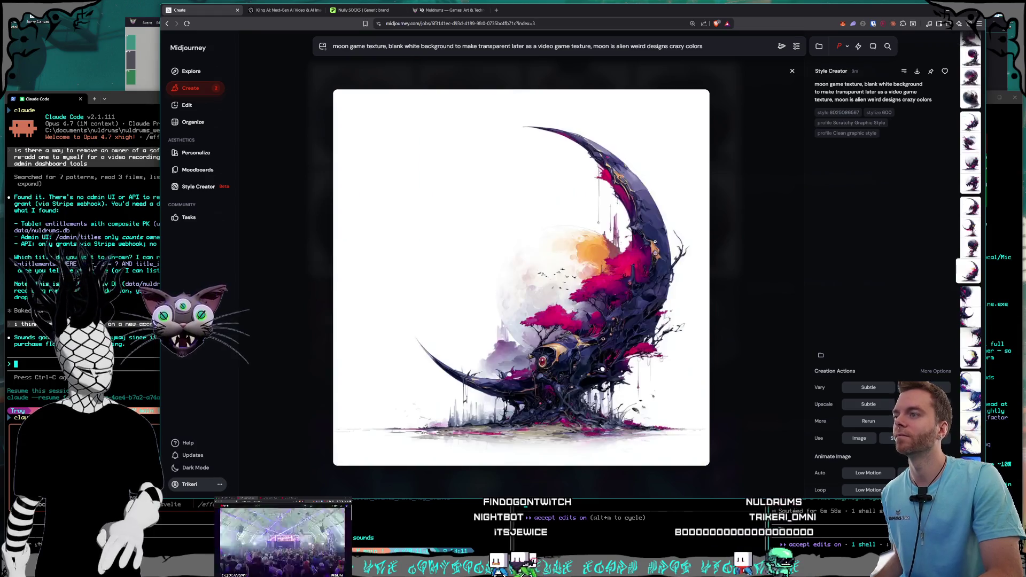
key("Right")
key("Left")
key("Left")
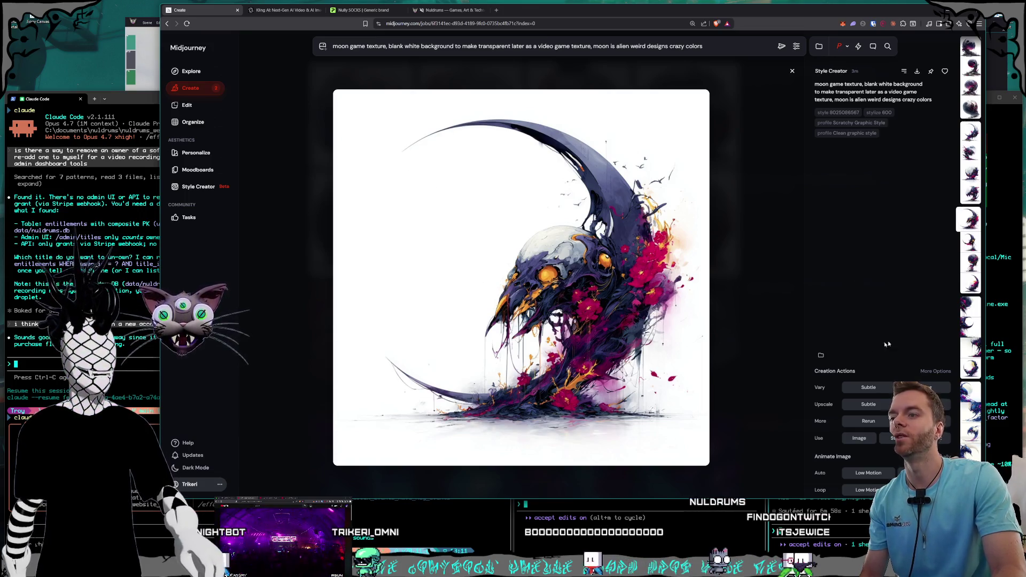
- Browse the thumbnail strip through the pale cratered, purple-blue and pink-blue moon variations
left_click(969, 286)
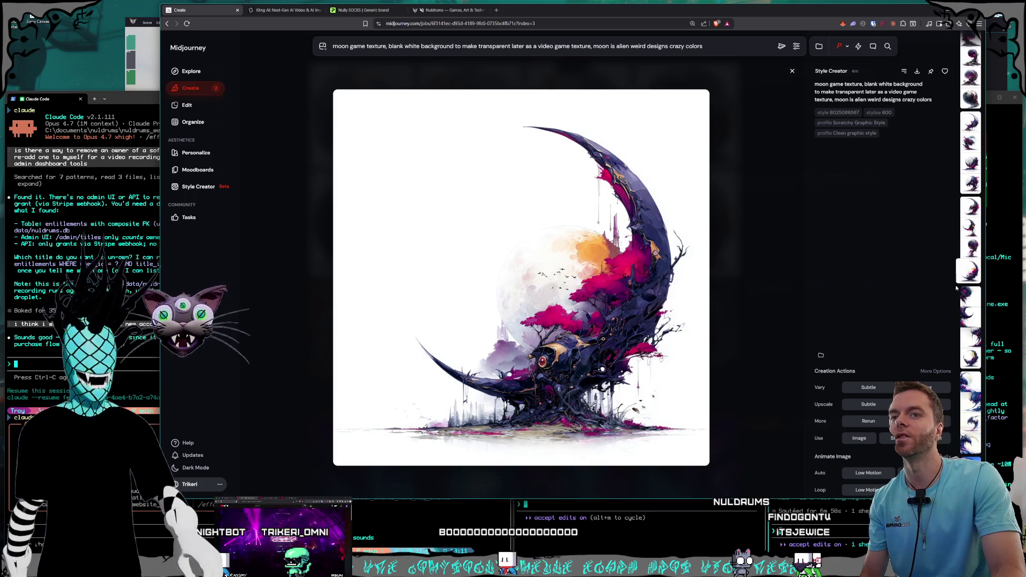
left_click(967, 297)
left_click(970, 293)
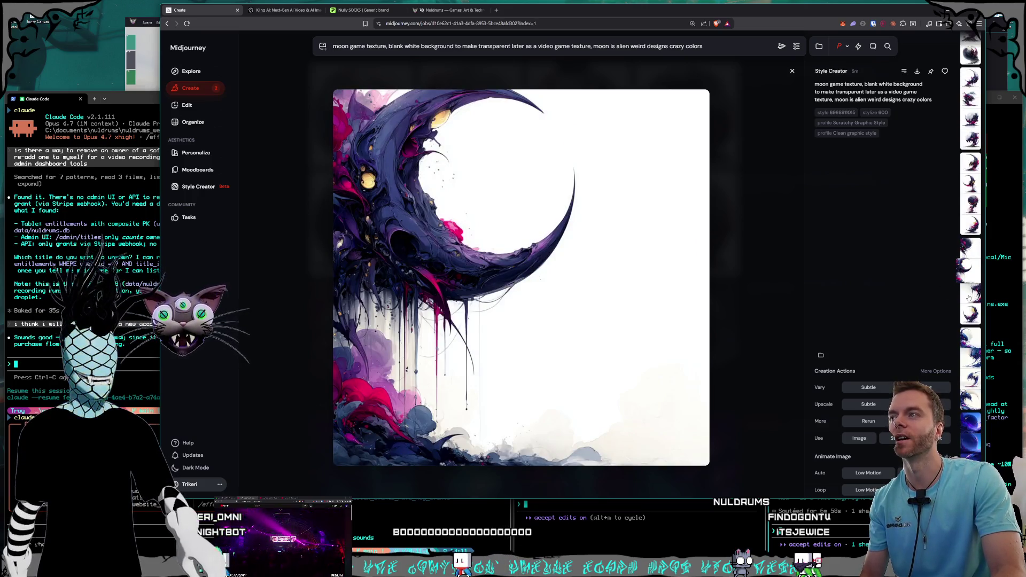
left_click(972, 296)
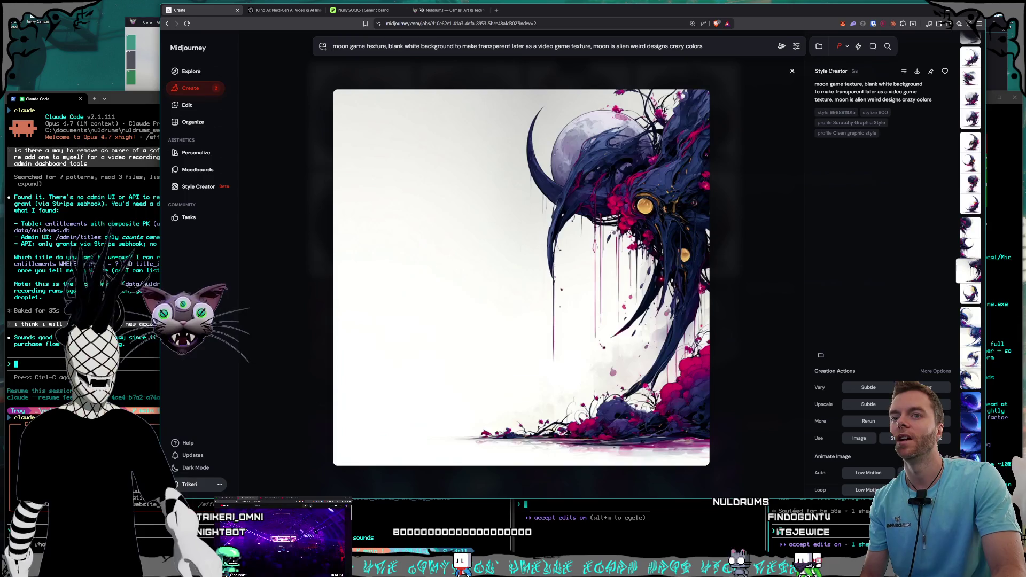
left_click(974, 298)
left_click(974, 303)
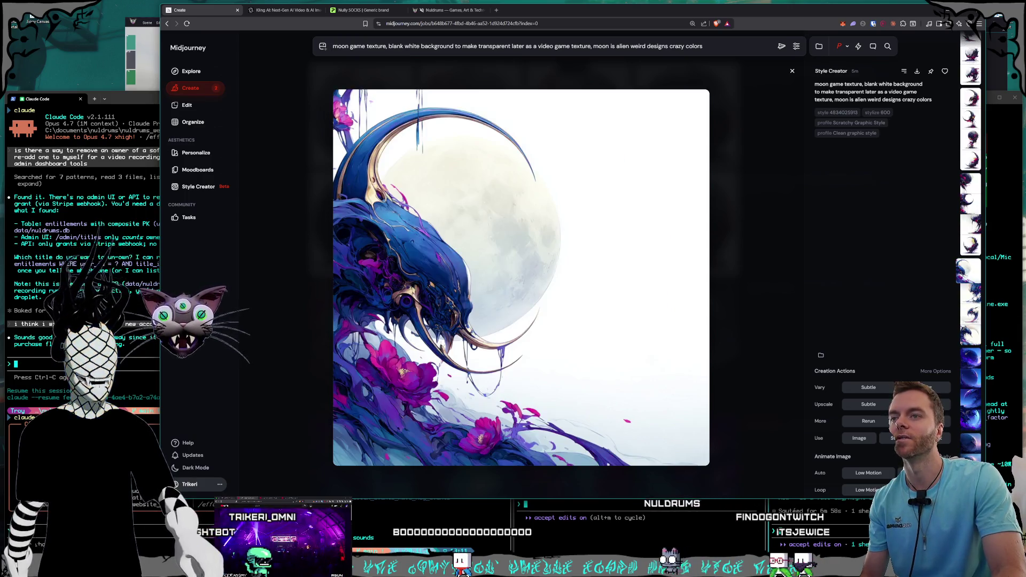
left_click(974, 303)
left_click(973, 302)
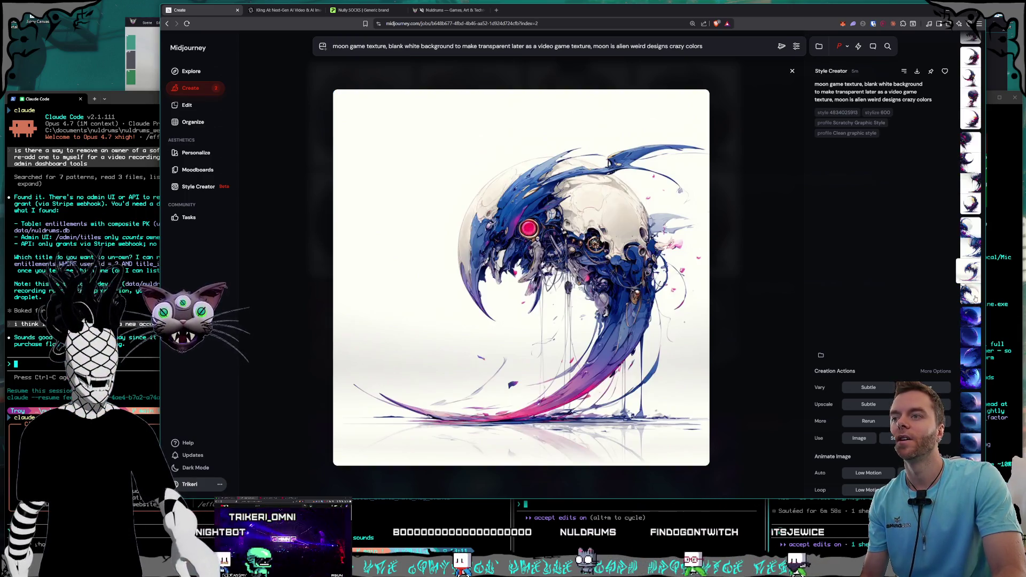
left_click(974, 302)
left_click(974, 302)
left_click(973, 301)
left_click(974, 301)
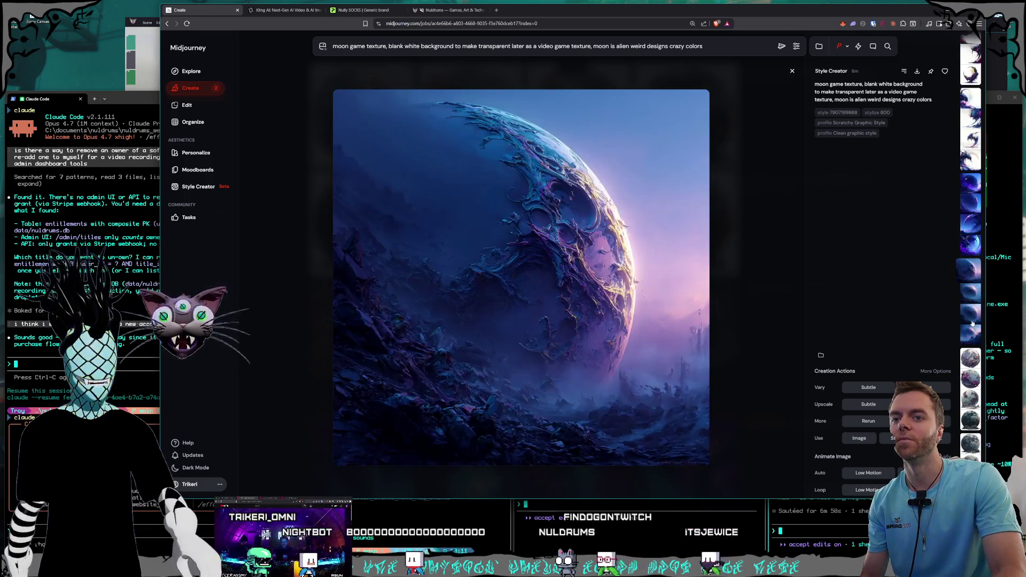
left_click(973, 357)
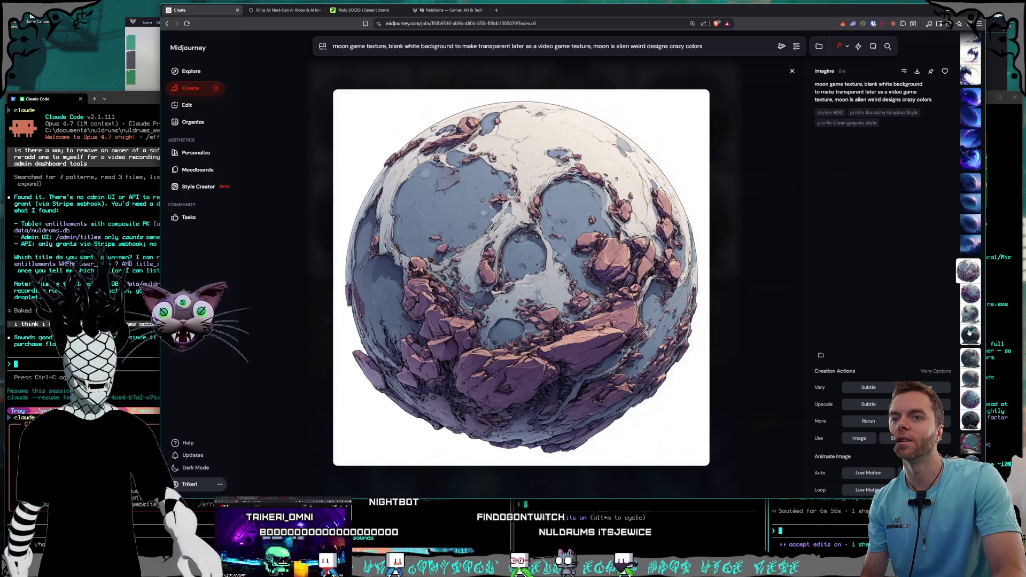
left_click(974, 299)
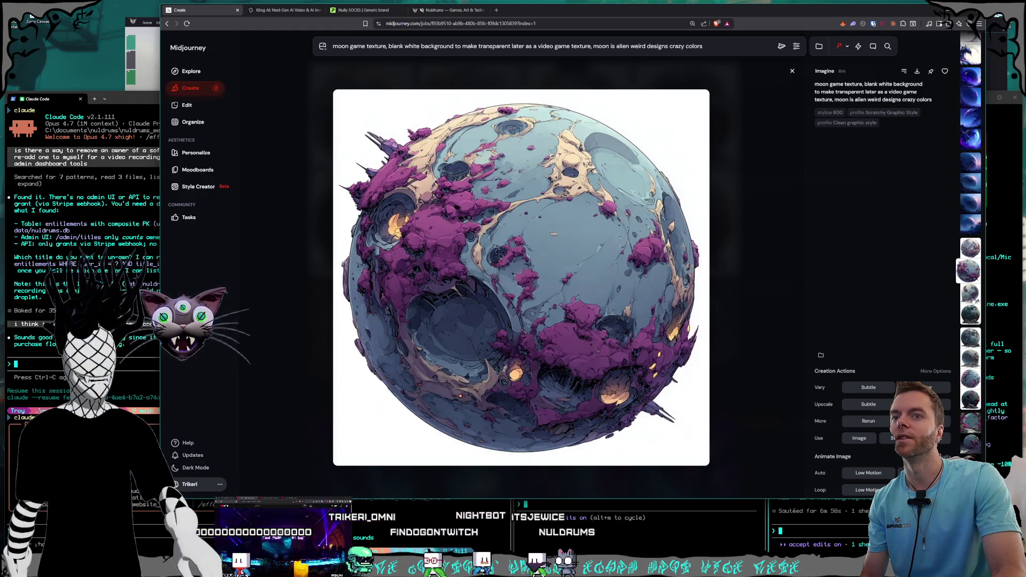
left_click(973, 379)
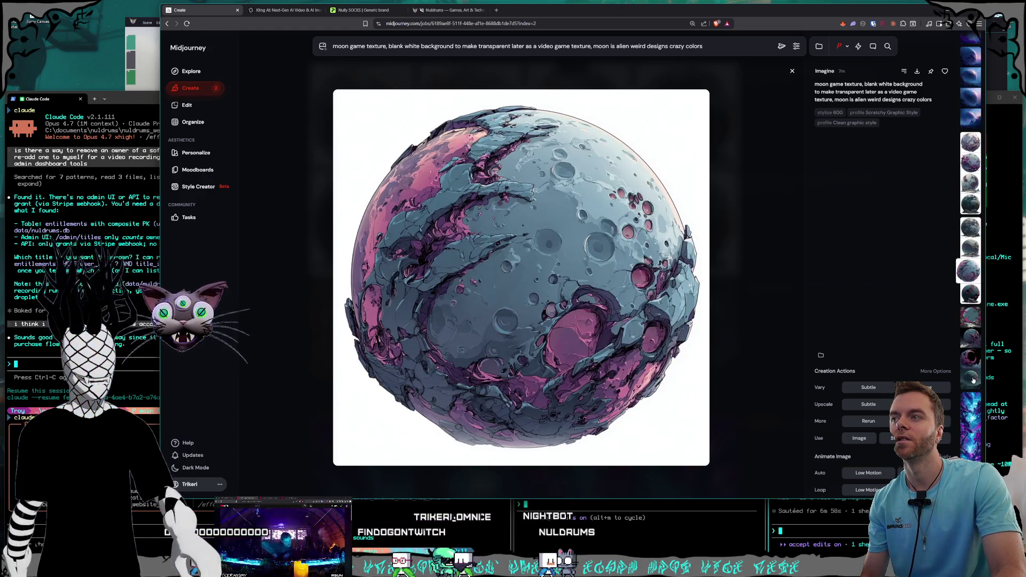
left_click(975, 179)
- Scroll back to the ink crescent moon with the skull and bring up its Save dialog
scroll(970, 251, "down", 4)
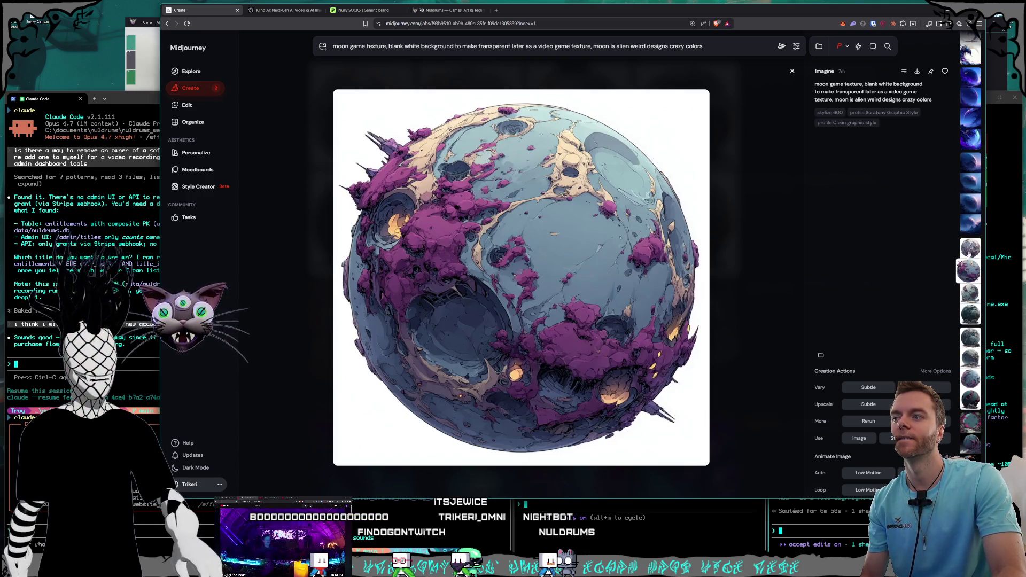
scroll(967, 267, "down", 4)
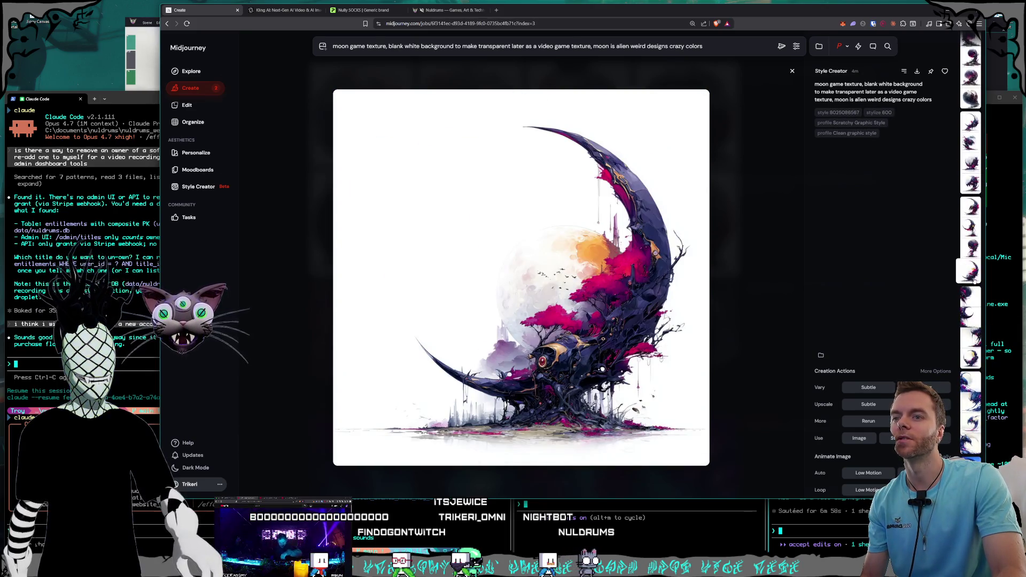
scroll(968, 263, "up", 1)
scroll(968, 262, "up", 2)
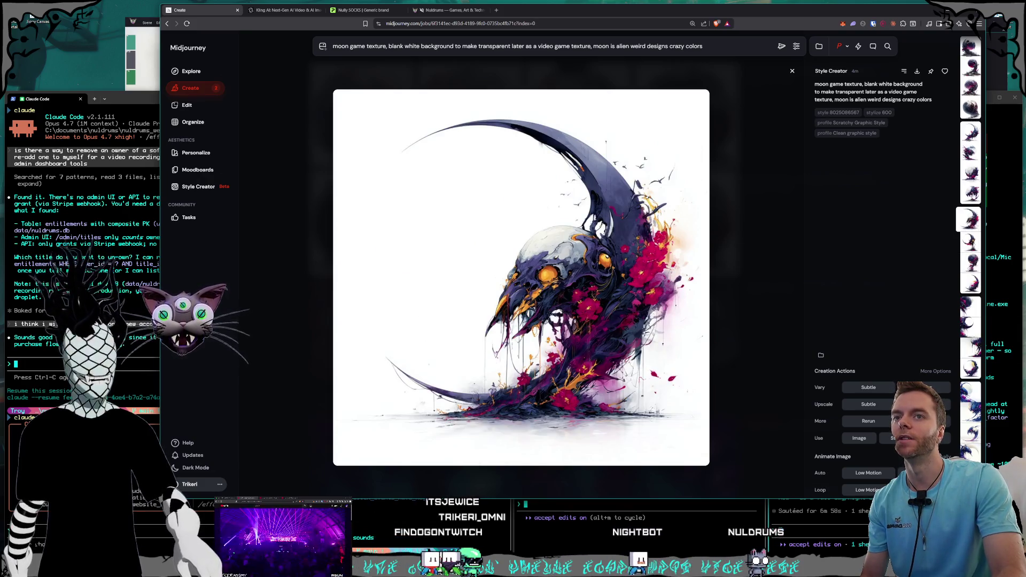
scroll(968, 230, "up", 1)
scroll(968, 230, "up", 1)
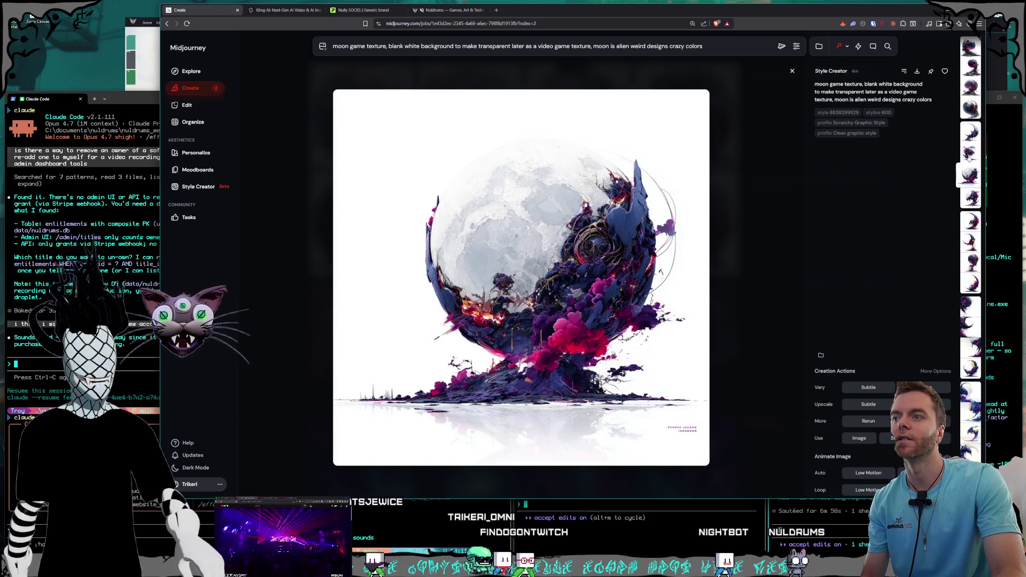
scroll(968, 130, "up", 1)
scroll(969, 130, "up", 1)
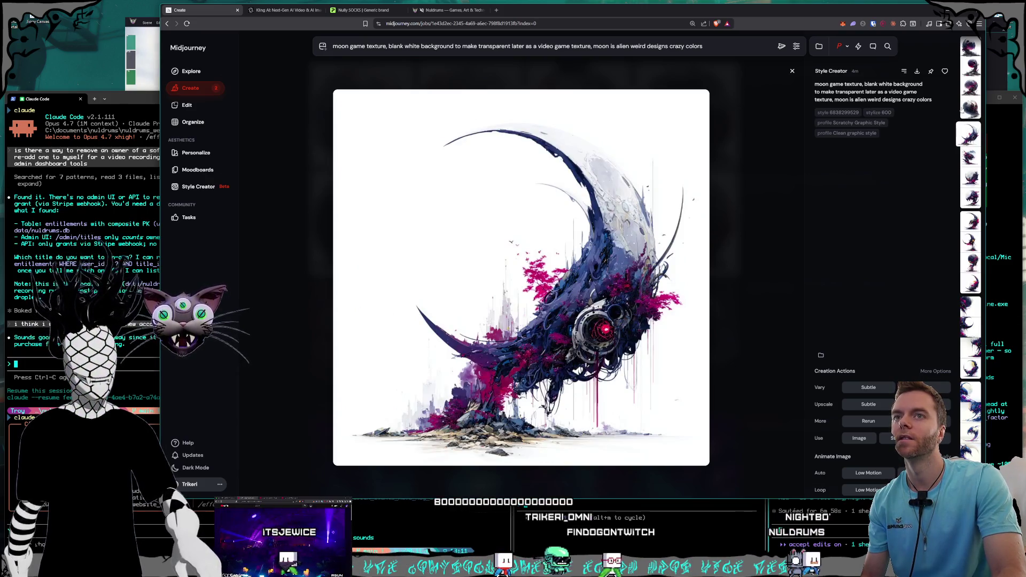
scroll(970, 107, "up", 1)
scroll(973, 81, "up", 1)
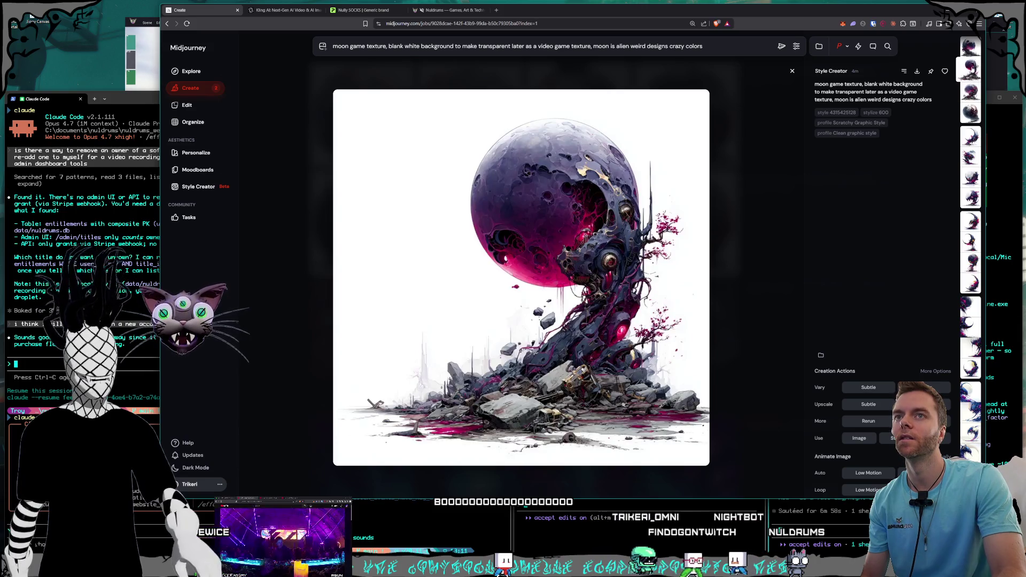
scroll(972, 77, "up", 1)
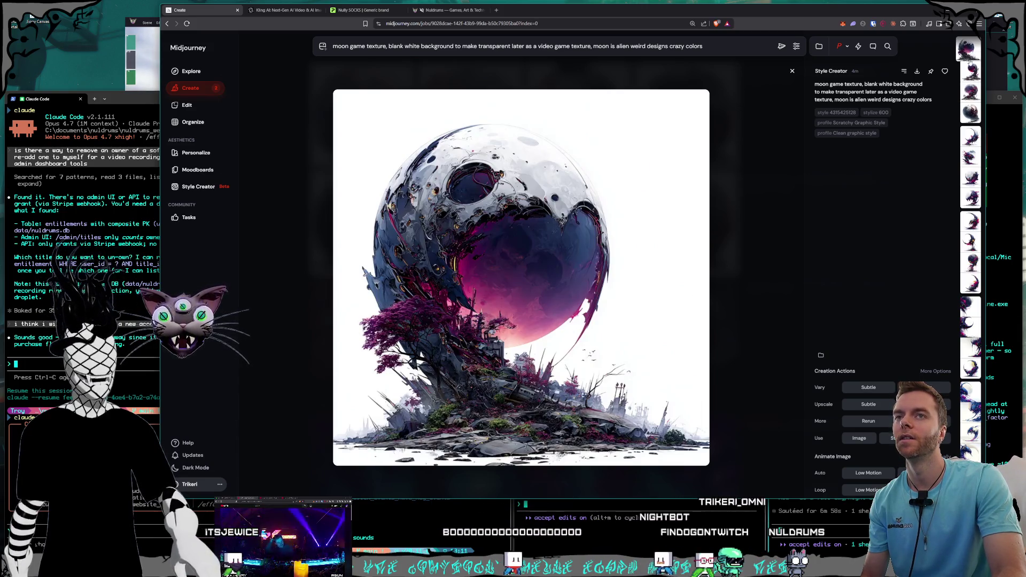
scroll(974, 119, "down", 1)
left_click(976, 176)
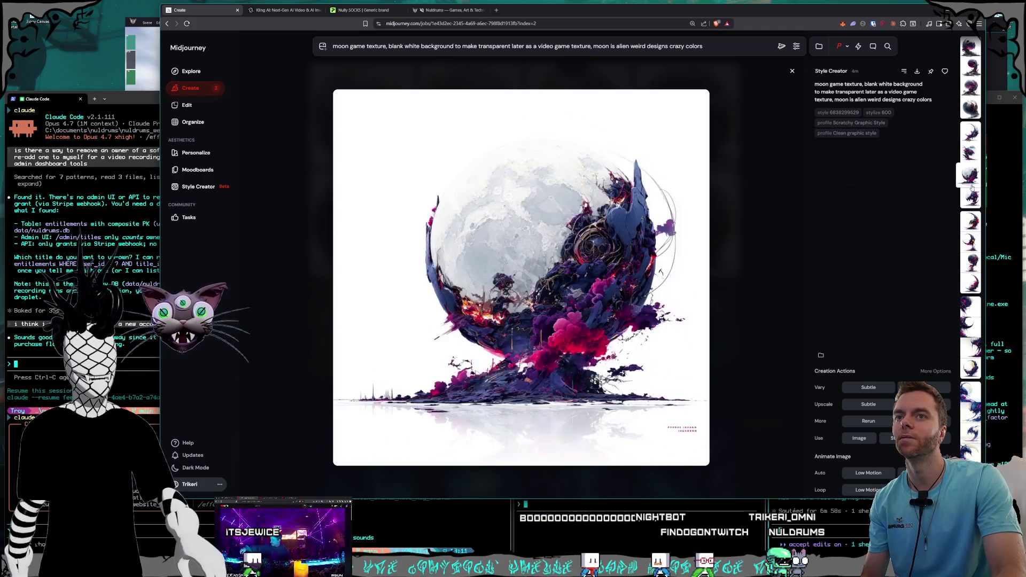
left_click(972, 198)
left_click(971, 219)
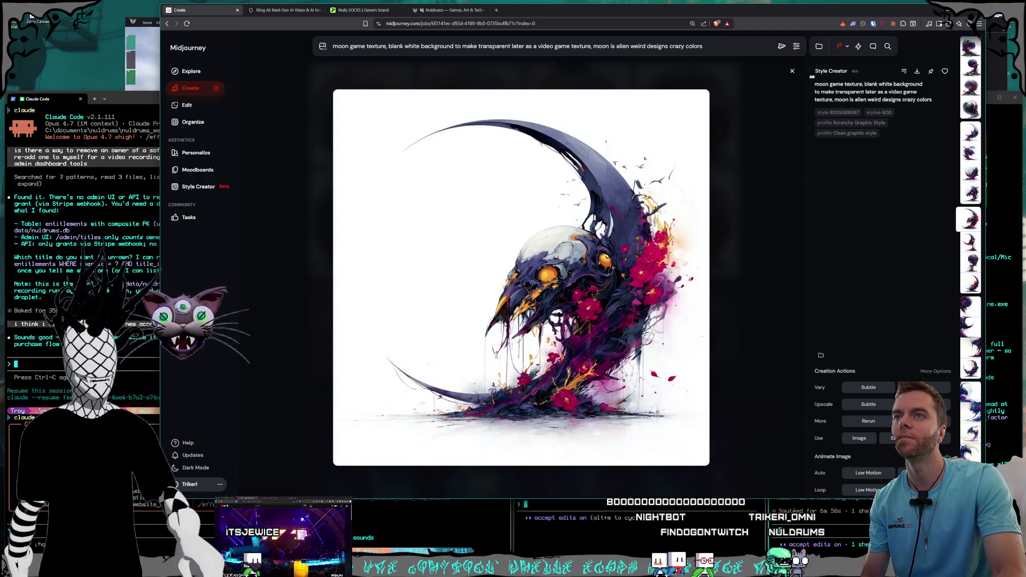
key("ctrl+s")
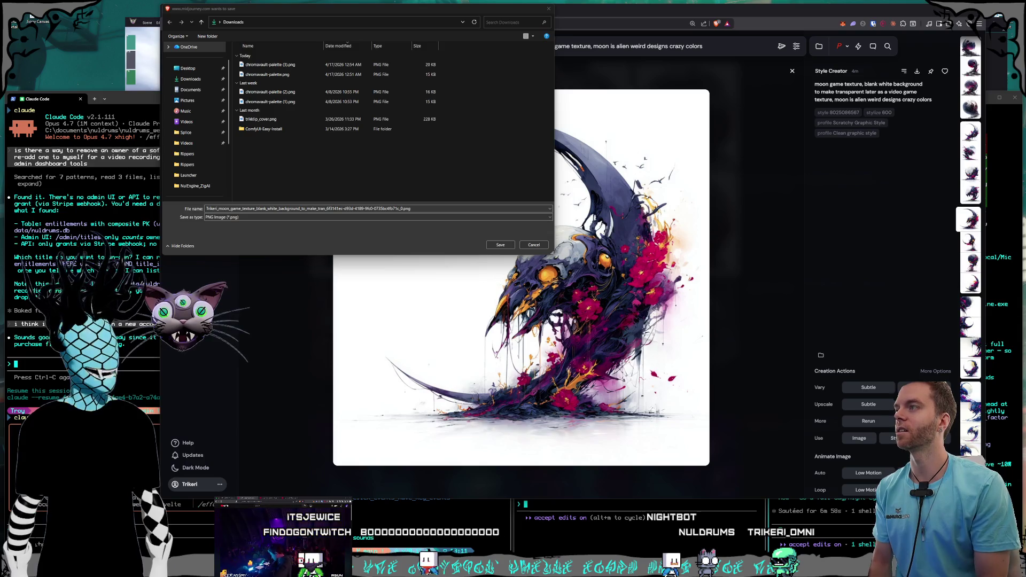
- Move the Save dialog aside and browse into the Pictures folder on Storage1 (D:)
left_click_drag(358, 11, 299, 63)
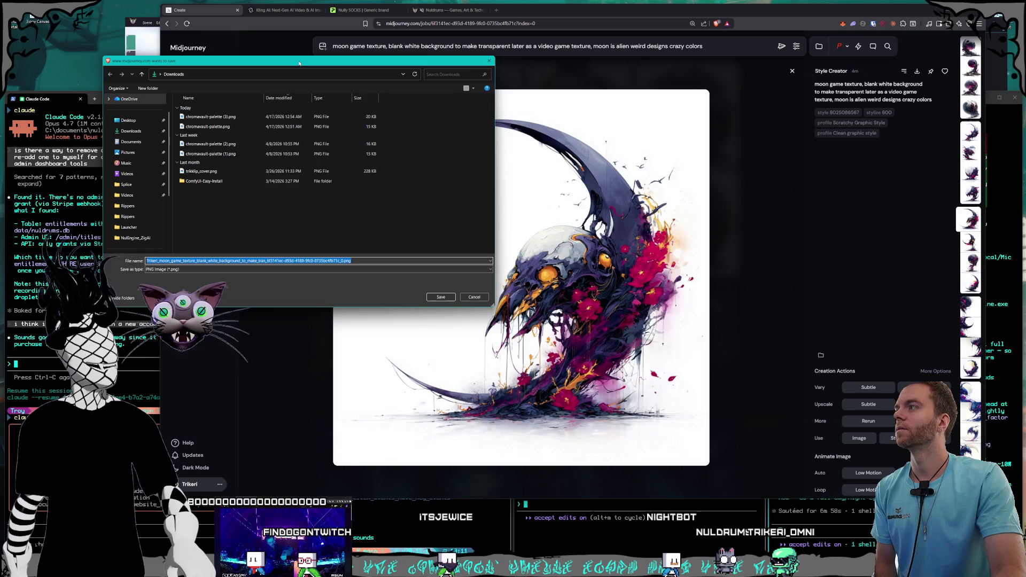
left_click_drag(219, 65, 202, 60)
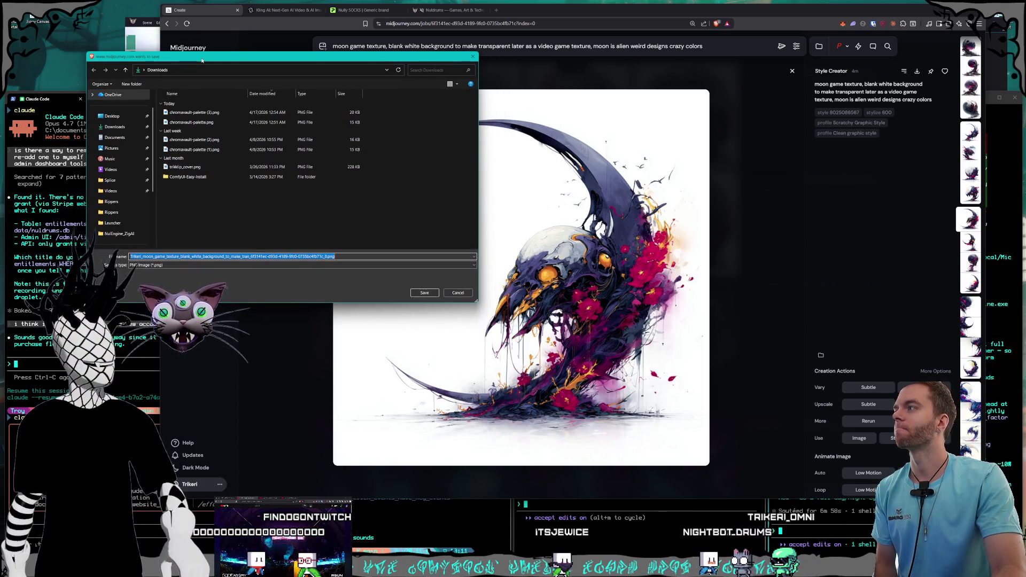
left_click(344, 52)
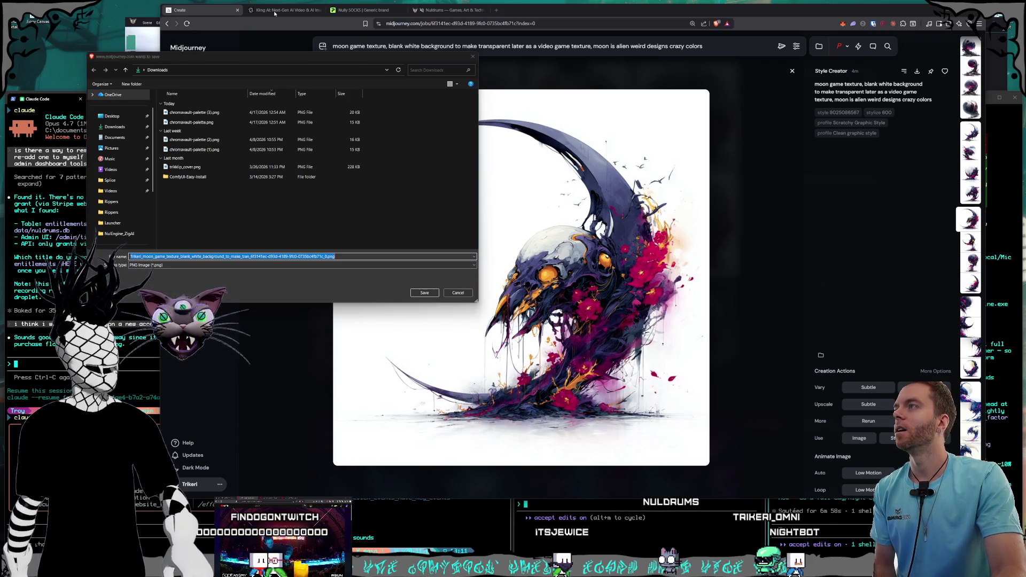
left_click_drag(345, 56, 325, 57)
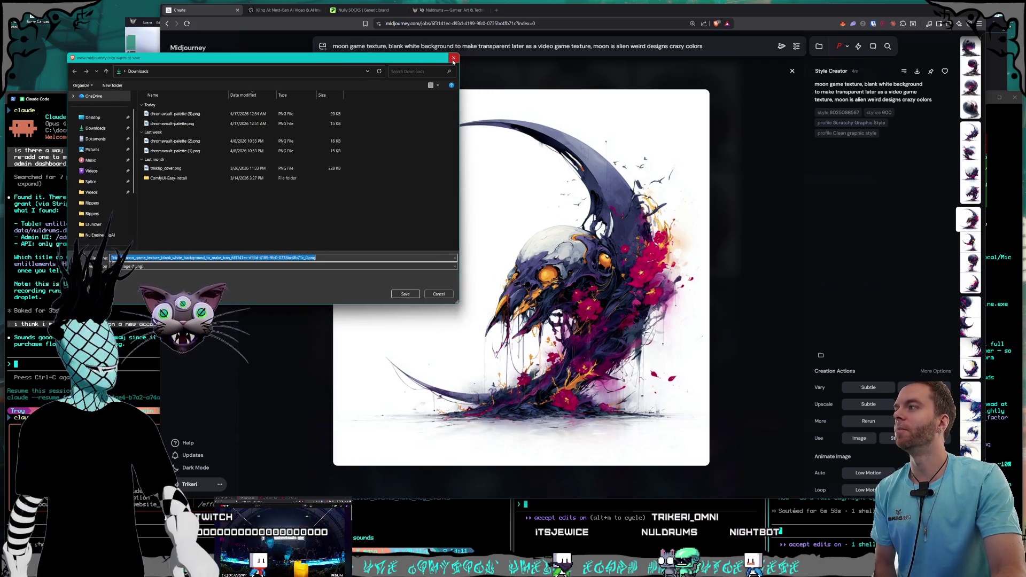
scroll(102, 203, "down", 3)
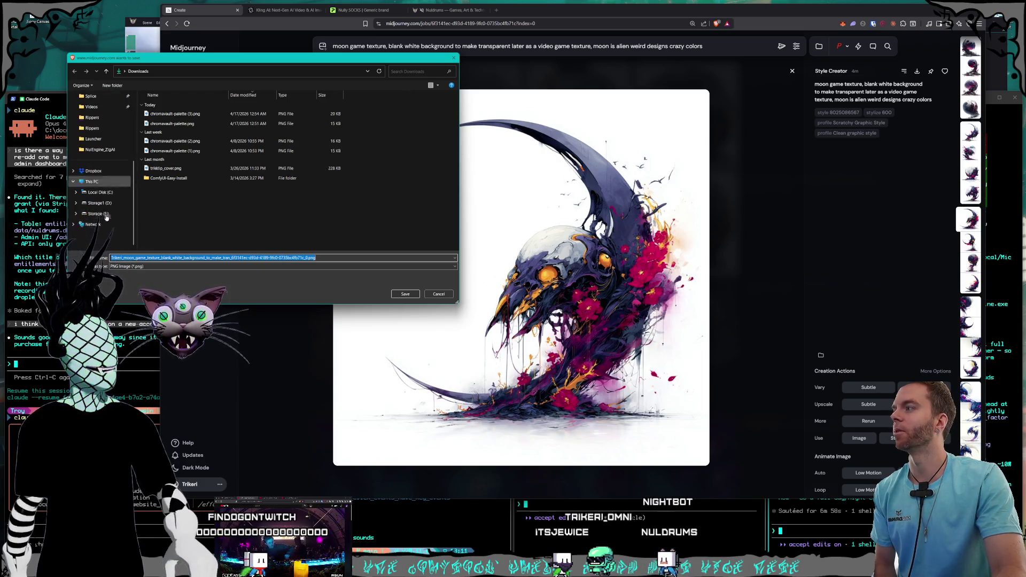
left_click(100, 203)
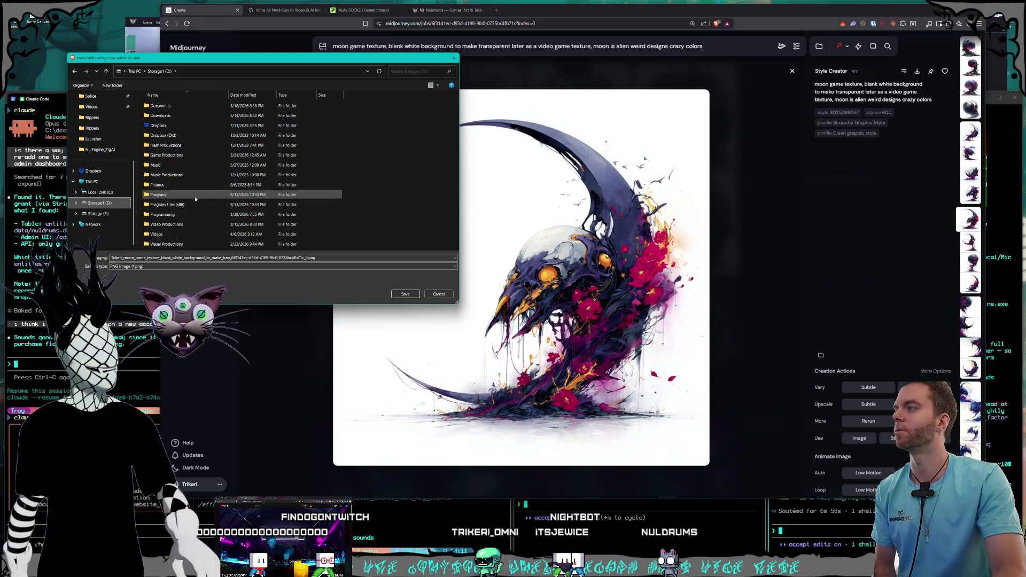
left_click(196, 188)
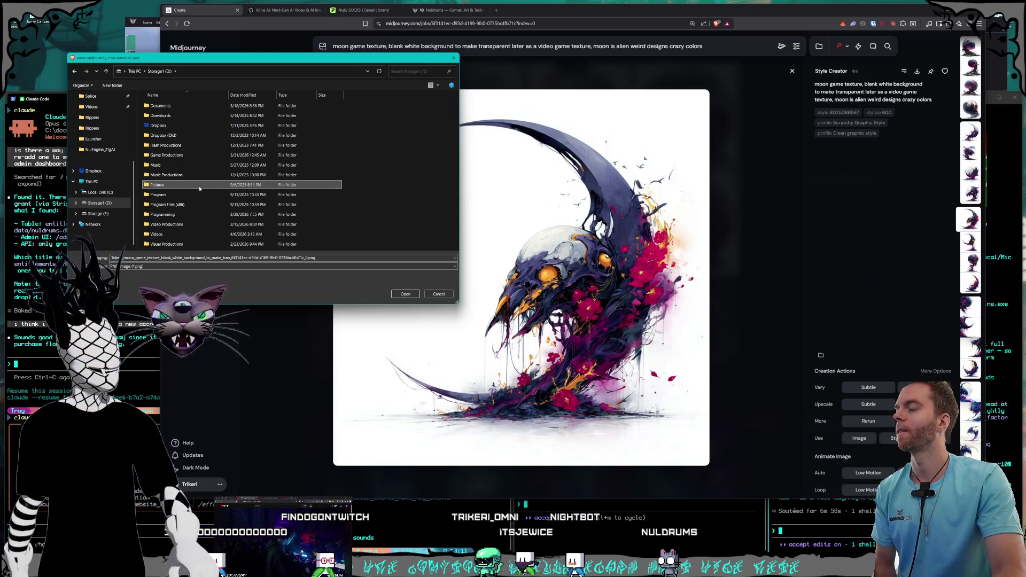
double_click(199, 185)
- Open Nuldrums and then Marlequin as the save location
scroll(203, 184, "down", 10)
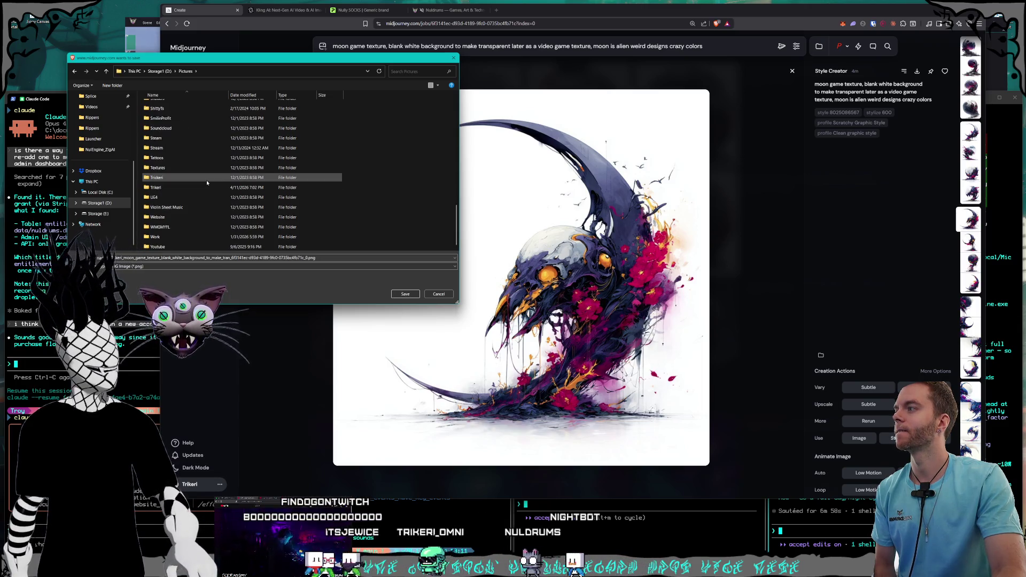
scroll(208, 182, "up", 10)
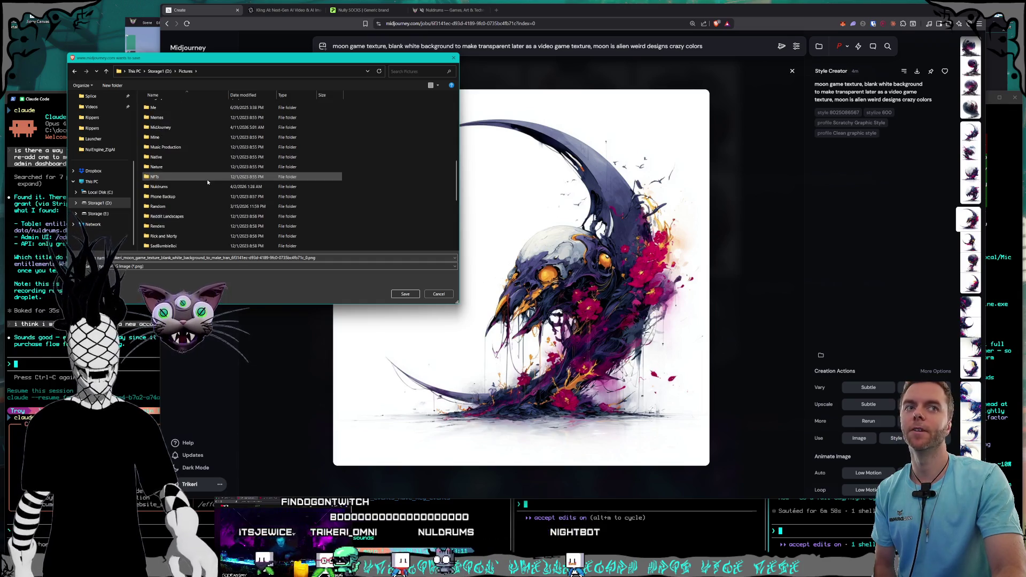
scroll(207, 183, "down", 10)
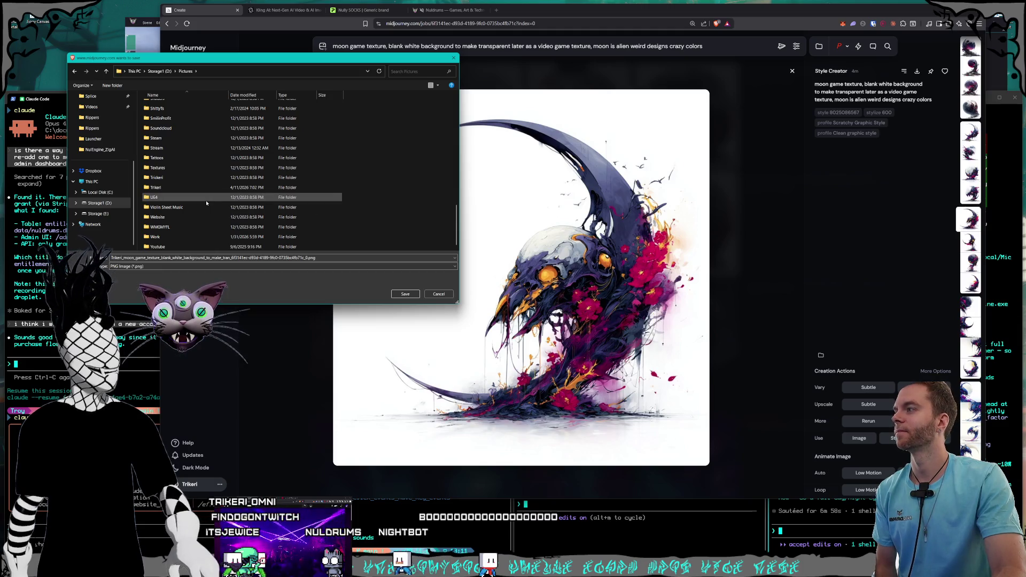
scroll(206, 203, "up", 8)
scroll(205, 202, "up", 5)
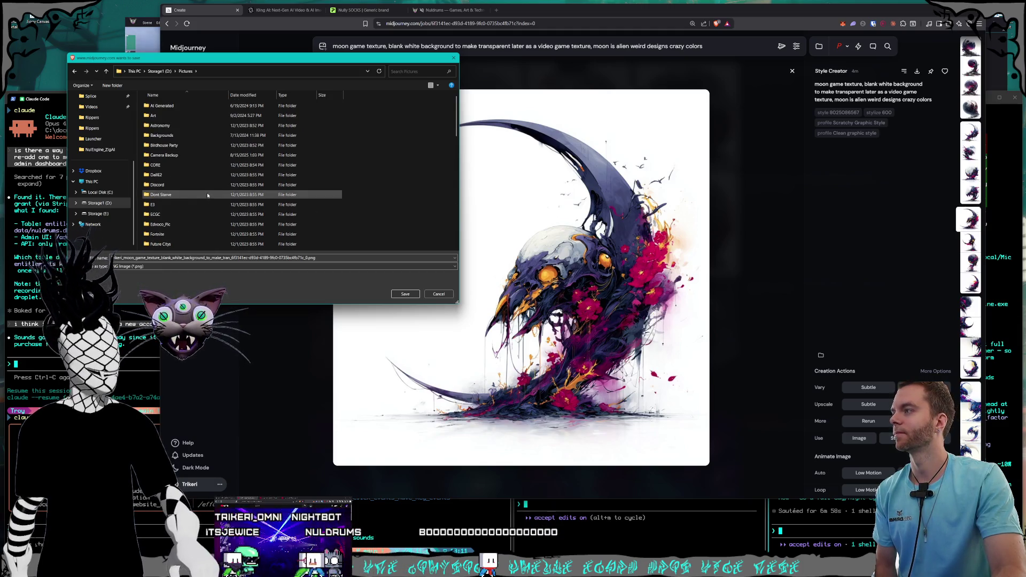
scroll(208, 195, "down", 5)
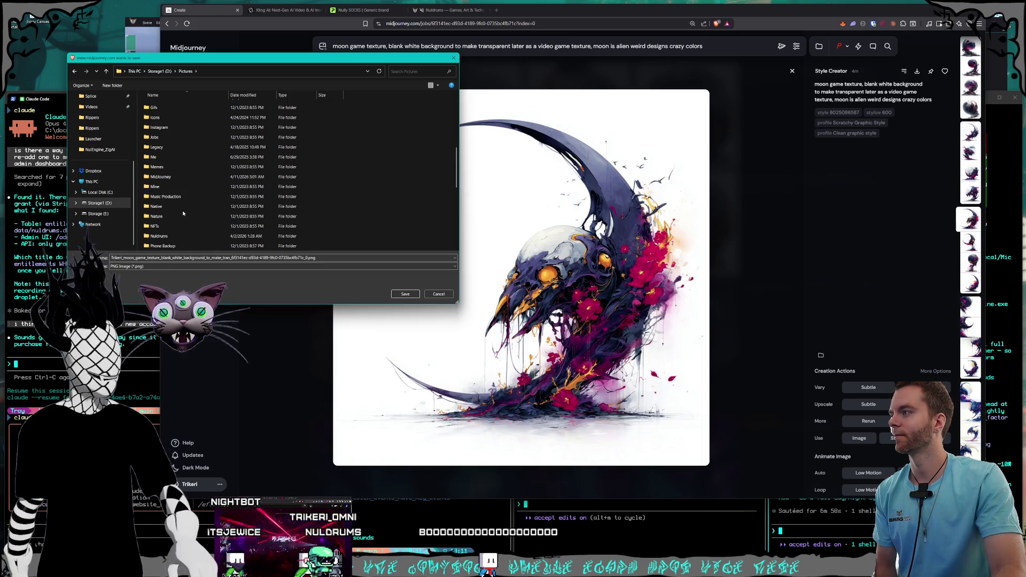
double_click(188, 138)
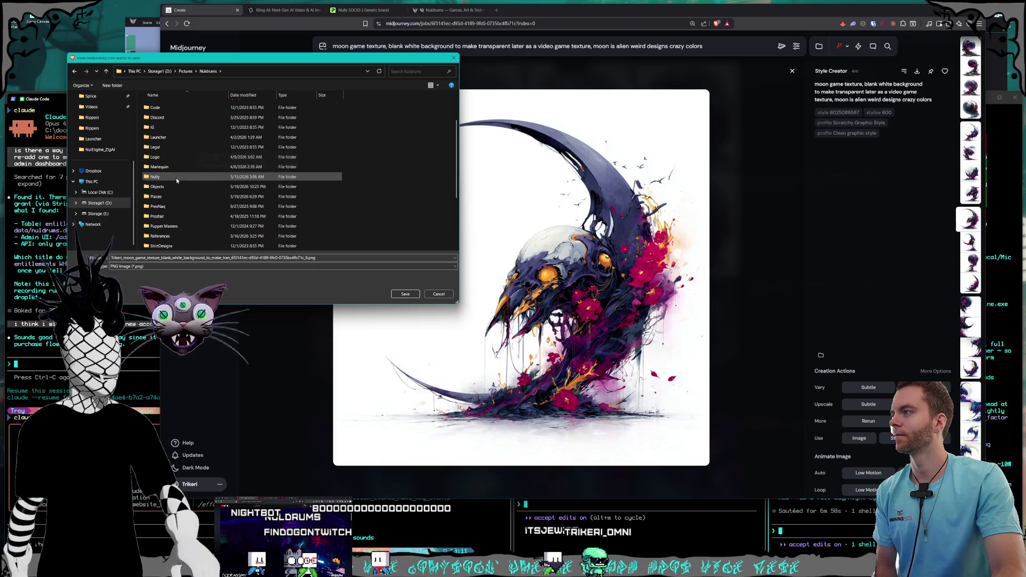
double_click(208, 214)
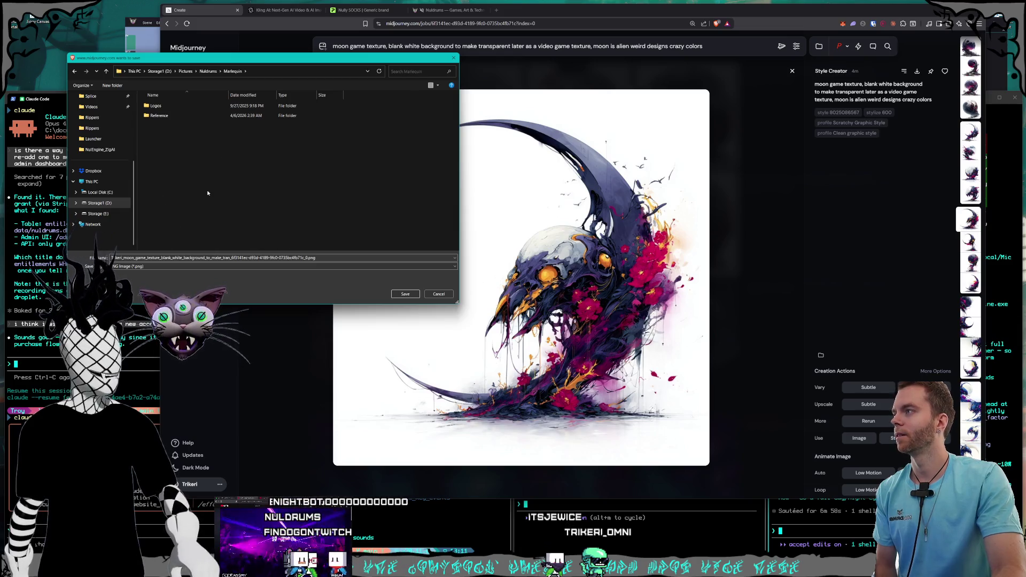
- Create a new folder named AI, open it, and save the image as MoonTest1.png
right_click(181, 176)
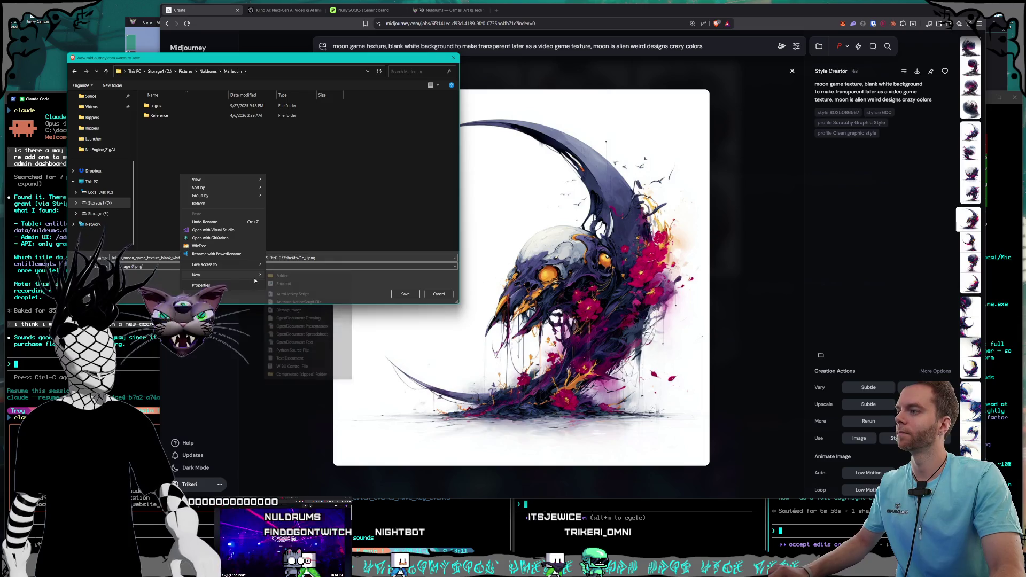
left_click(288, 278)
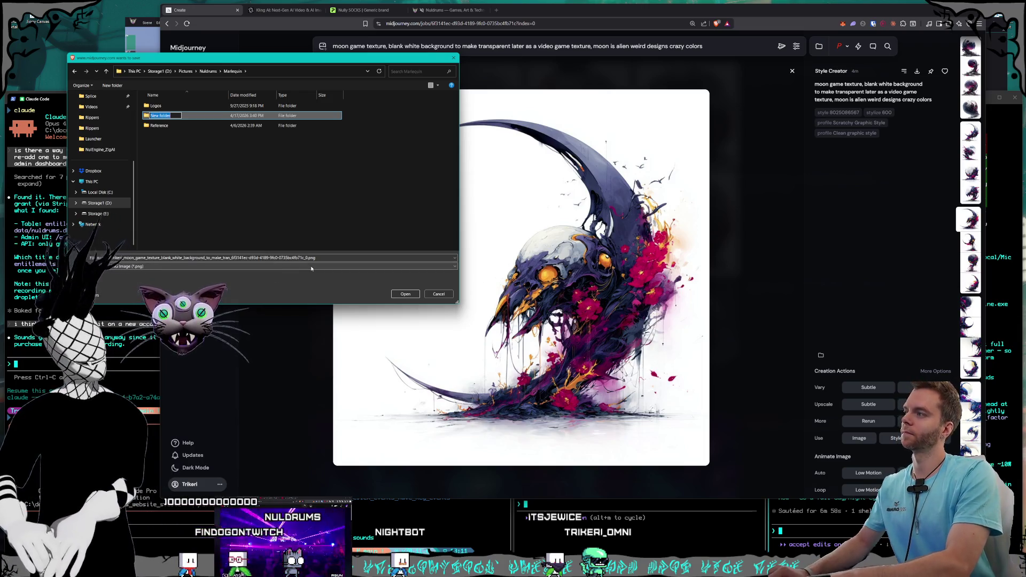
type("AI")
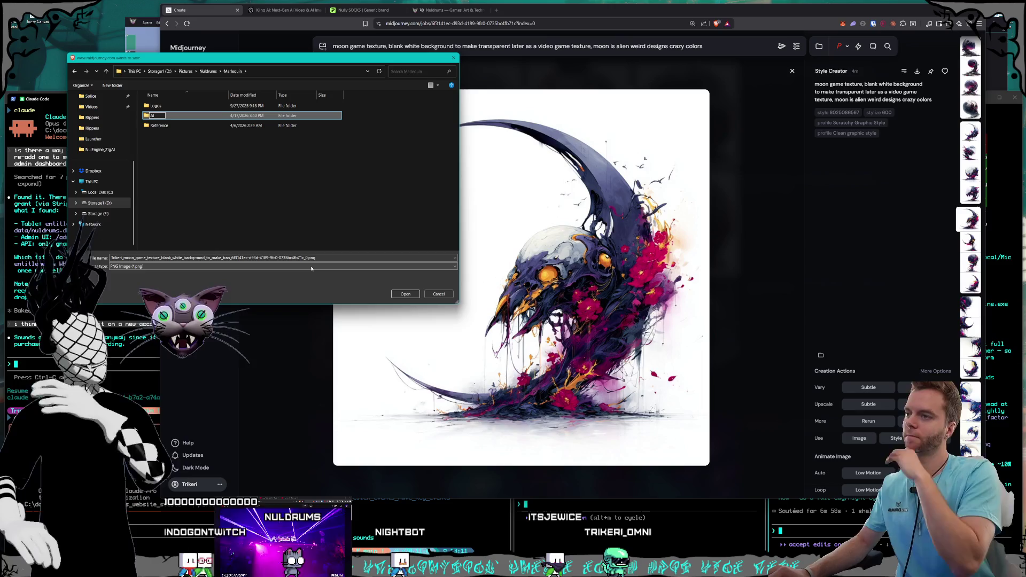
key("Return")
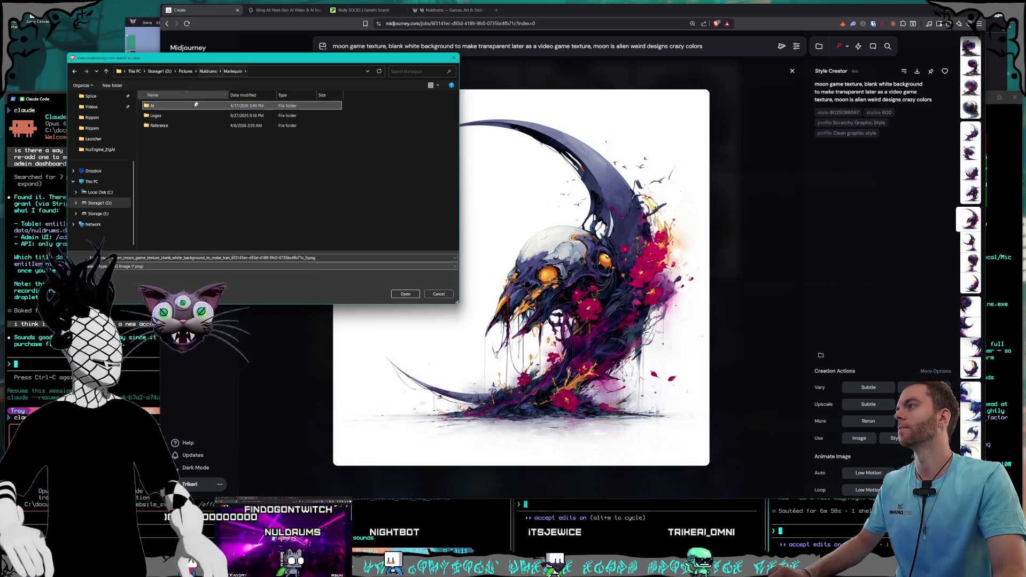
key("Return")
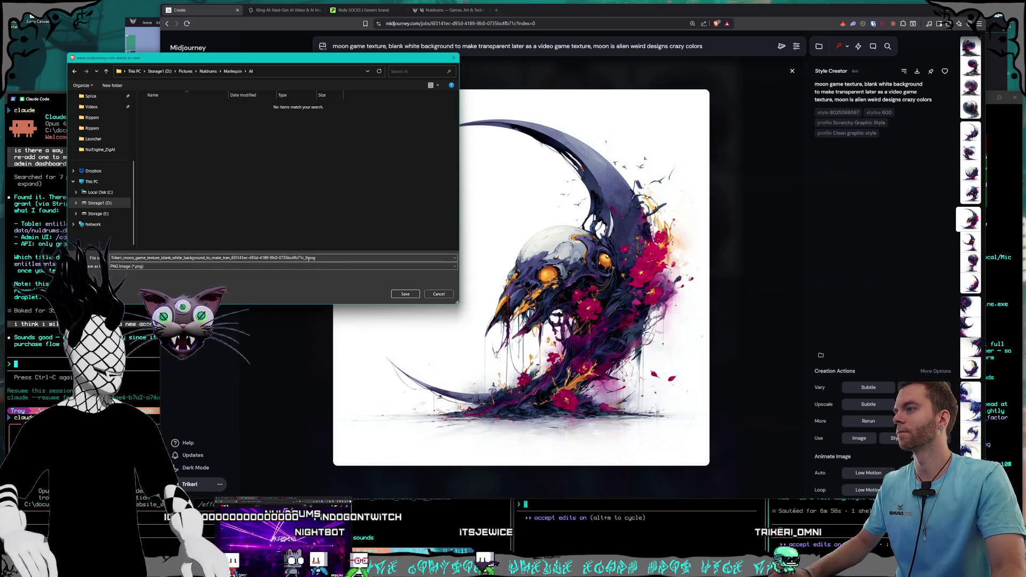
double_click(305, 258)
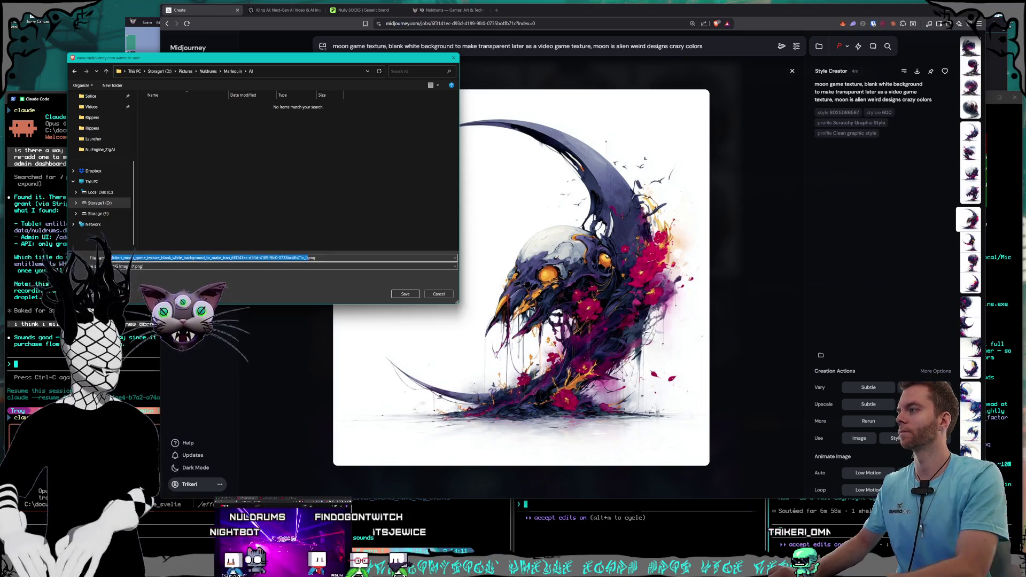
type("Moon")
key("Return")
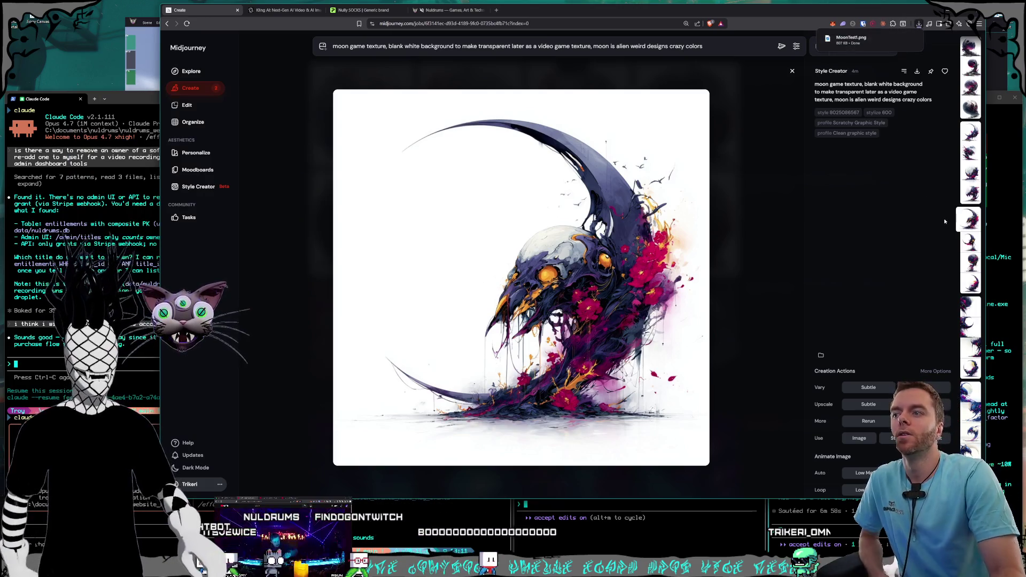
- Browse the moon variations and neighbouring generations up to the pink cratered moon
left_click(970, 242)
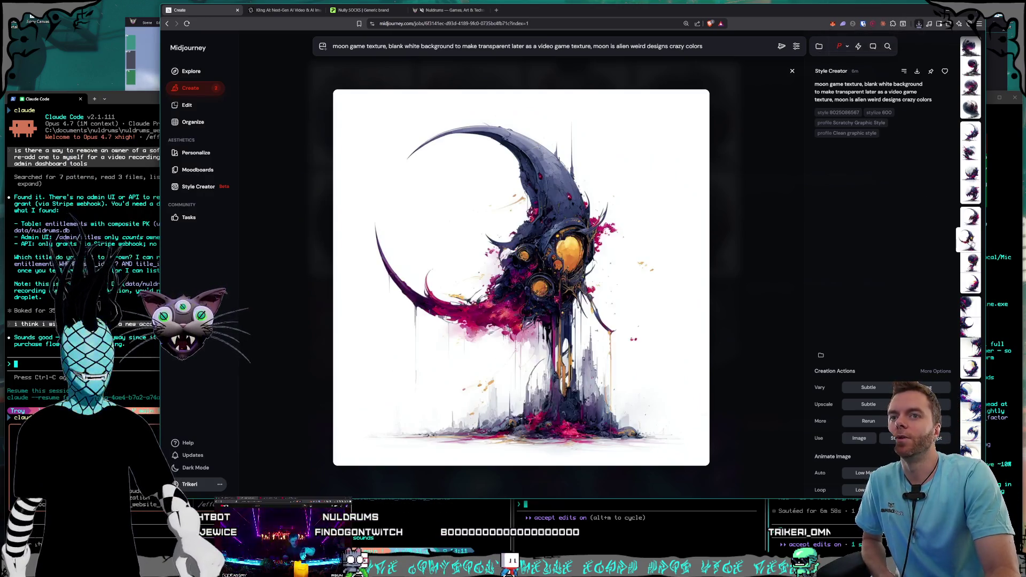
scroll(970, 242, "down", 3)
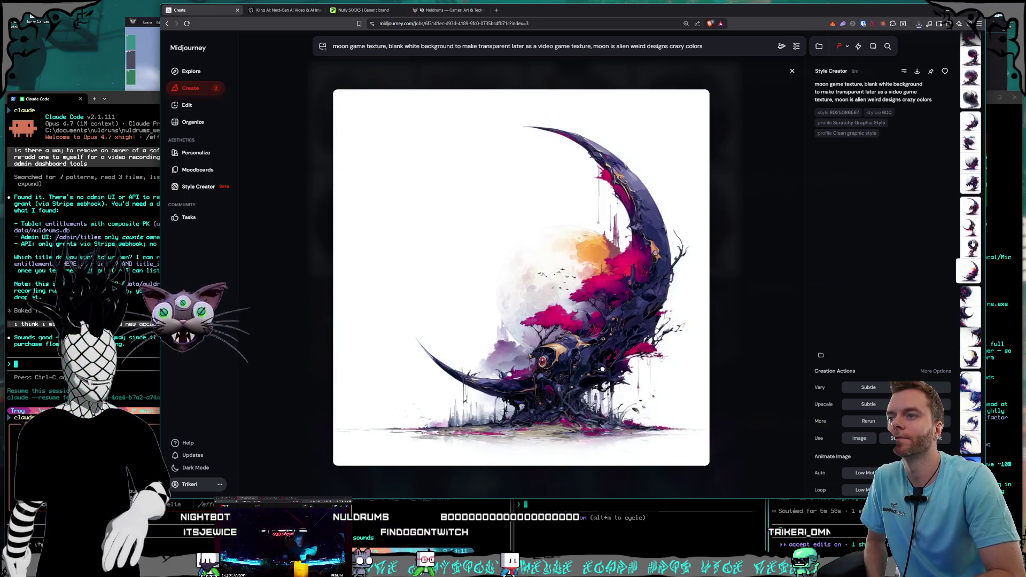
scroll(972, 243, "down", 1)
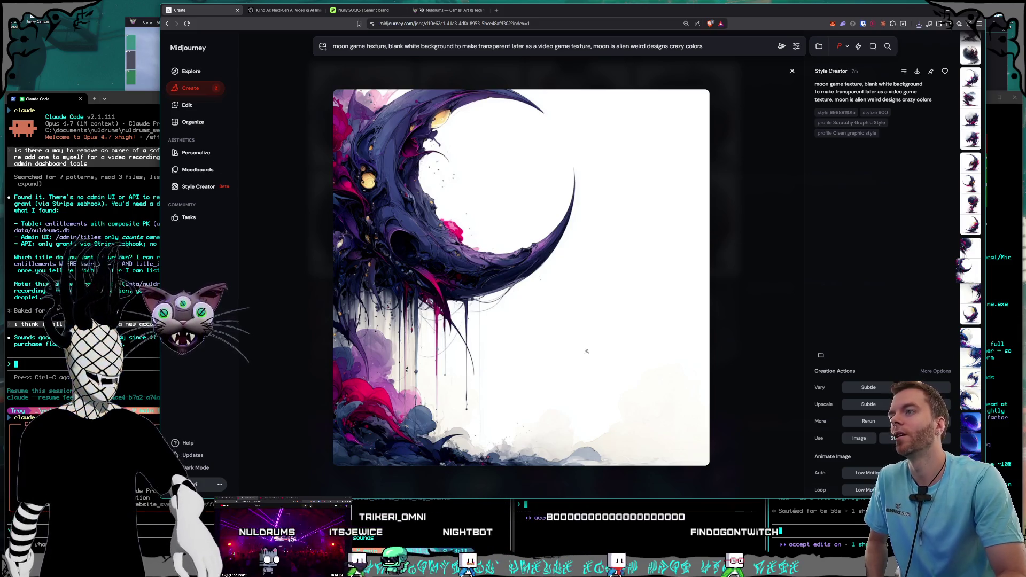
key("Right")
key("Right")
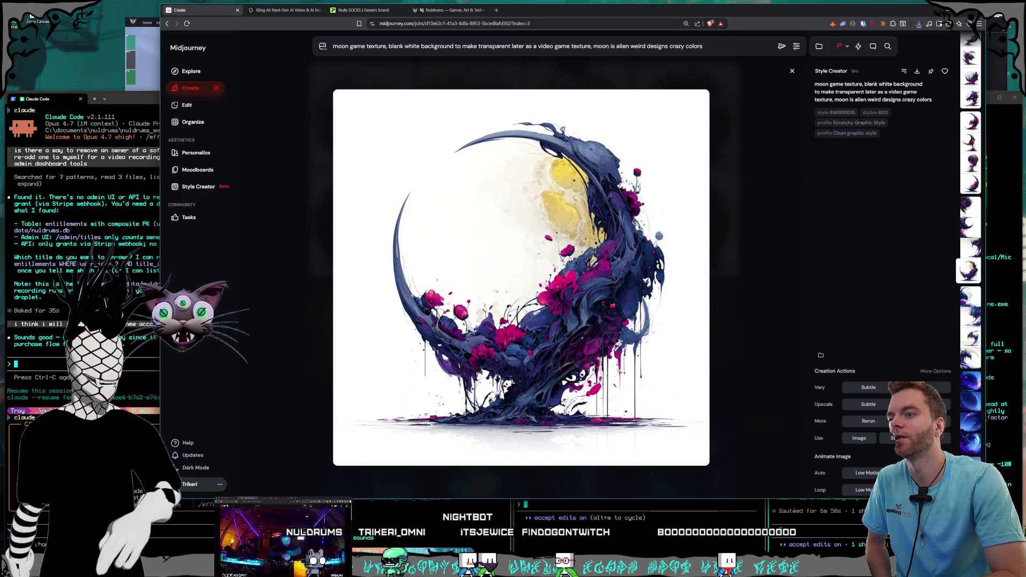
key("Right")
key("Left")
key("Right")
key("Right")
key("Right")
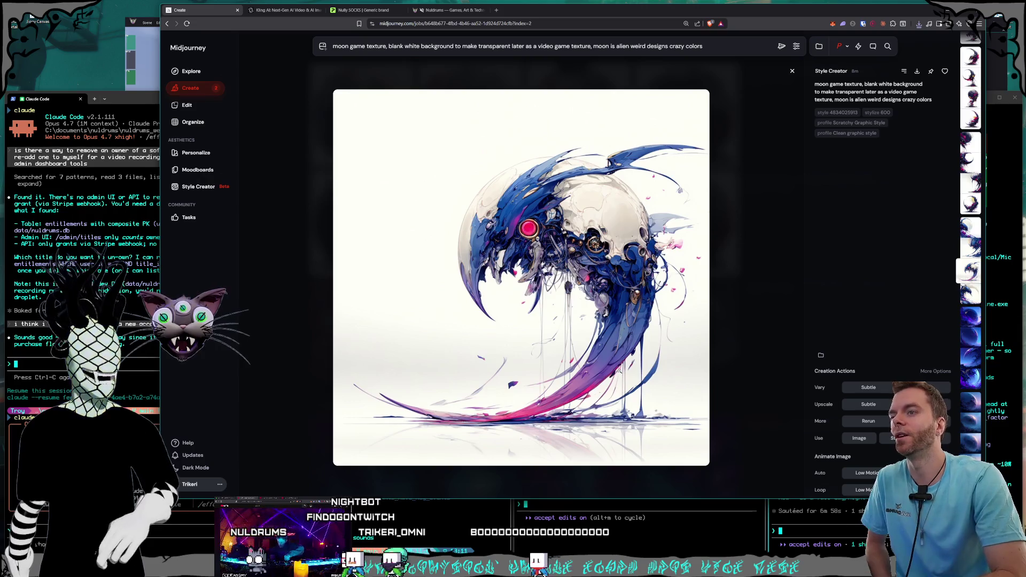
key("Right")
key("Right")
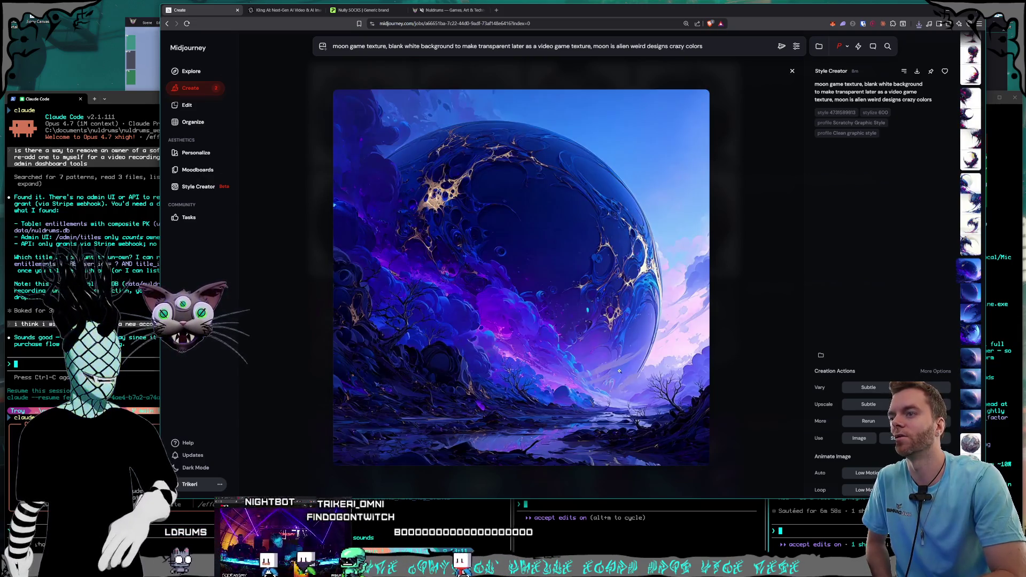
key("Right")
key("Right")
key("Right")
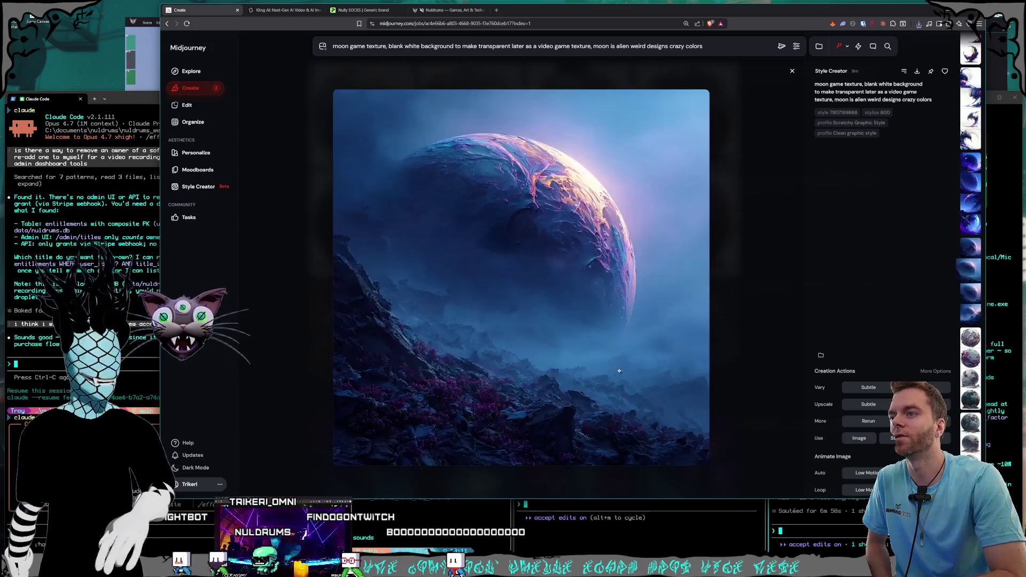
key("Right")
key("Right")
key("Right")
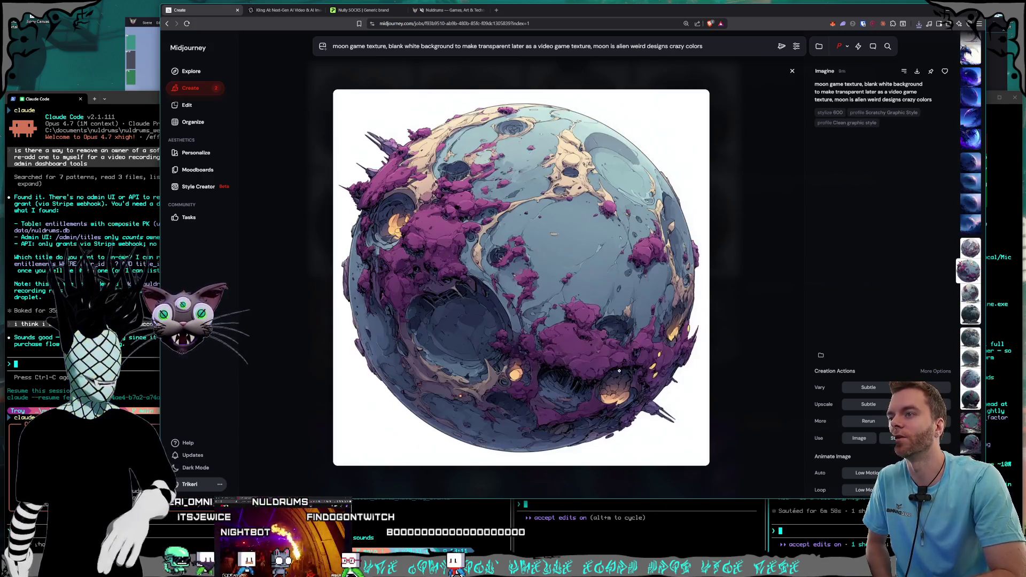
key("Right")
key("Right")
key("Right")
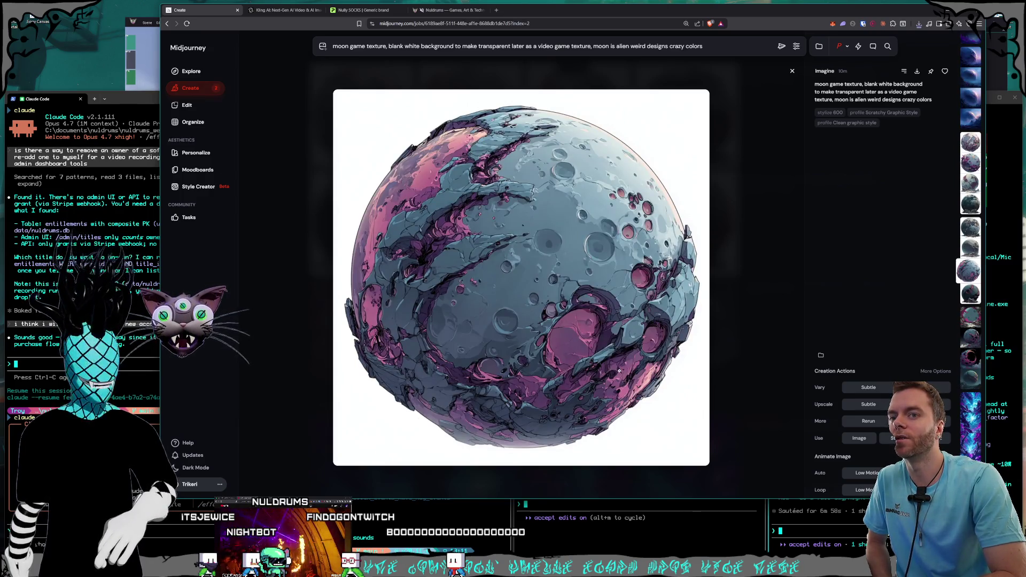
- Compare the grey-pink moon on white with the purple moon, then open its Save dialog
key("Right")
key("Right")
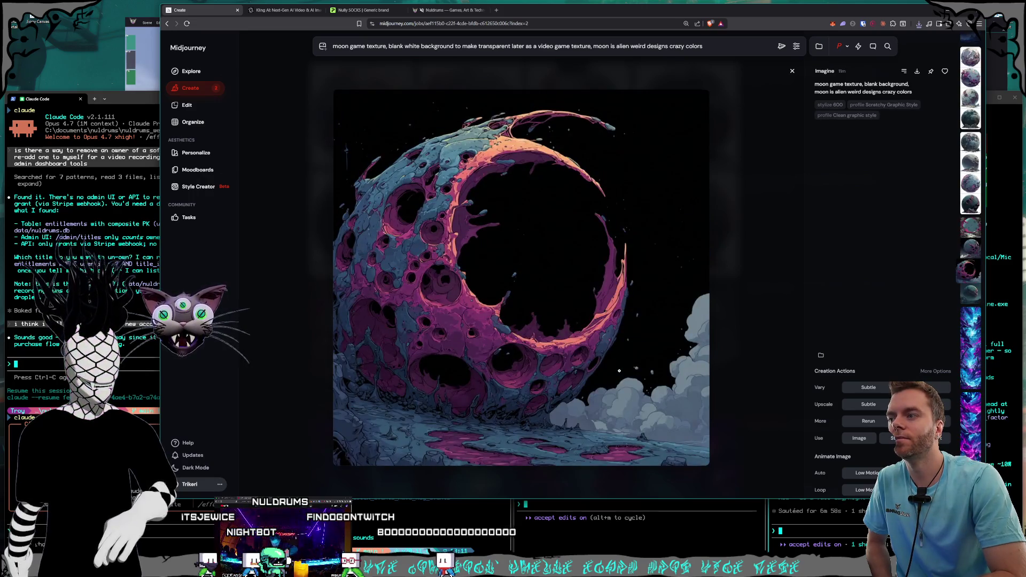
key("Right")
key("Right")
key("Right")
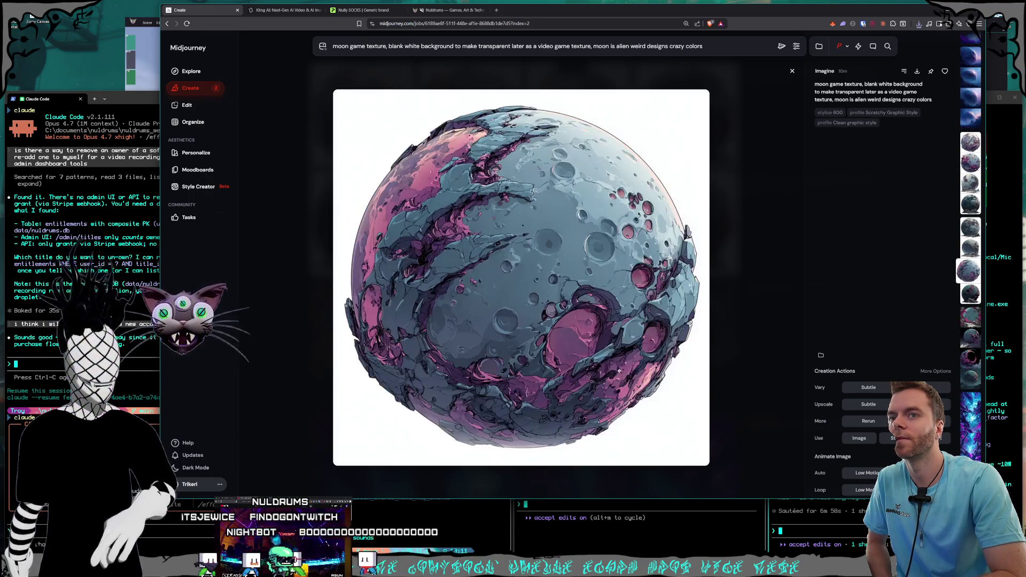
key("Right")
key("Right")
key("Right")
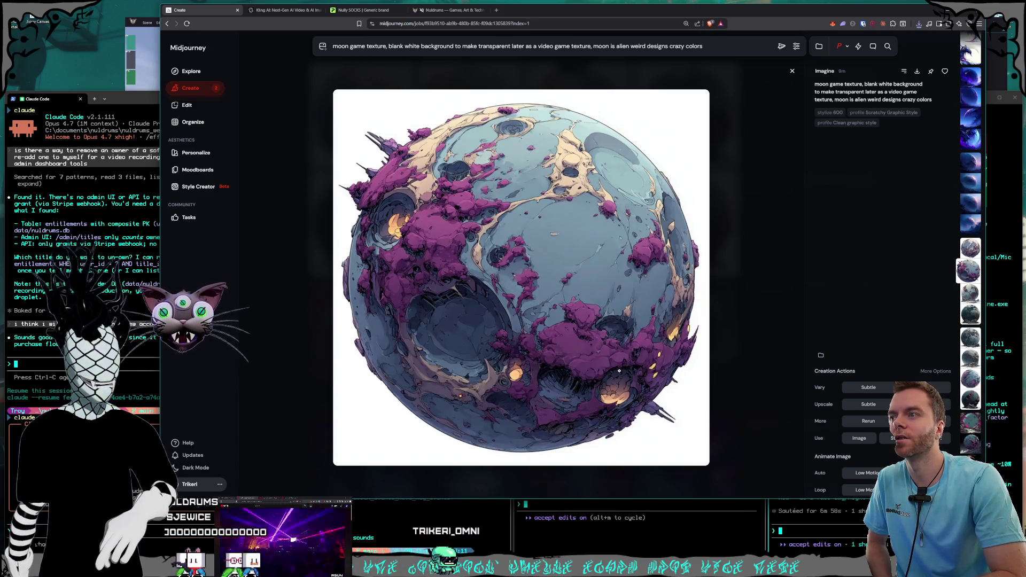
key("Right")
key("Right")
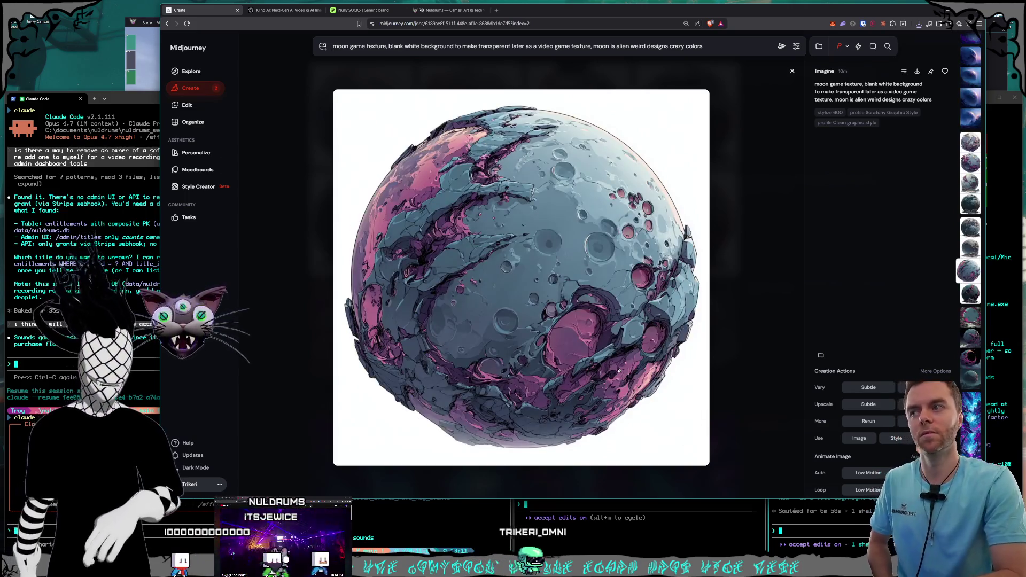
key("Right")
key("Right")
key("Right")
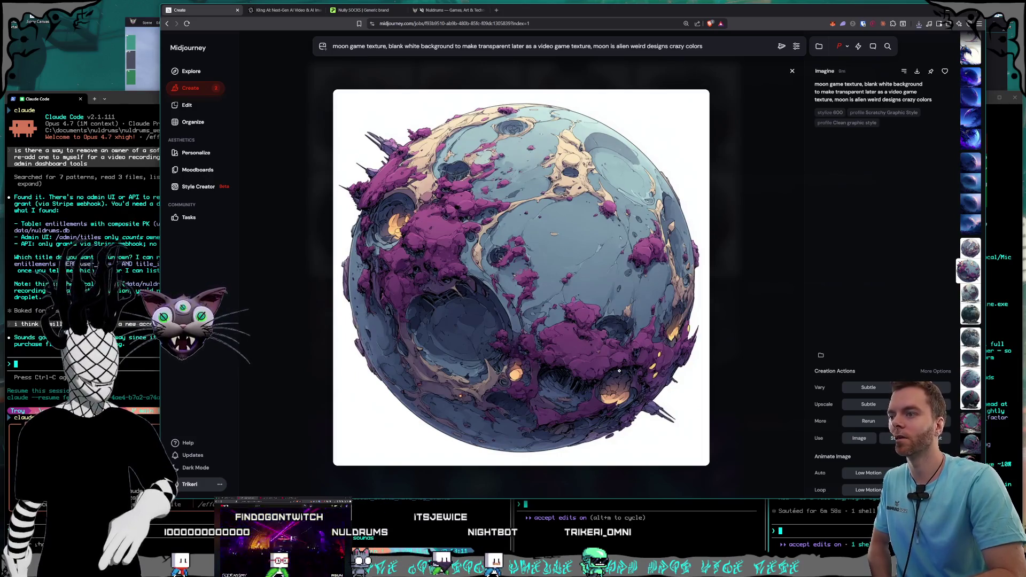
key("Right")
key("Right")
key("Right")
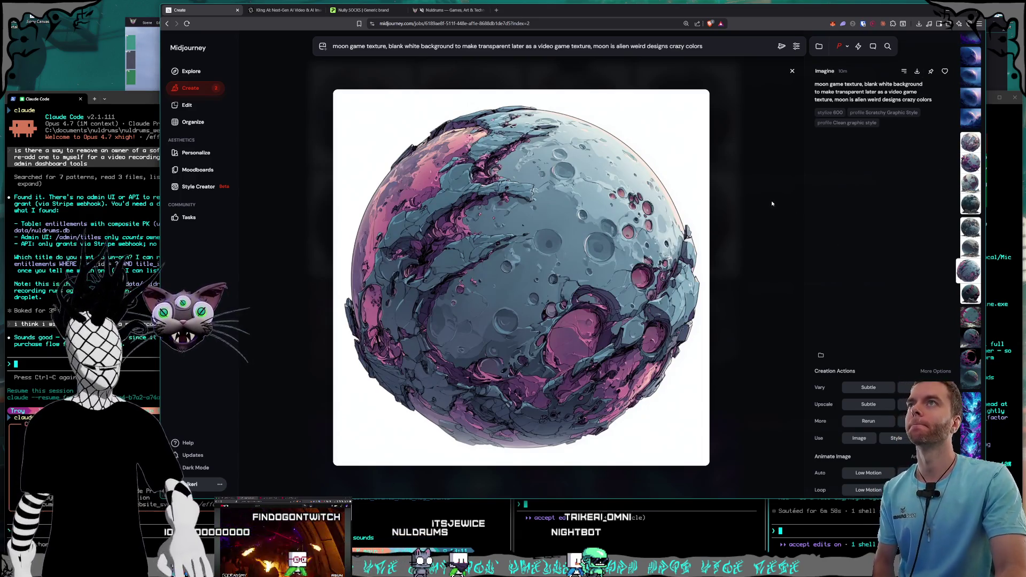
key("ctrl+s")
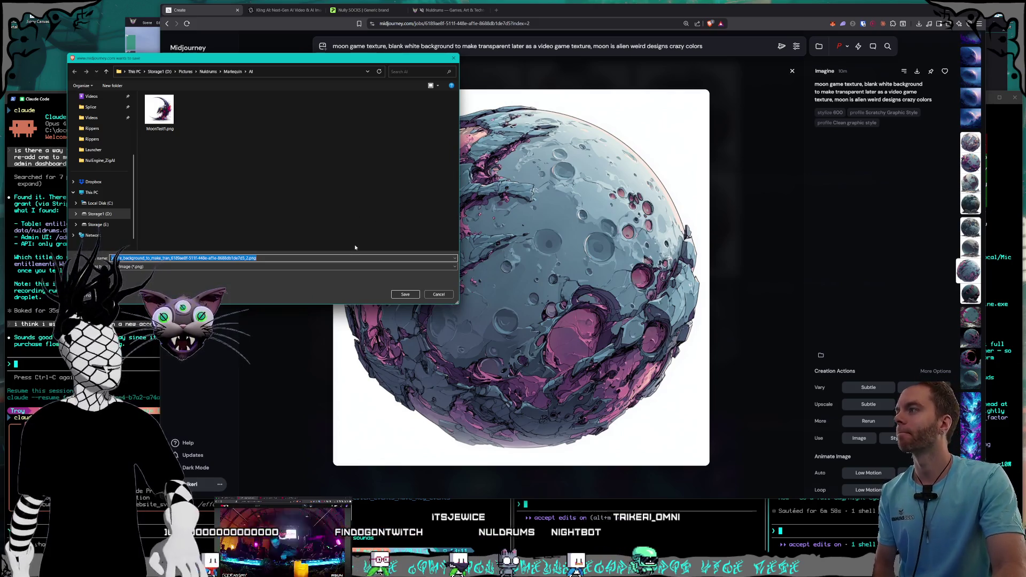
- Save the grey-pink moon as MoonTest2.png next to MoonTest1.png and switch to NulEngine
left_click(159, 111)
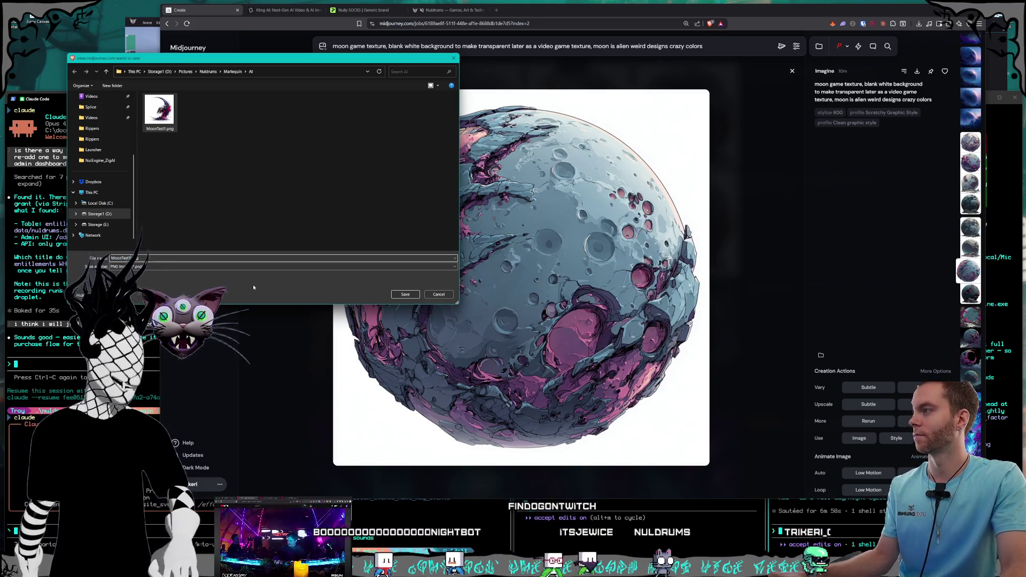
key("Return")
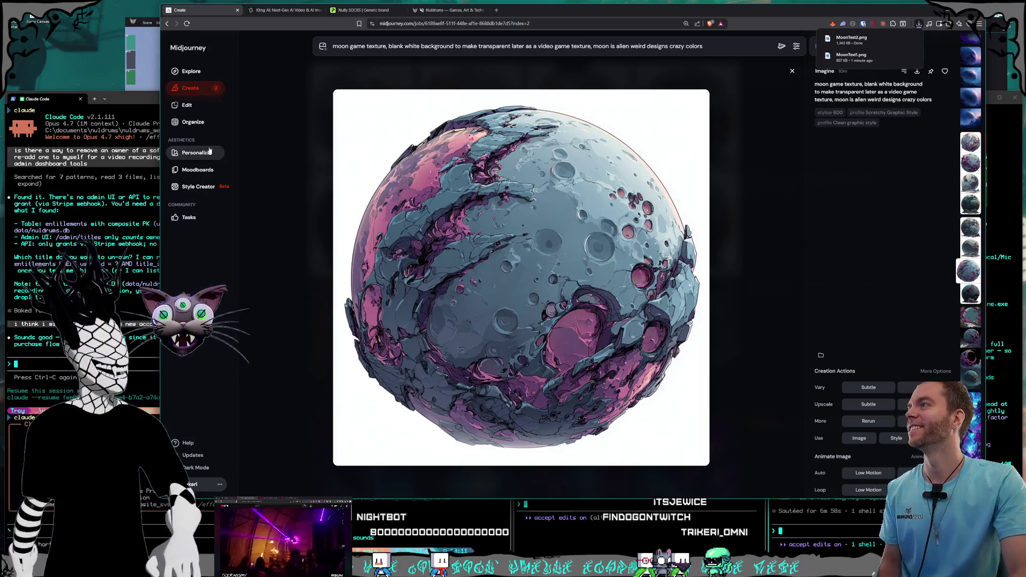
left_click(126, 20)
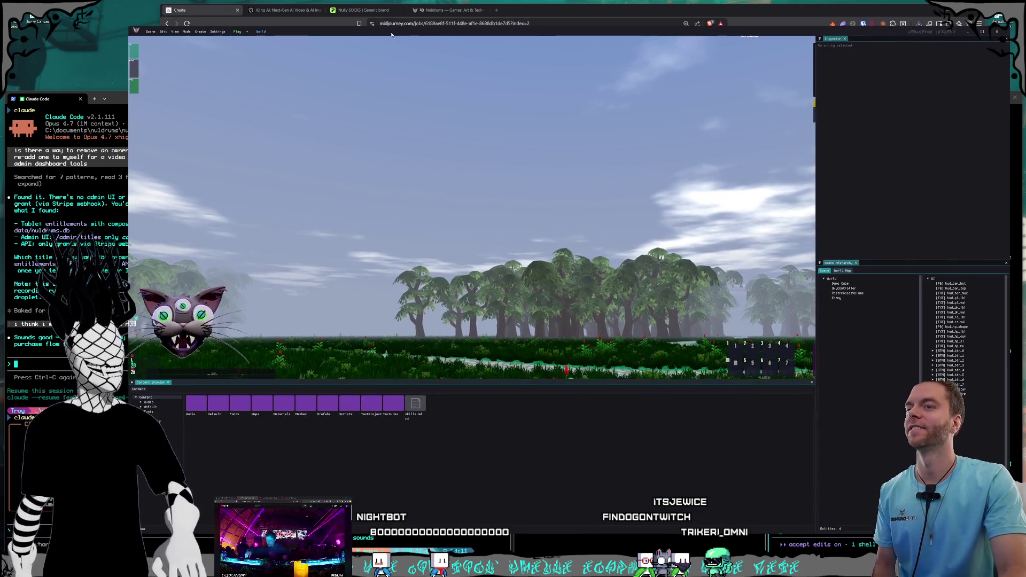
- Fly the camera along the cobblestone forest path, check Project Settings, then close the editor window
left_click_drag(621, 269, 587, 299)
left_click_drag(255, 59, 255, 59)
left_click(217, 31)
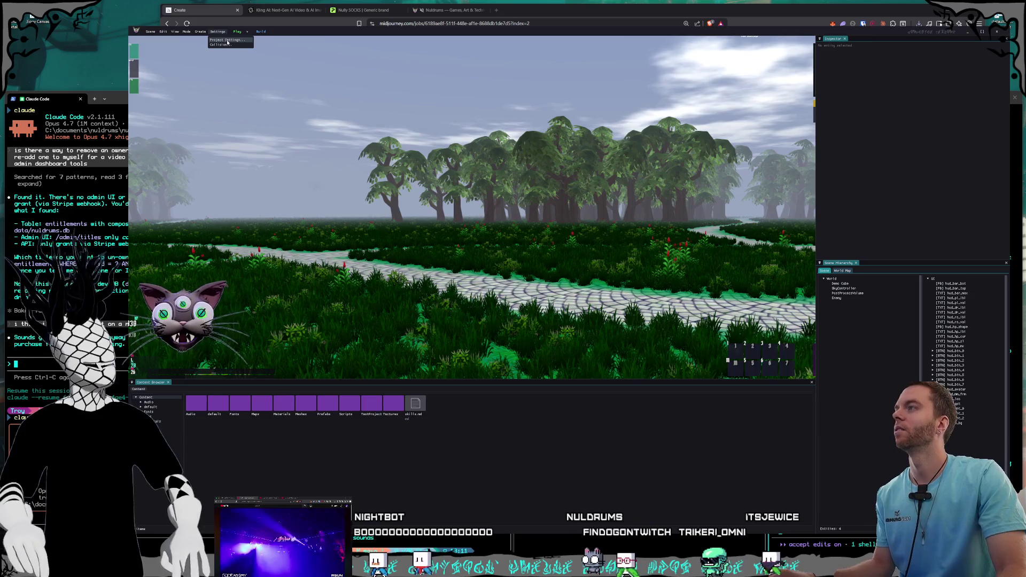
left_click(225, 39)
mouse_move(200, 48)
left_mouse_down()
mouse_move(492, 155)
mouse_move(381, 149)
mouse_move(388, 123)
mouse_move(376, 116)
mouse_move(393, 120)
left_mouse_up()
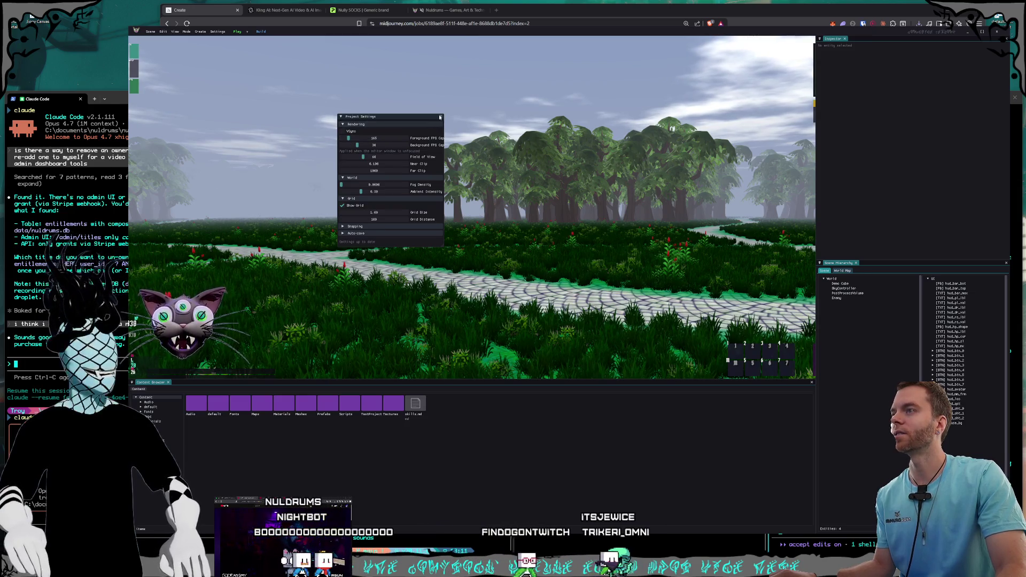
key("Escape")
left_click_drag(339, 34, 337, 41)
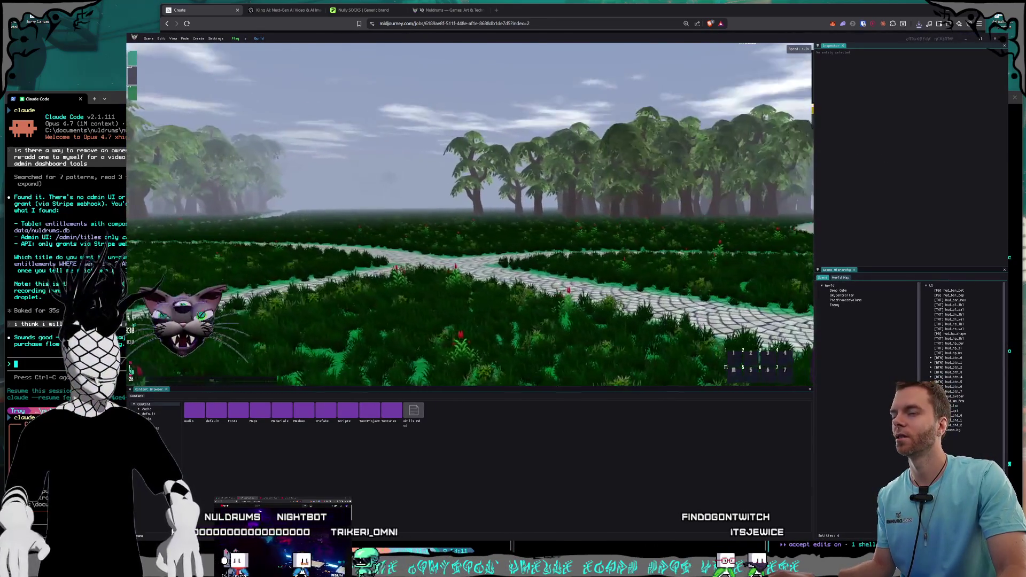
left_click(995, 41)
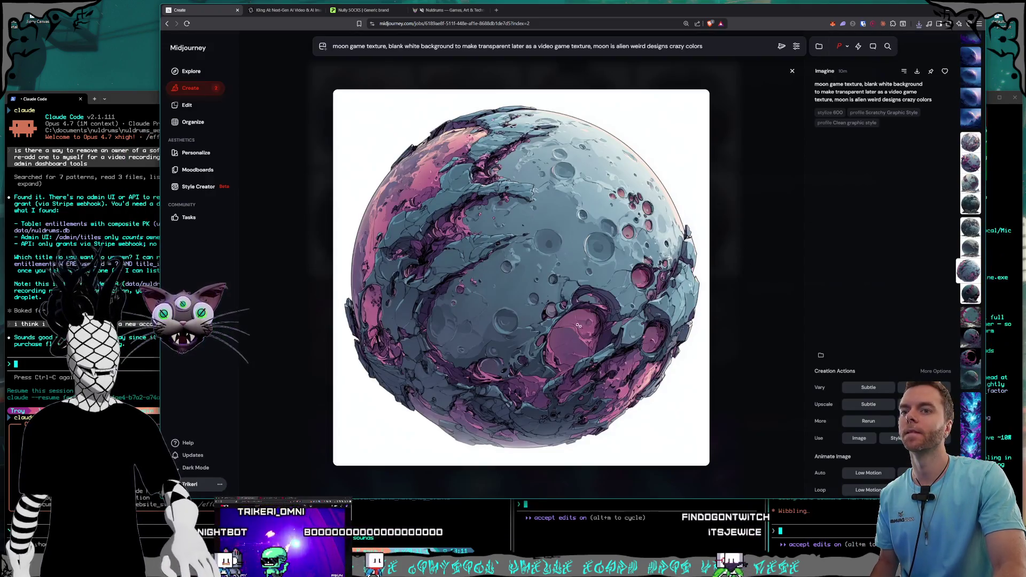
left_click(825, 525)
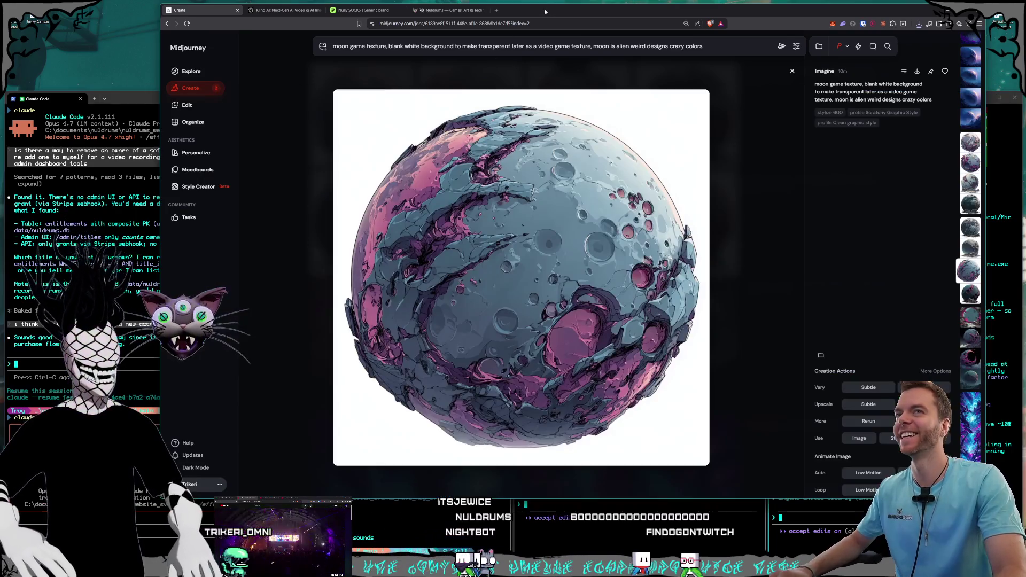
left_click(540, 8)
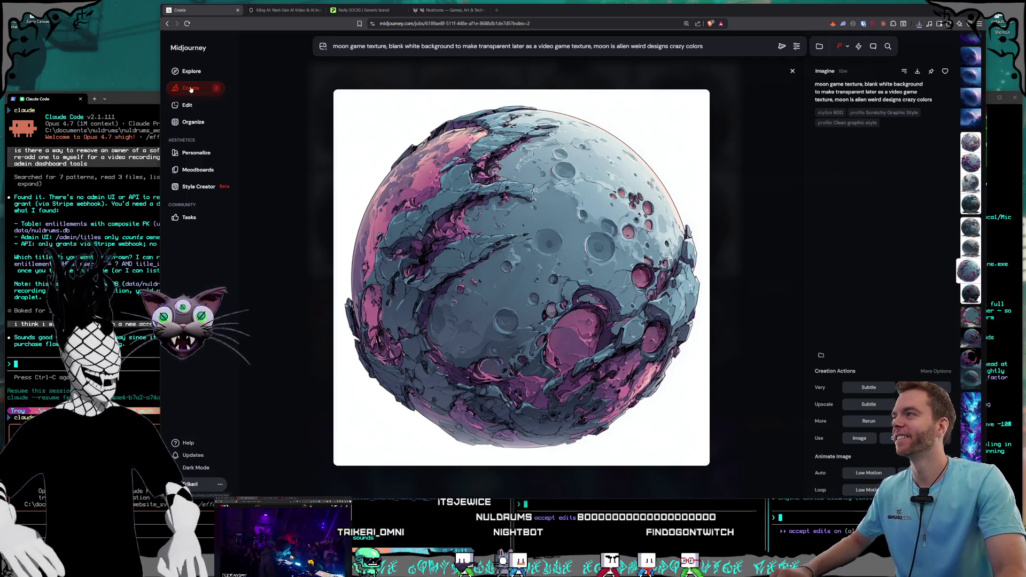
- Return to the generations grid and open the second moon image full size
left_click(714, 199)
scroll(528, 256, "up", 10)
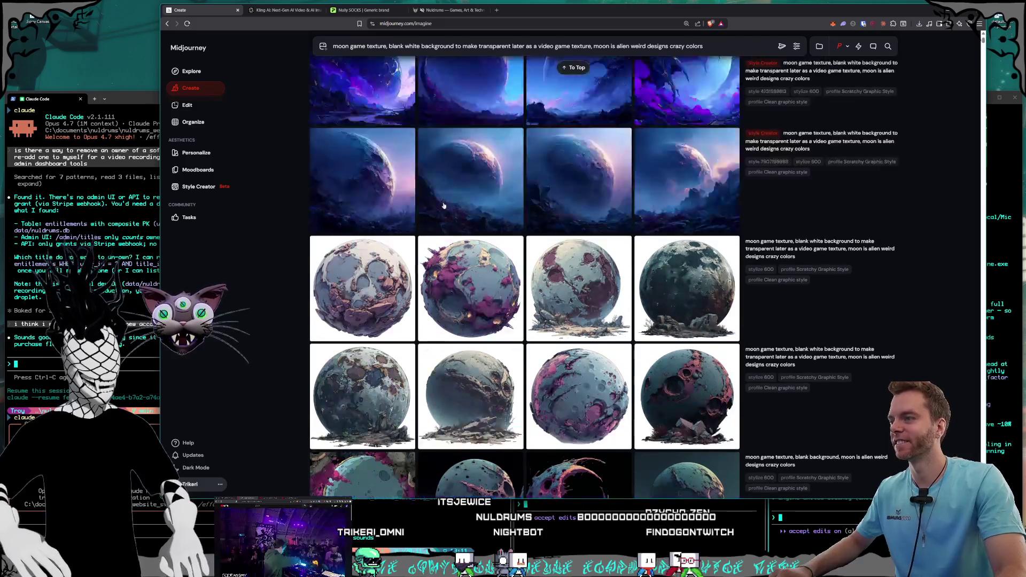
scroll(534, 321, "down", 2)
scroll(545, 385, "up", 2)
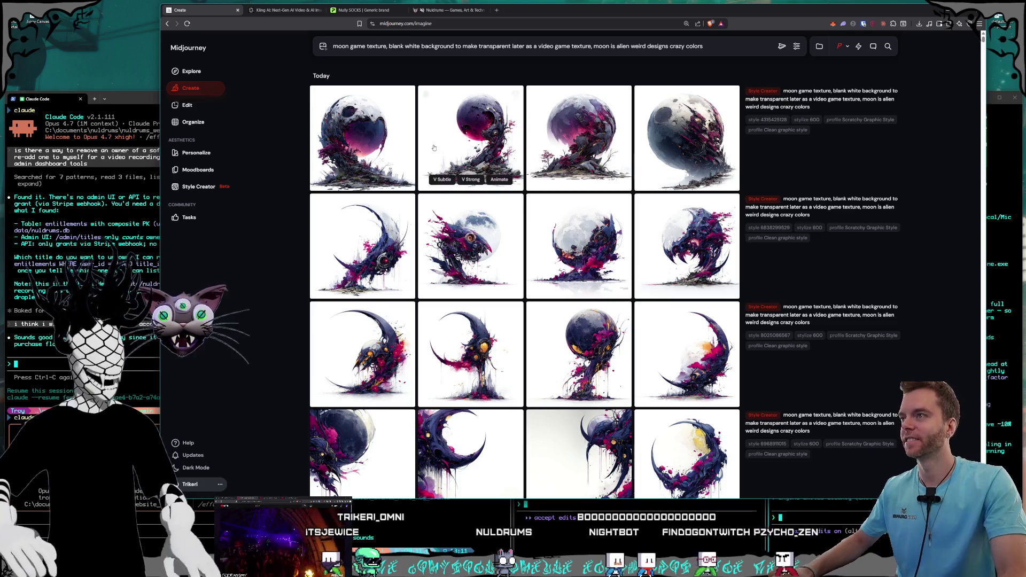
left_click(491, 139)
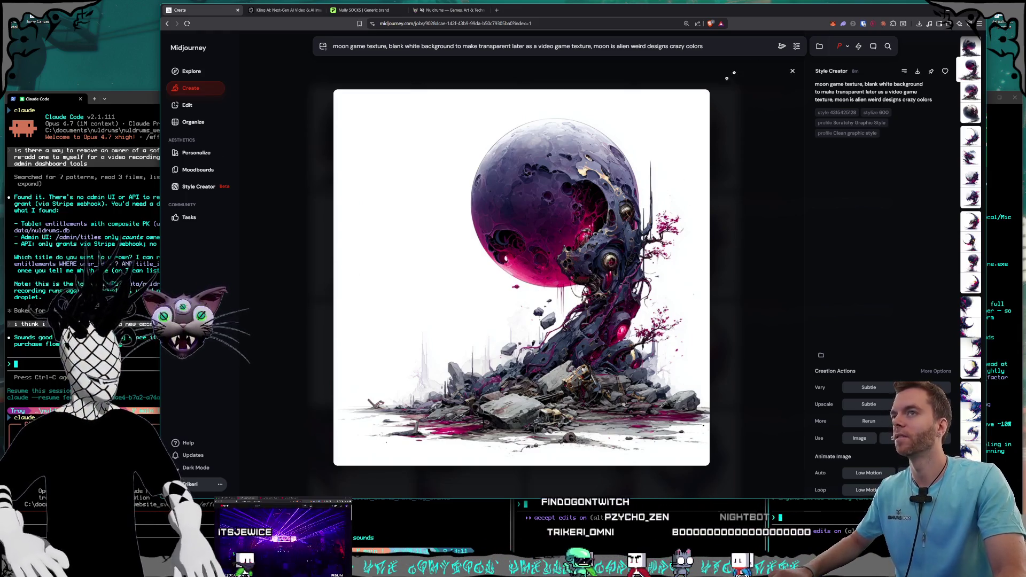
- Download the dark purple moon-and-rubble image as MoonTest3.png
left_click(917, 72)
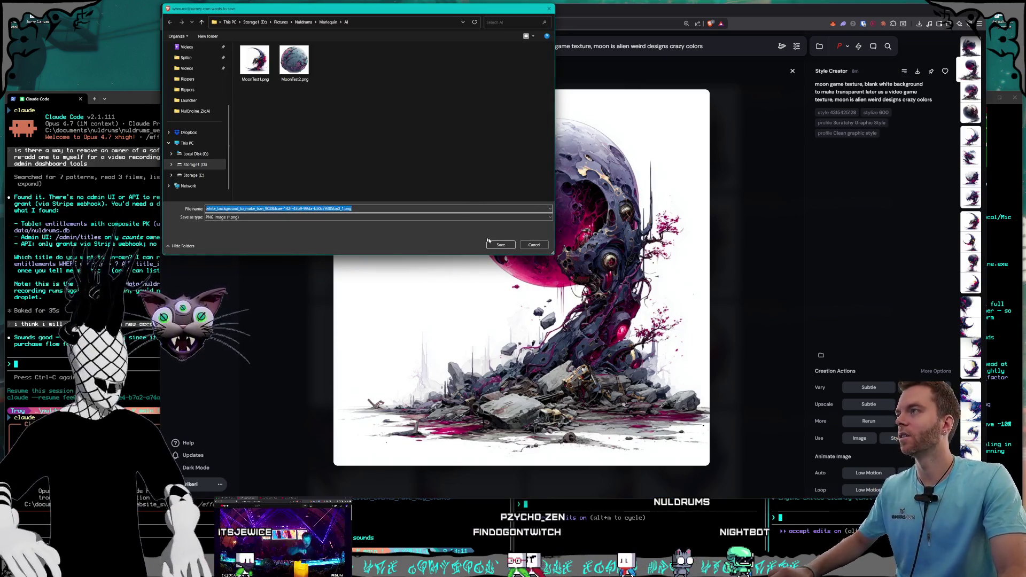
double_click(227, 208)
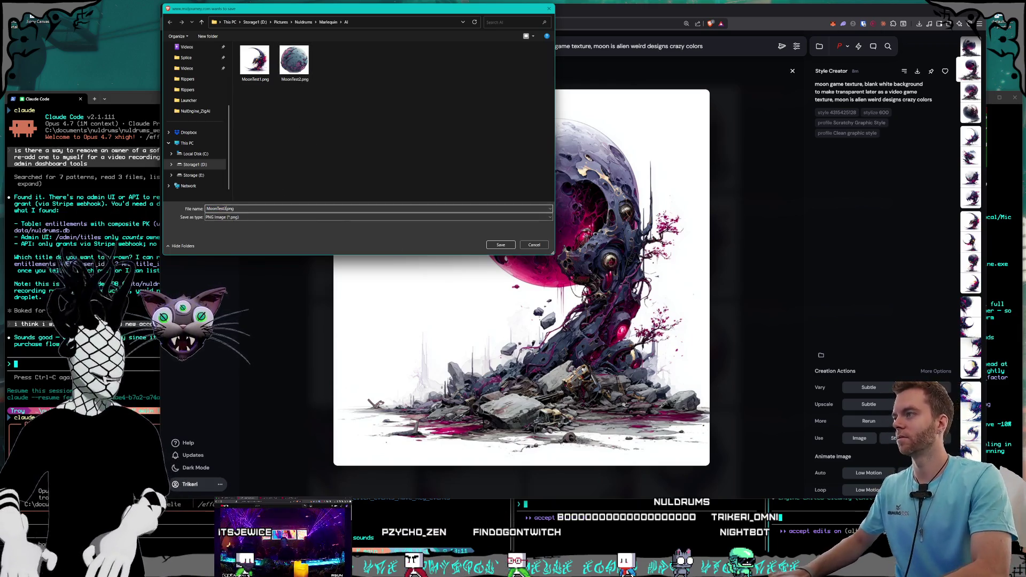
key("Return")
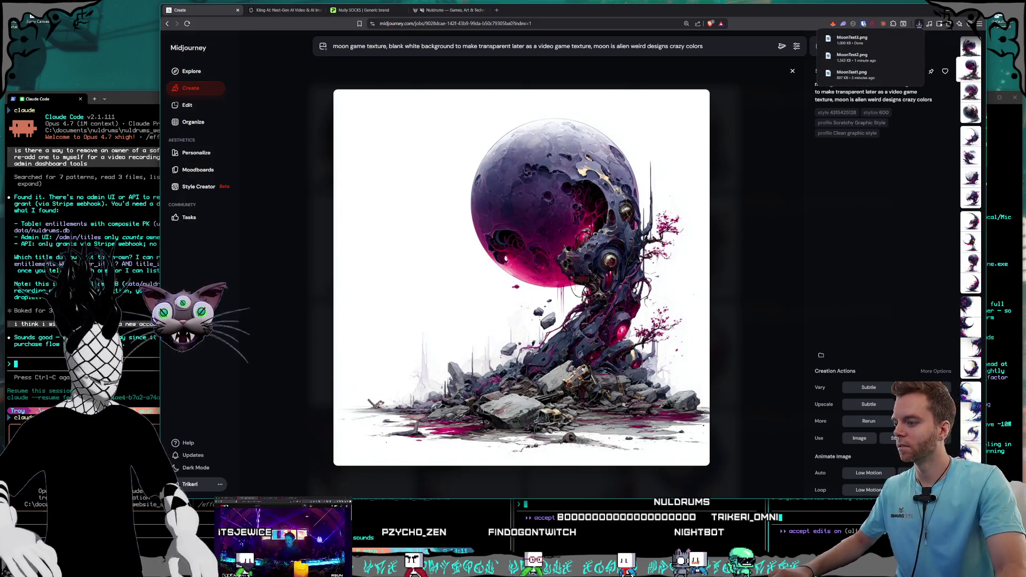
- Switch to Photoshop and enlarge its window
key("alt+Tab")
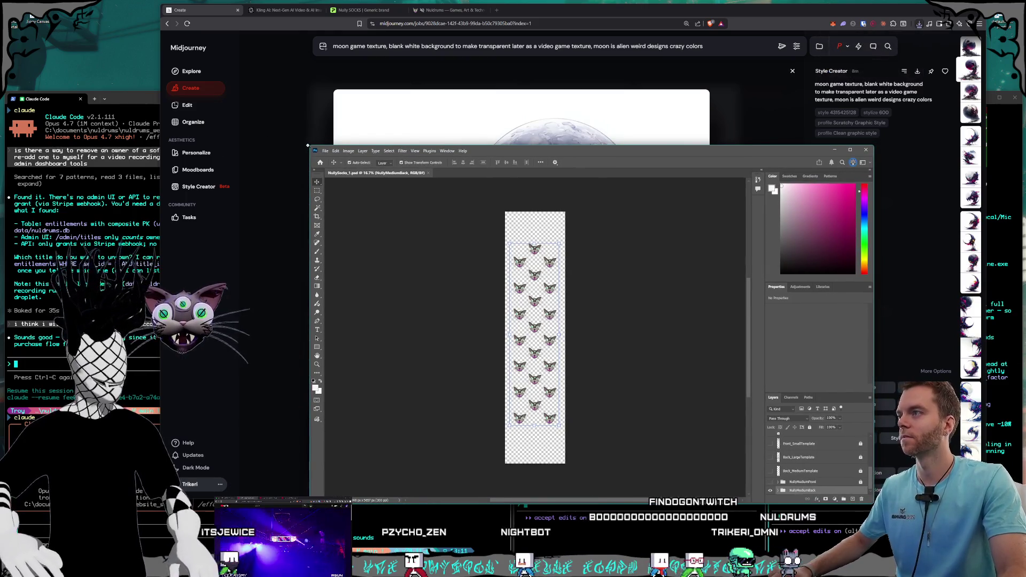
left_click_drag(308, 144, 254, 77)
left_click_drag(435, 85, 437, 95)
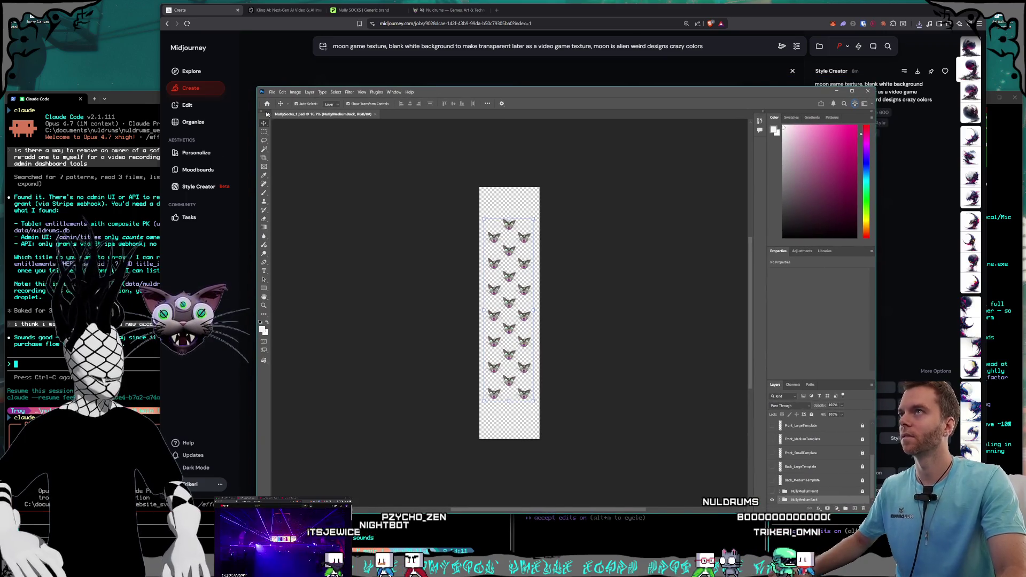
- Open MoonTest1.png from the Nuldrums > Marlequin > AI folder
left_click(271, 93)
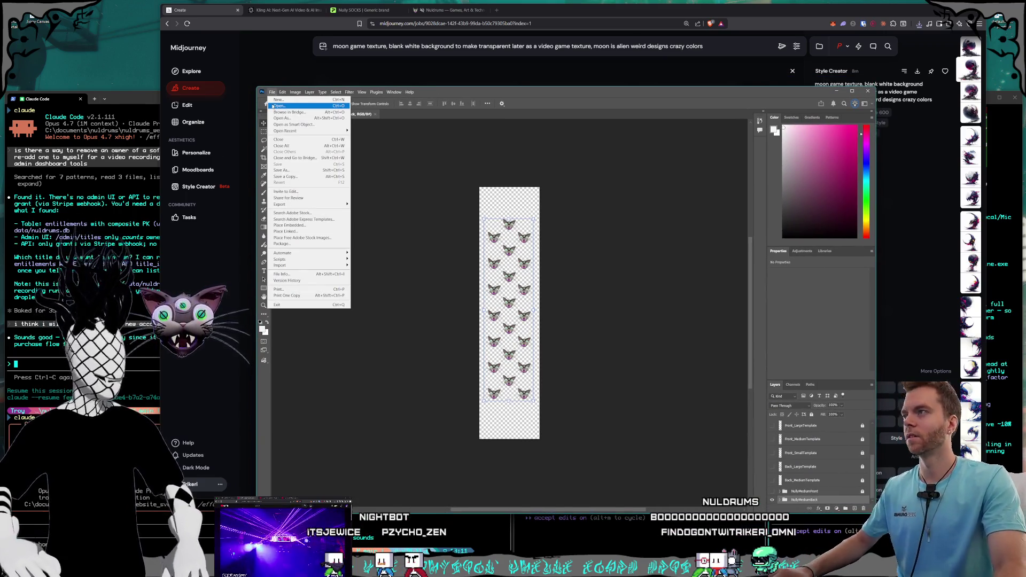
left_click(453, 234)
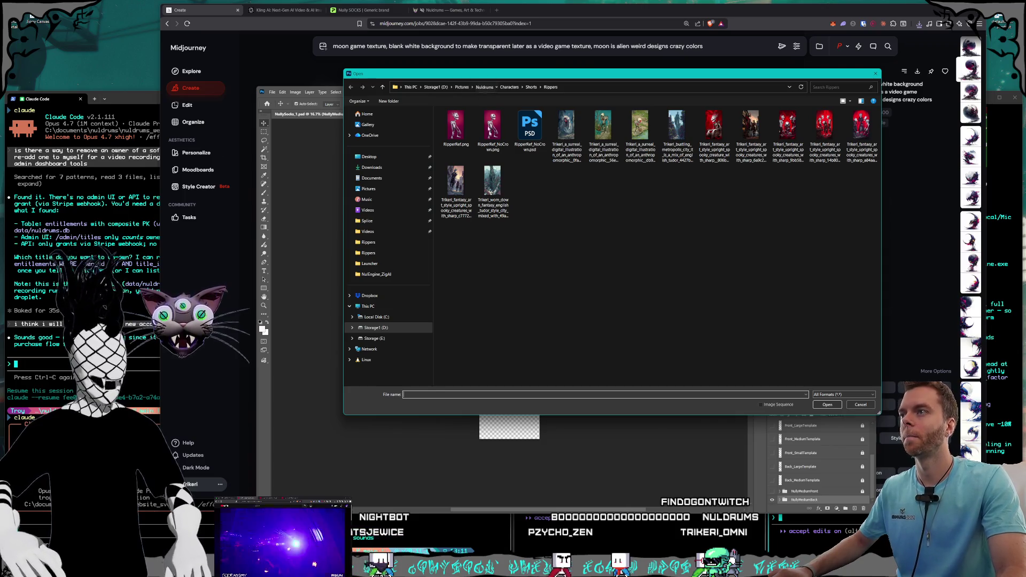
key("alt+Up")
key("alt+Up")
key("alt+Up")
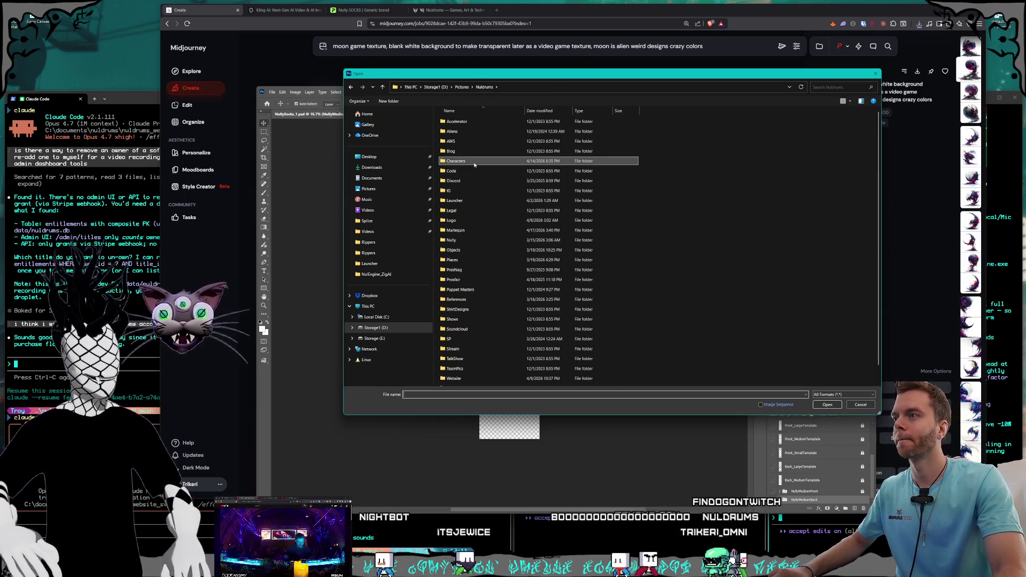
scroll(474, 160, "down", 1)
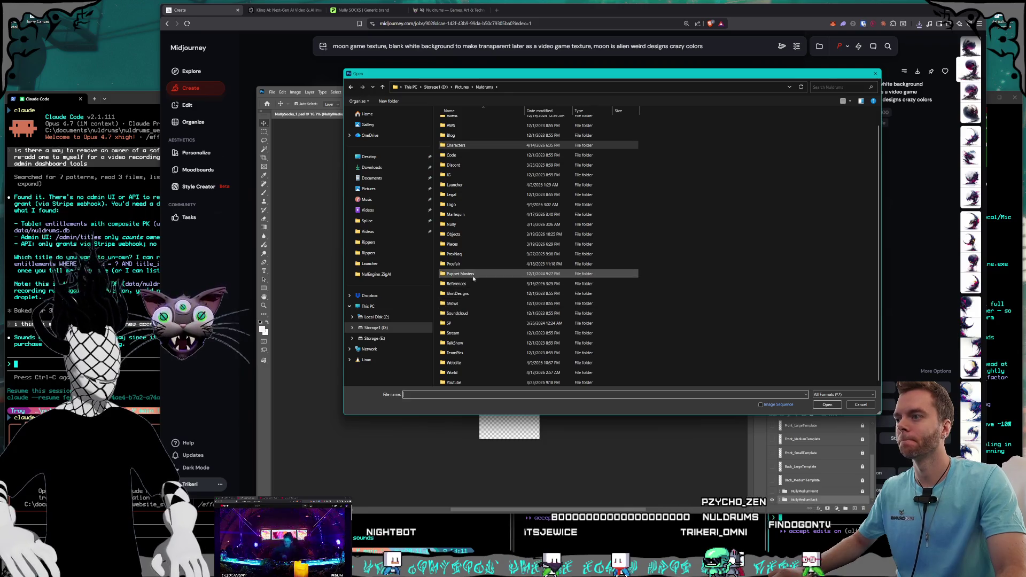
double_click(470, 217)
left_click(464, 142)
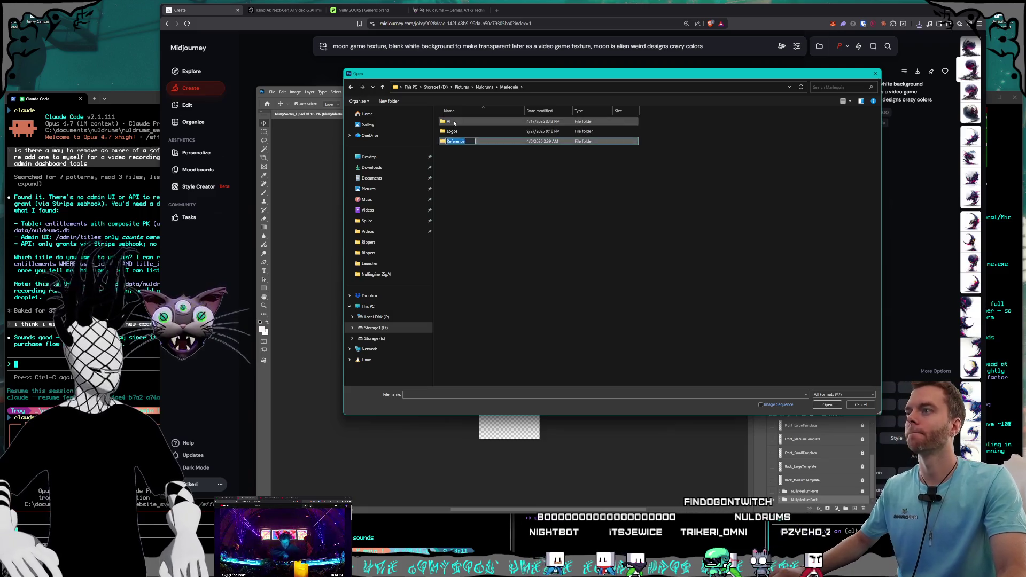
double_click(450, 122)
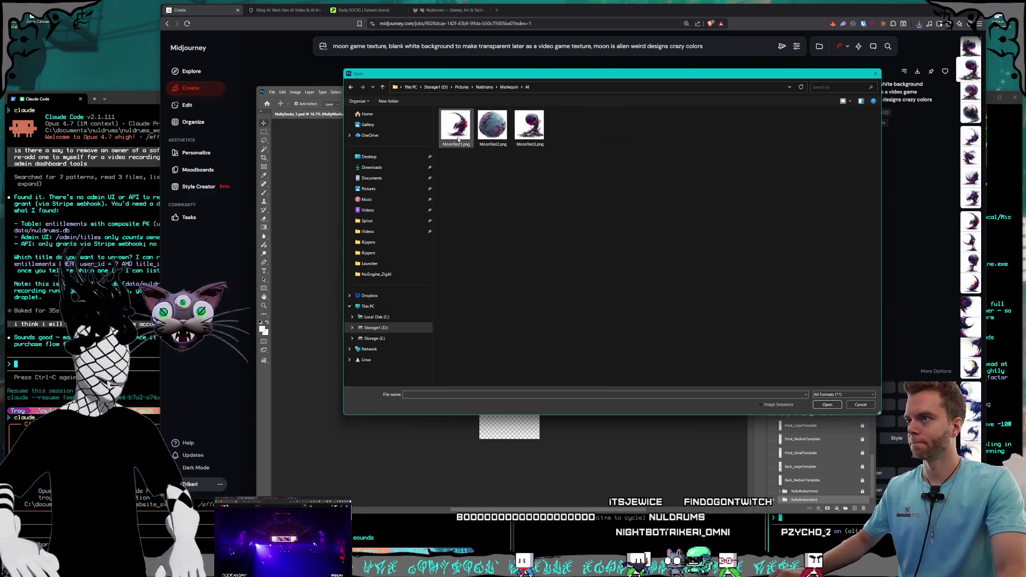
key("Escape")
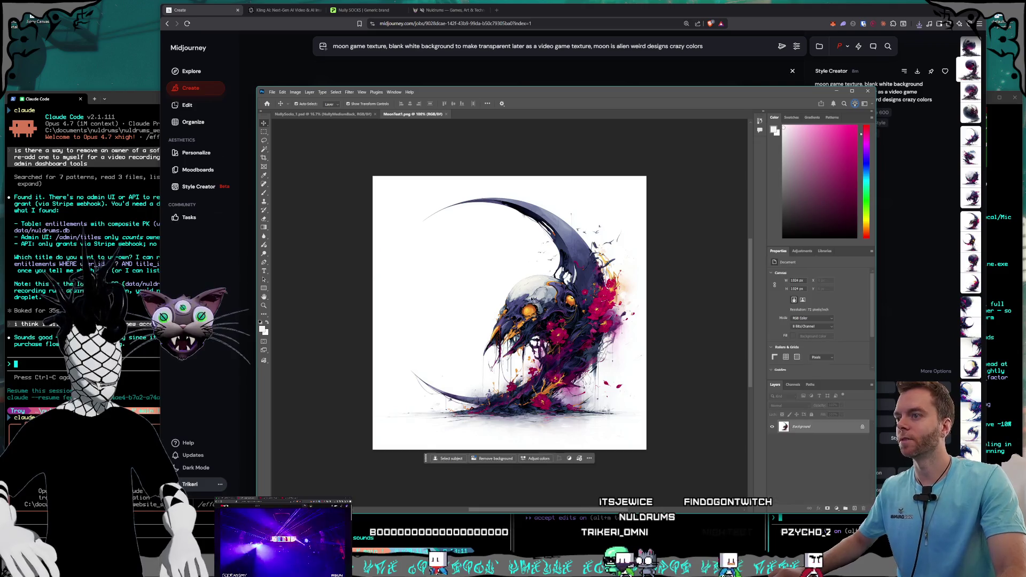
- Create a new blank 512 x 512 document
left_click(272, 92)
left_click(272, 92)
left_click(272, 91)
left_click(479, 338)
key("alt+Tab")
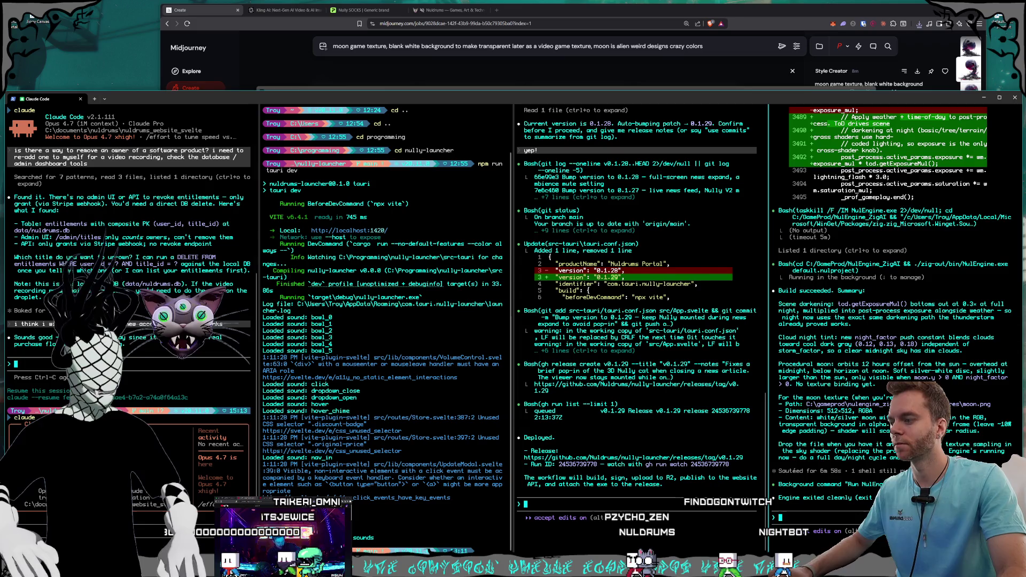
key("alt+Tab")
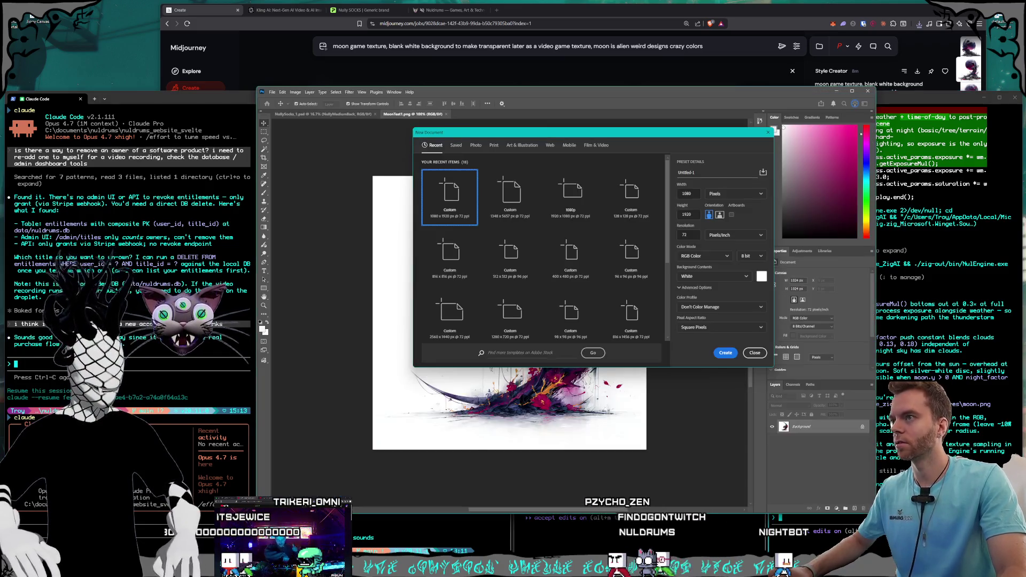
left_click(688, 193)
type("512")
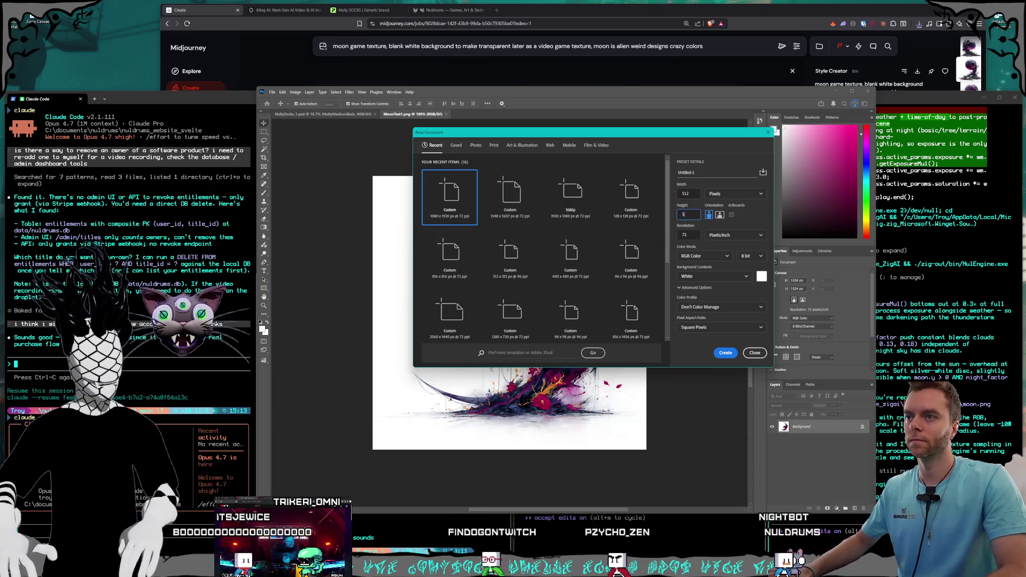
key("Return")
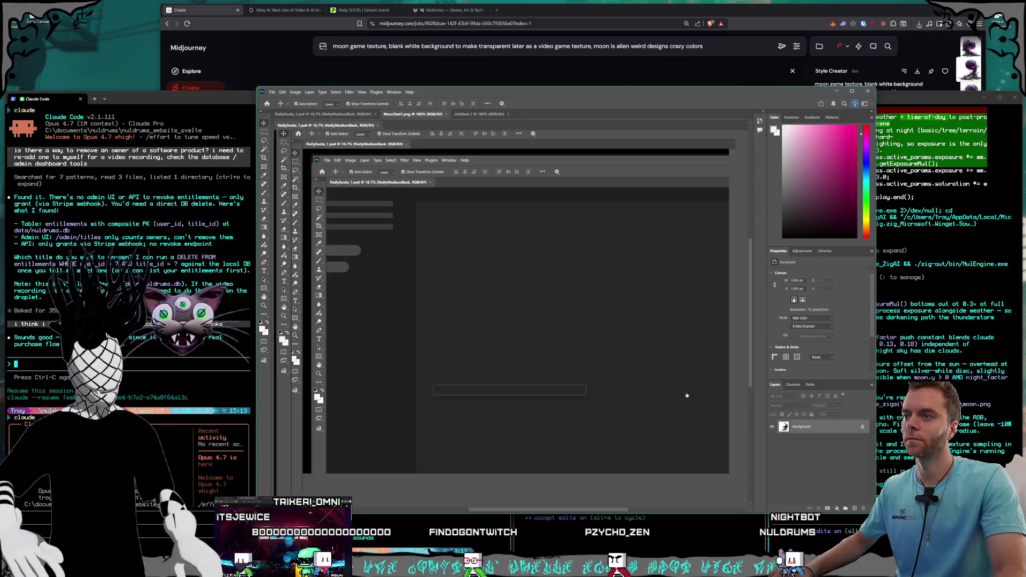
- Select the whole moon image in MoonTest1.png and copy it
key("ctrl+v")
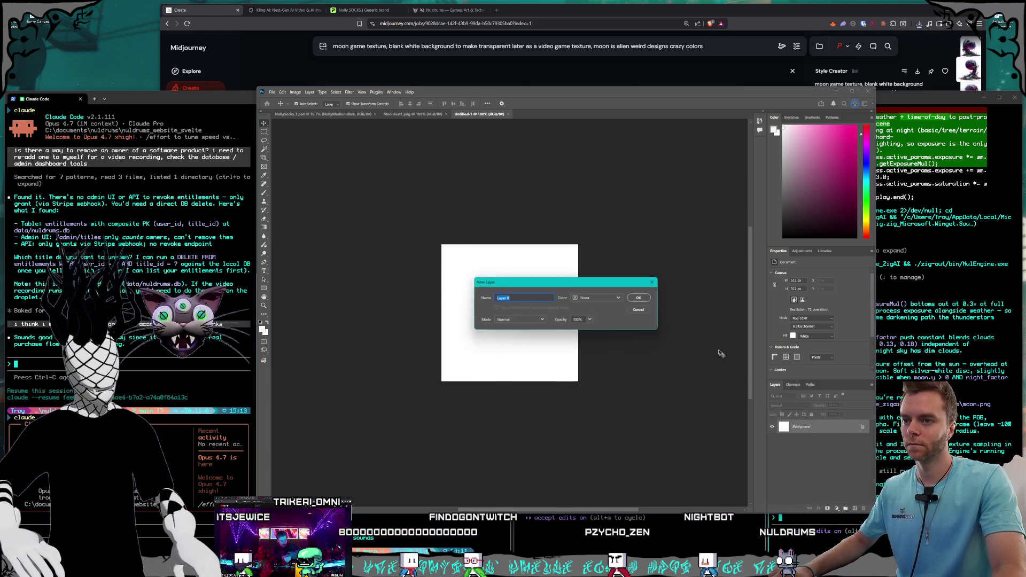
left_click(398, 113)
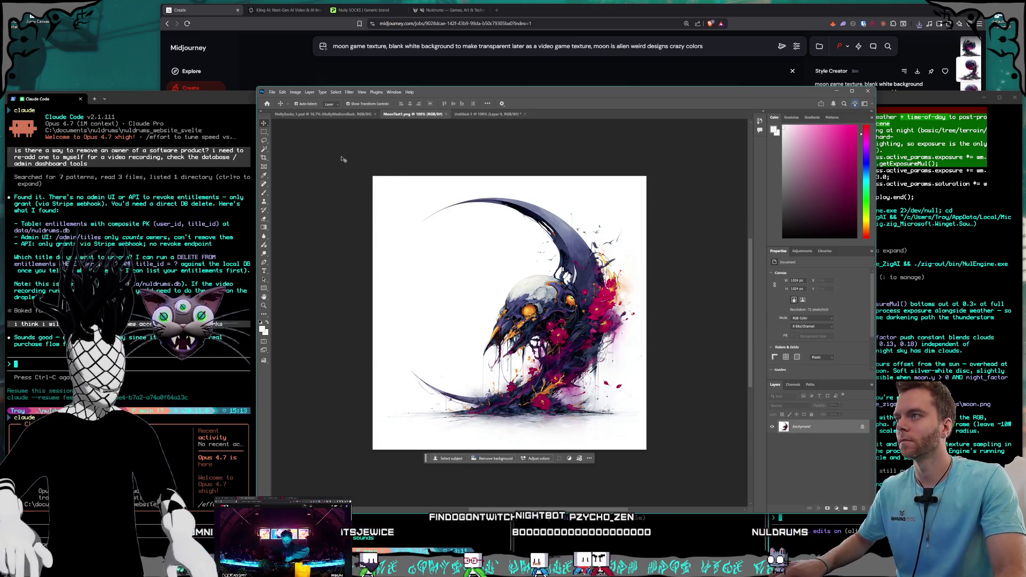
key("m")
key("ctrl+a")
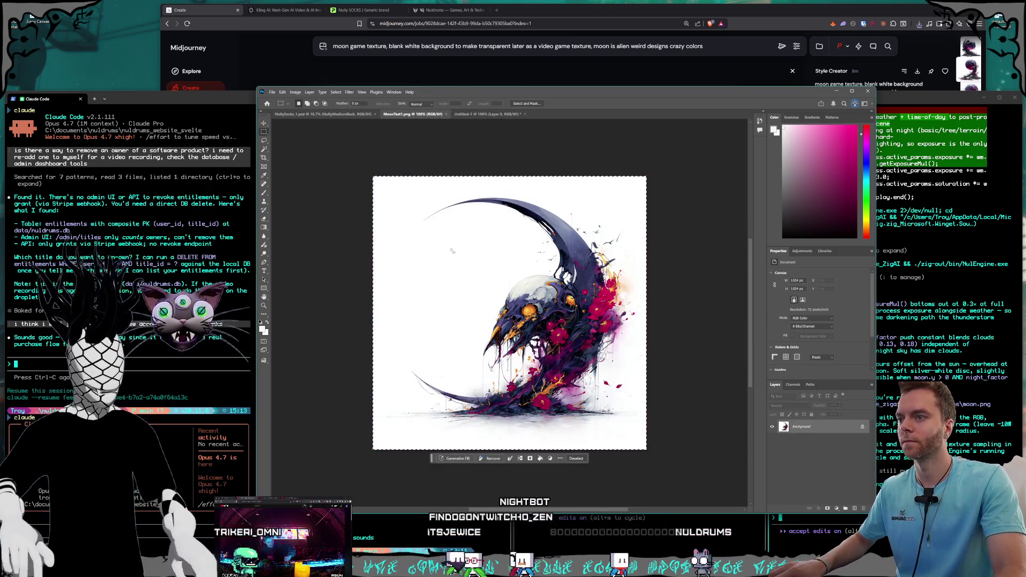
left_click(283, 92)
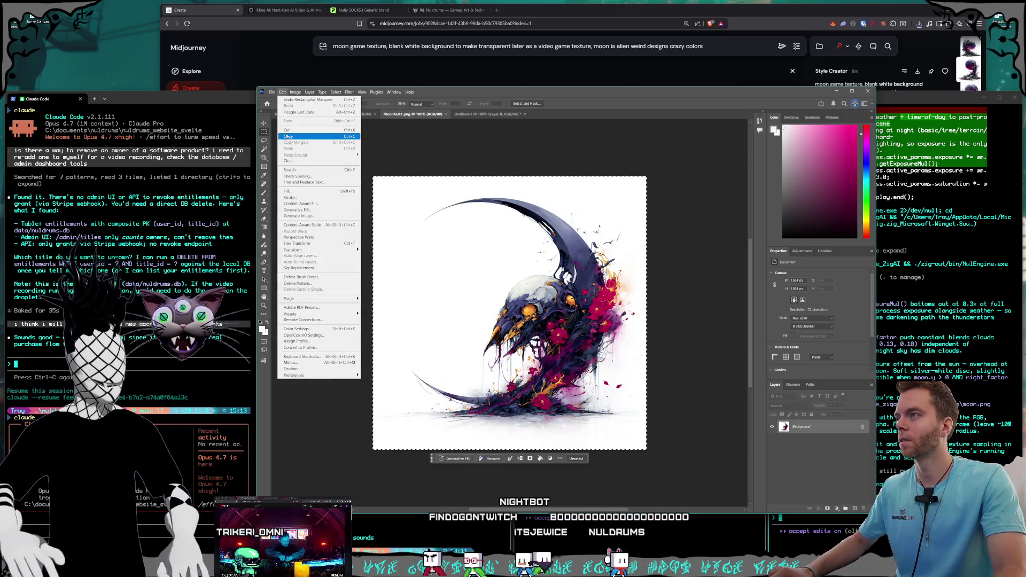
left_click(288, 137)
- Paste the moon into Untitled-1, shrink it to fill the canvas, and zoom in to about 214%
key("ctrl+Tab")
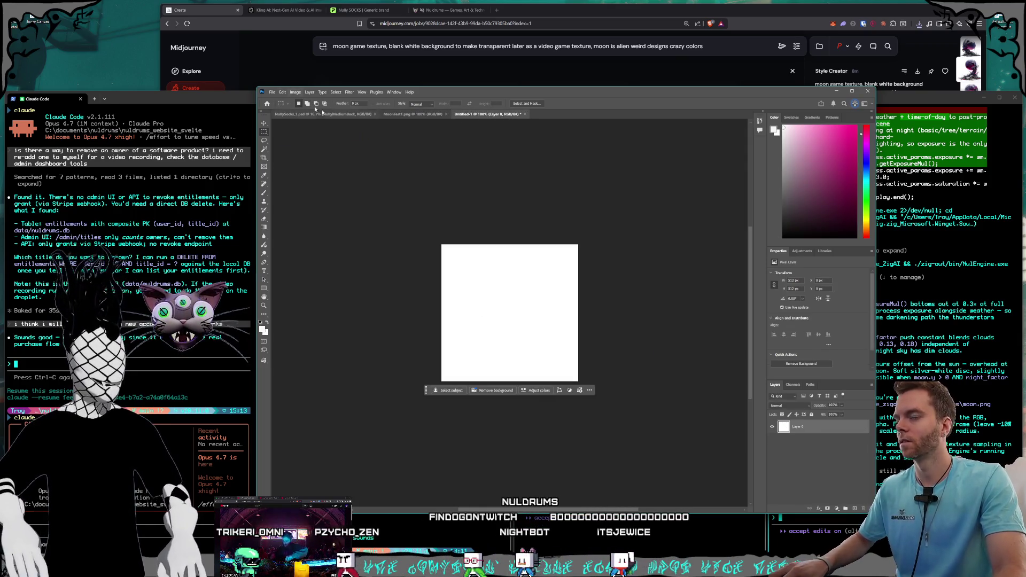
left_click(263, 122)
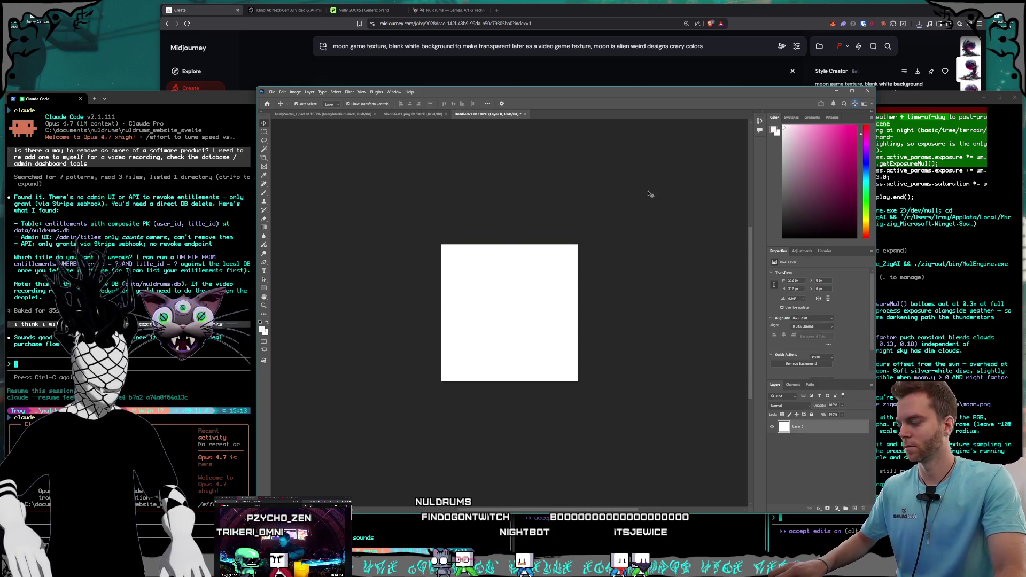
key("ctrl+v")
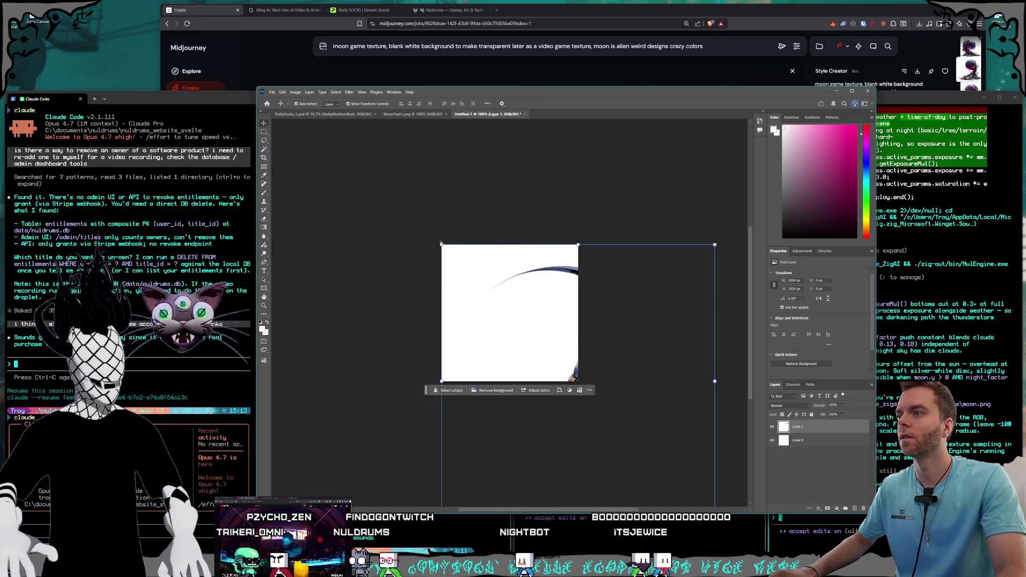
key("ctrl+t")
mouse_move(714, 505)
left_mouse_down()
mouse_move(571, 374)
mouse_move(579, 382)
left_mouse_up()
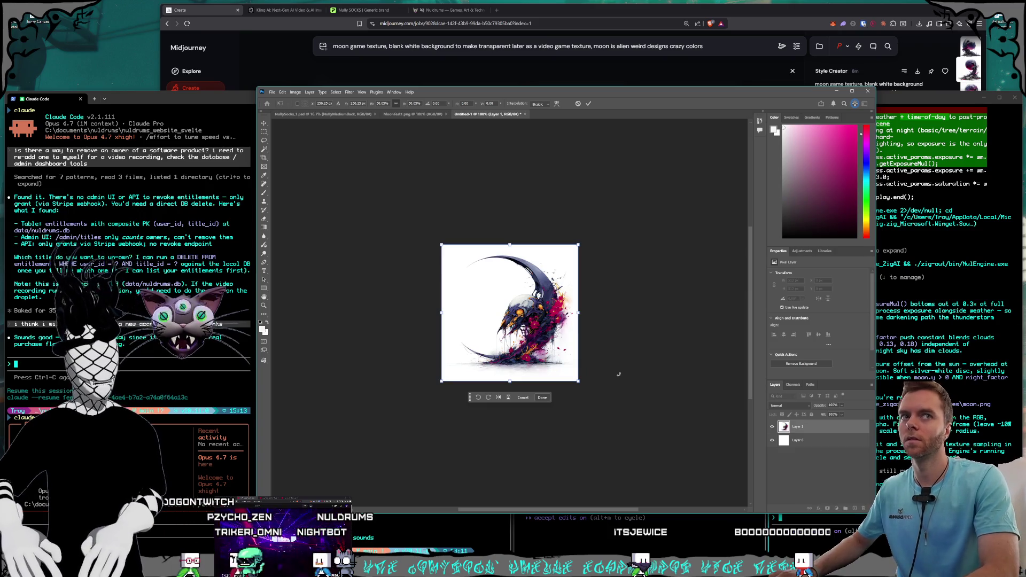
key("Return")
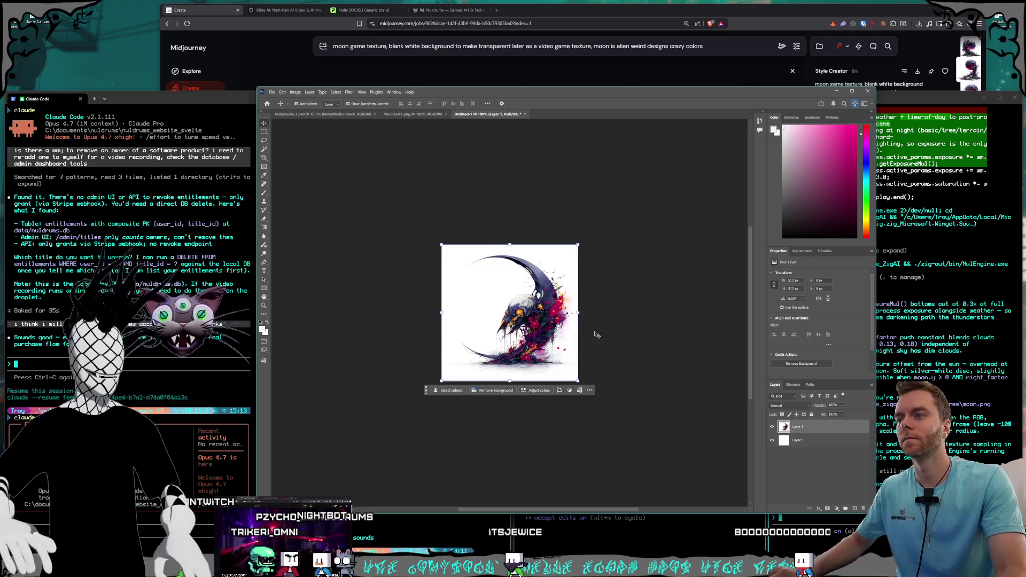
scroll(517, 339, "up", 5)
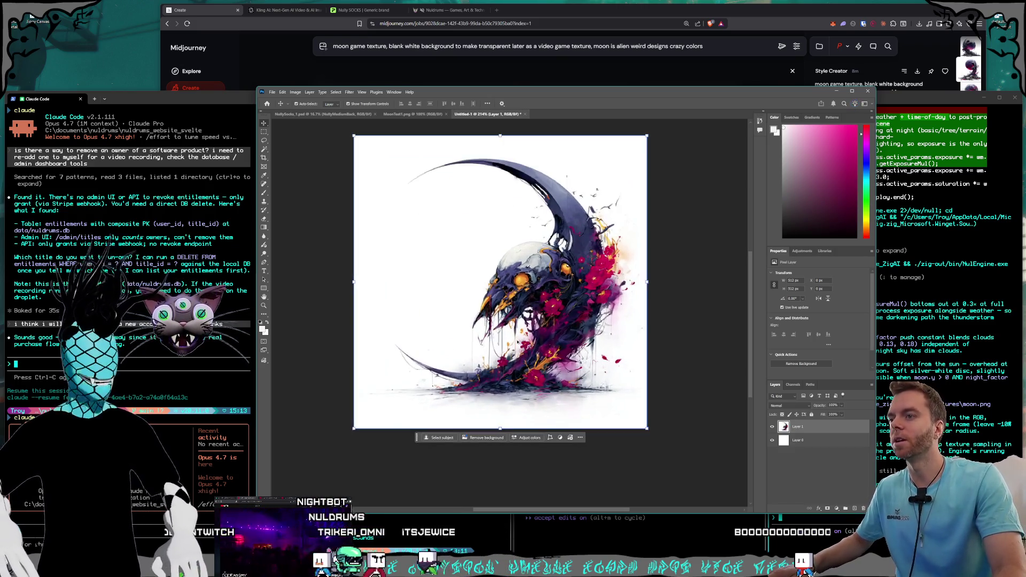
- Delete the white Layer 0 and Magic Wand-select the white area around the moon
left_click(790, 439)
key("Delete")
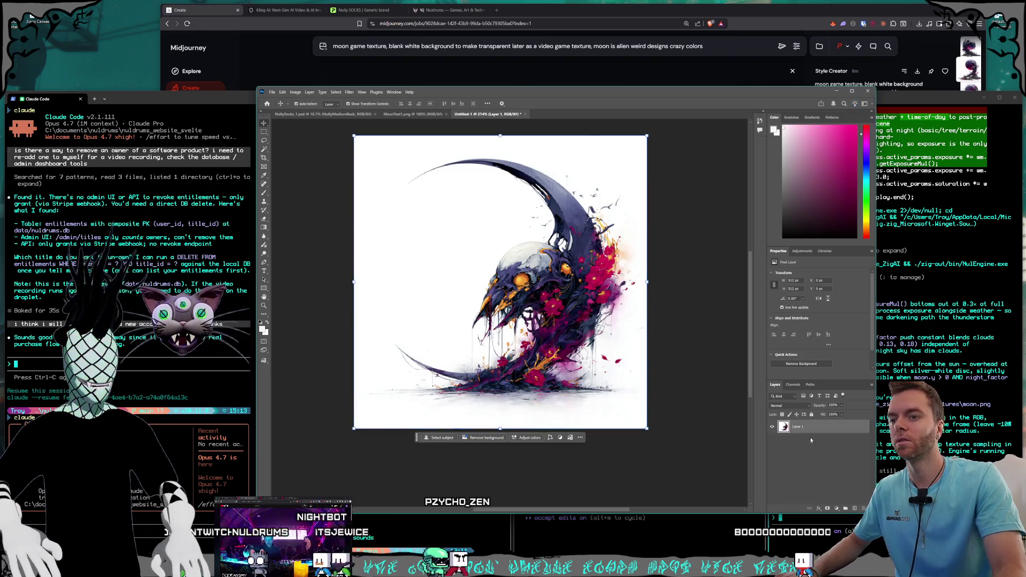
left_click(264, 142)
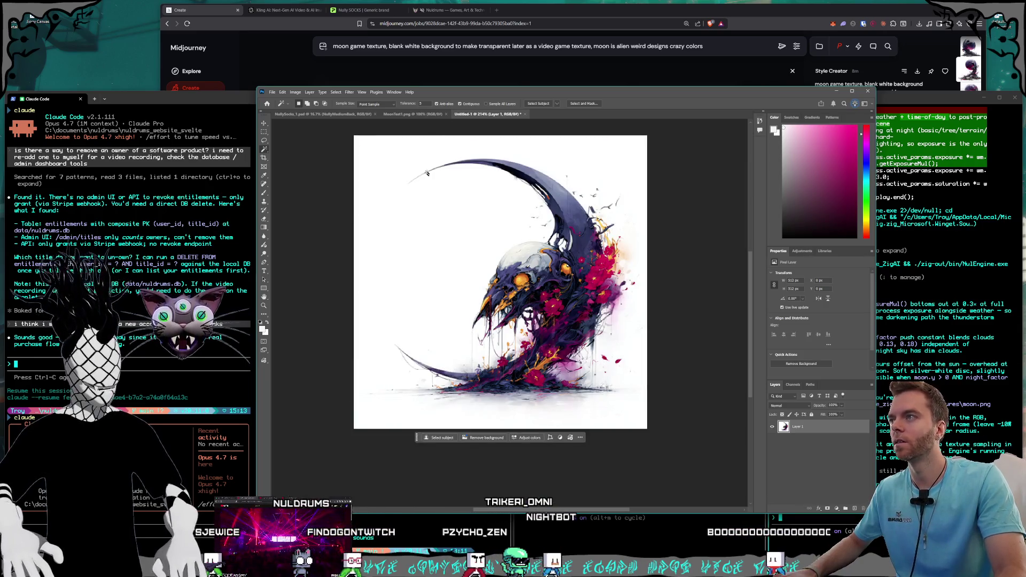
left_click(407, 224)
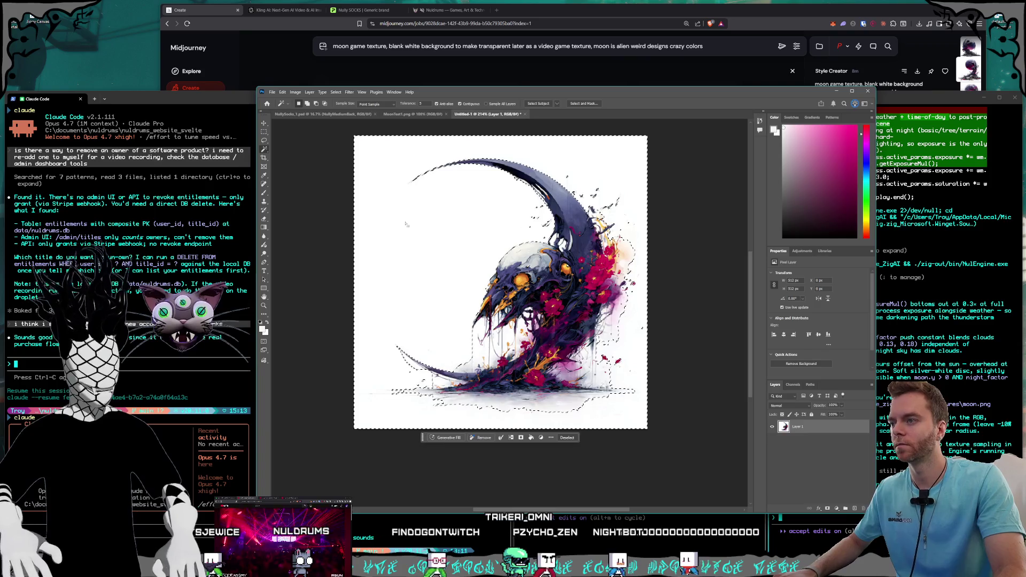
- Reselect the white background, delete it to transparency, and bring up the YouTube window
key("ctrl+d")
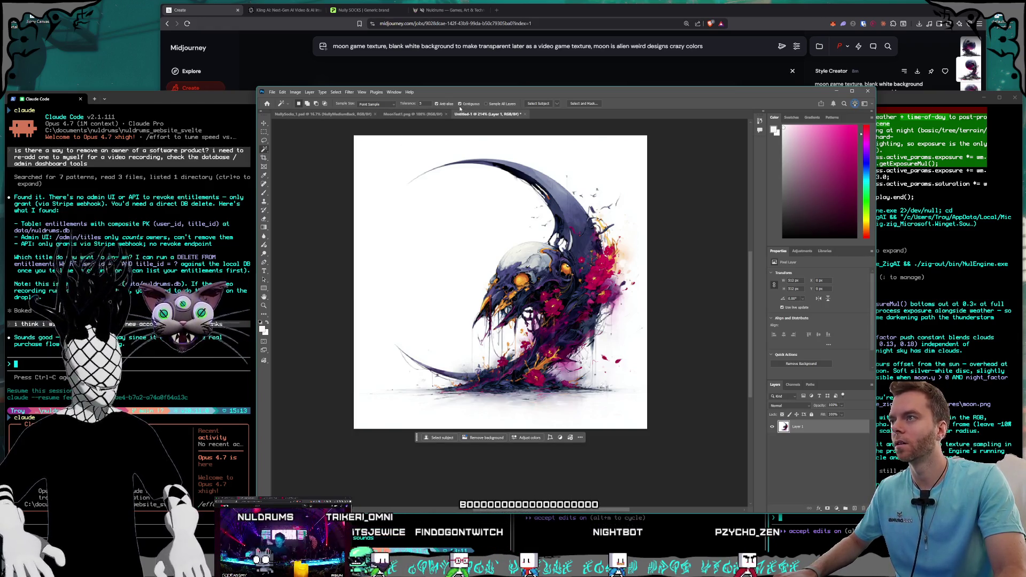
left_click(440, 248)
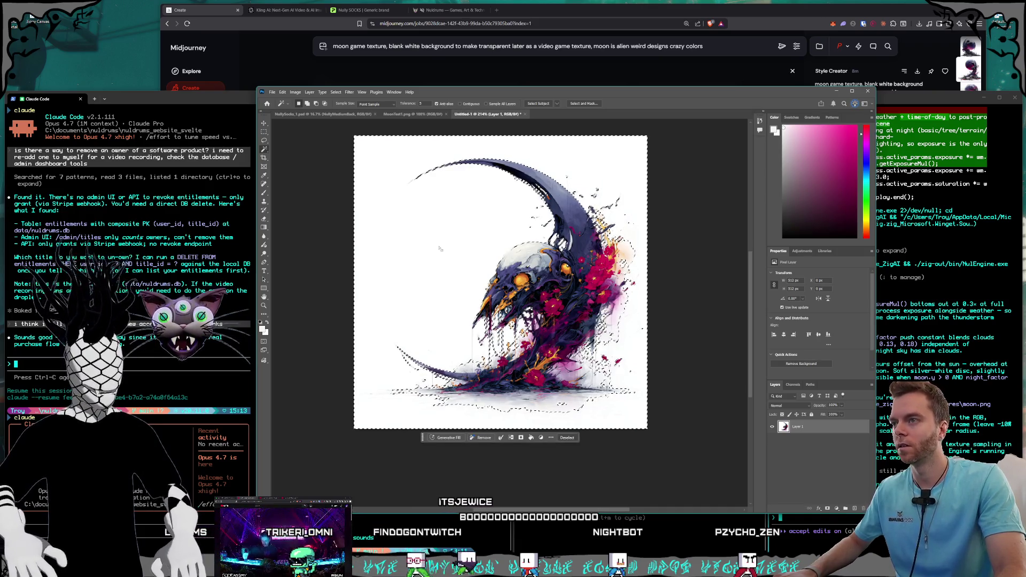
key("Delete")
key("ctrl+d")
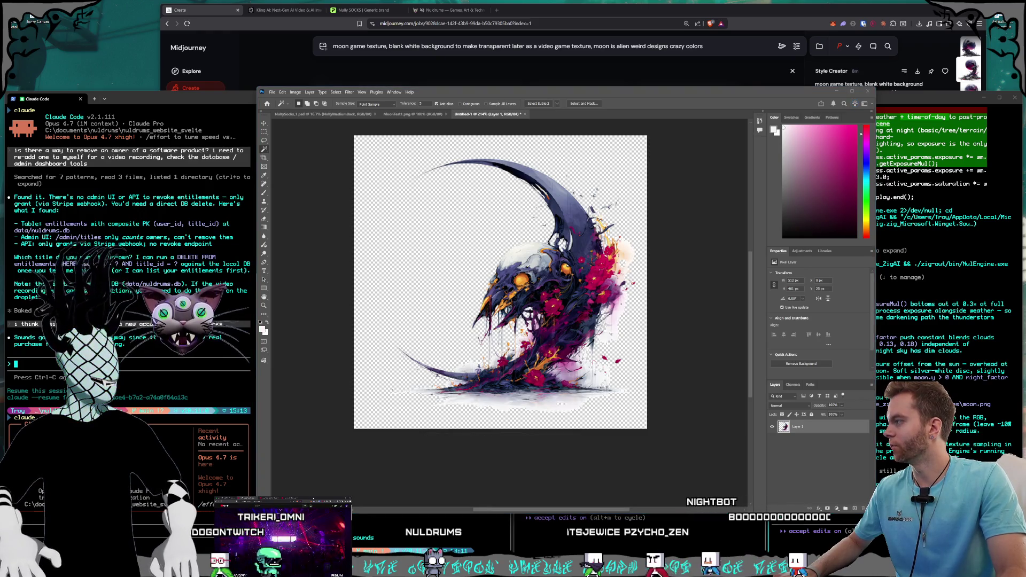
key("alt+Tab")
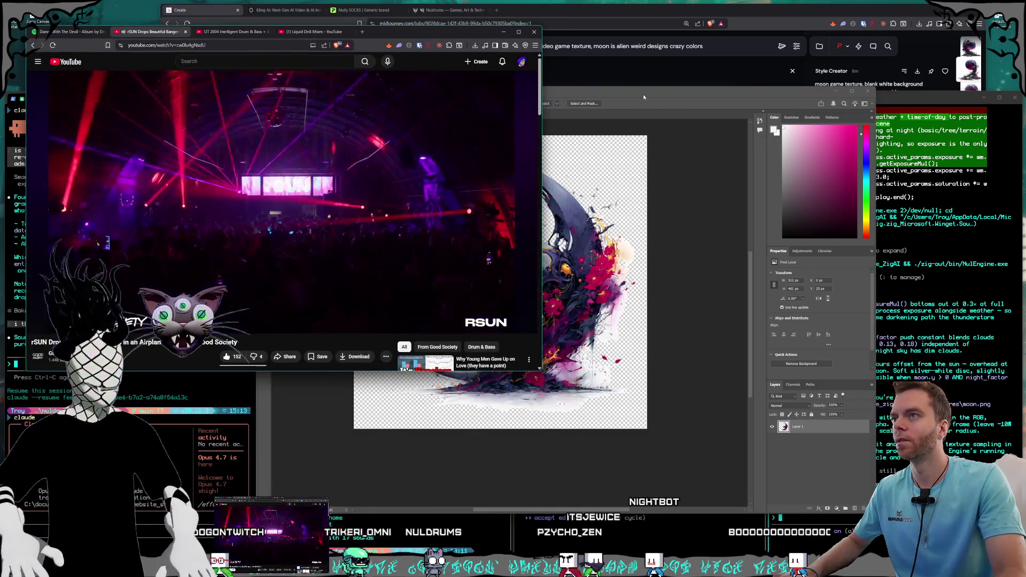
- Bring Photoshop forward, then shrink its window and move it down-left so YouTube stays visible
key("alt+Tab")
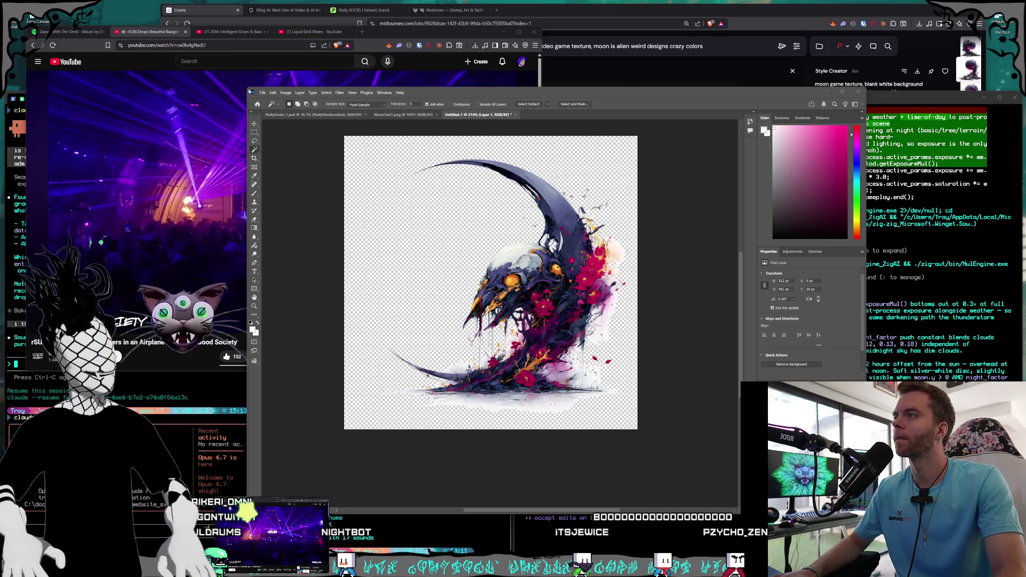
mouse_move(246, 86)
left_mouse_down()
mouse_move(281, 140)
mouse_move(280, 166)
left_mouse_up()
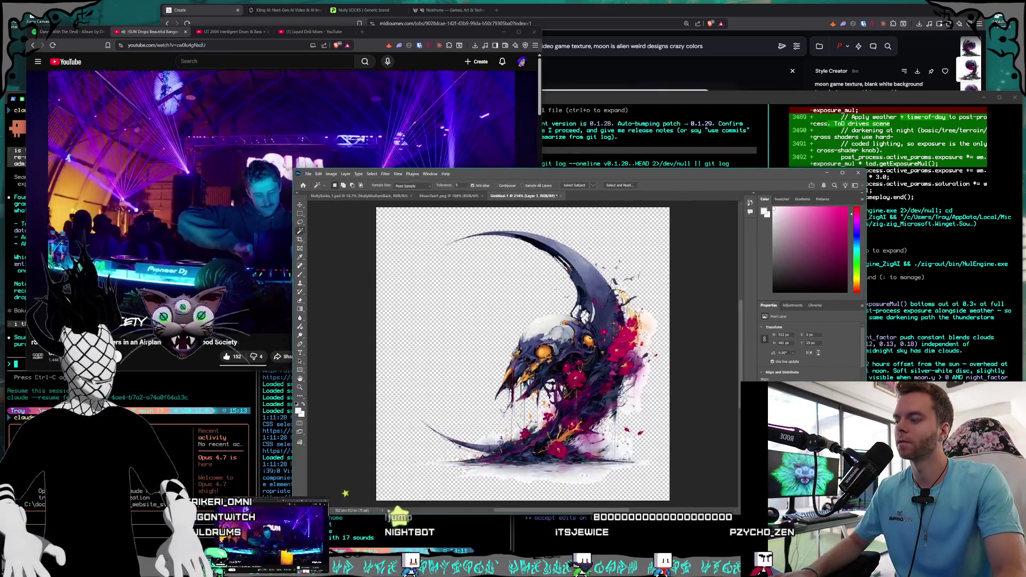
mouse_move(792, 171)
left_mouse_down()
mouse_move(282, 215)
mouse_move(46, 89)
mouse_move(9, 99)
left_mouse_up()
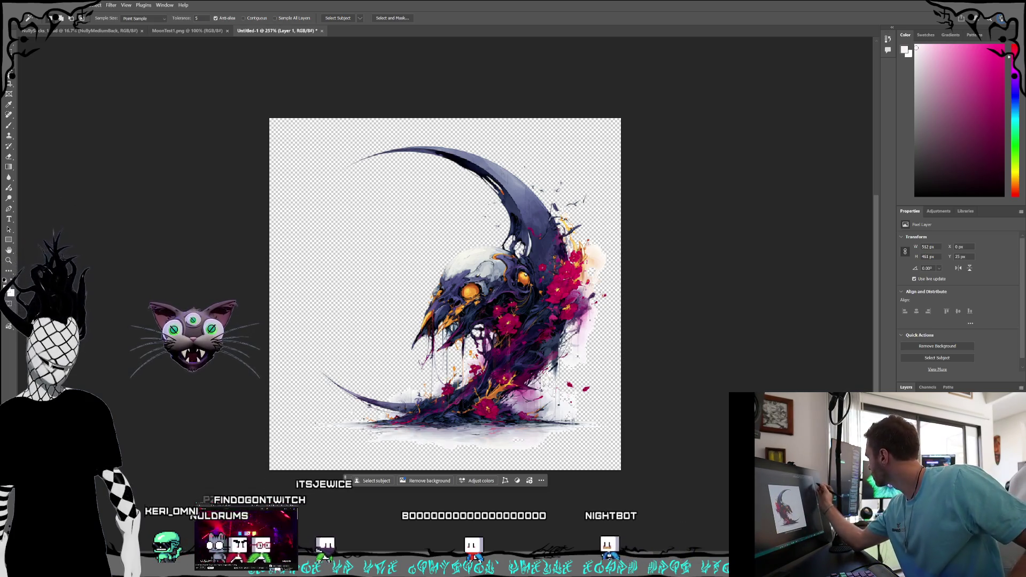
- Lasso a small selection around the stray line beside the crescent's upper tip
key("l")
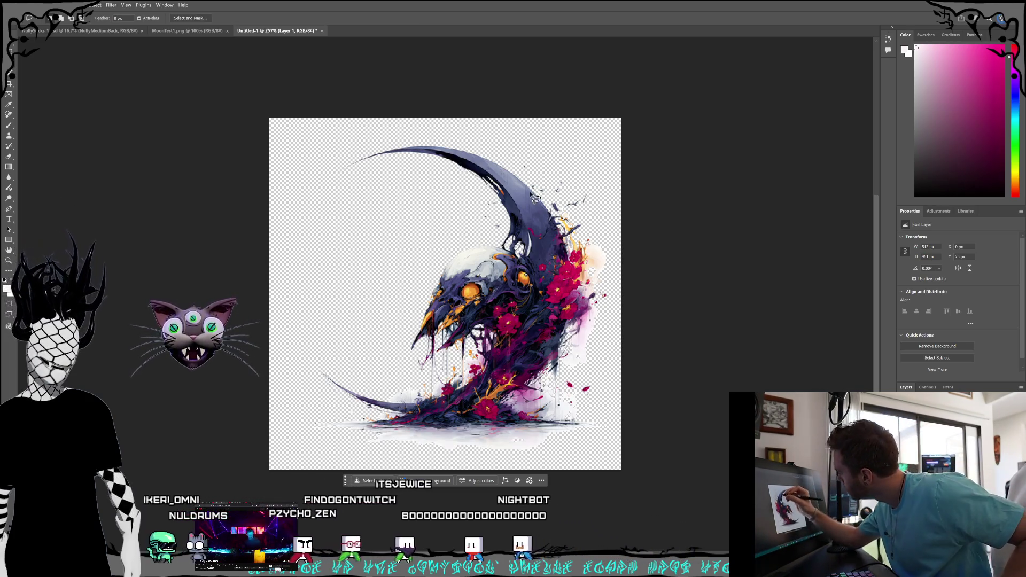
left_click_drag(505, 151, 551, 210)
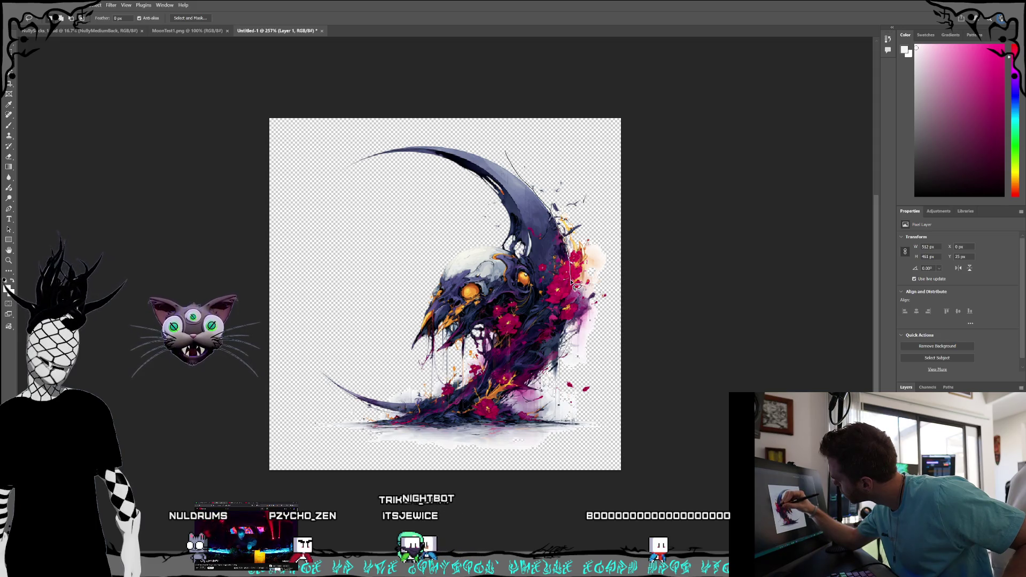
left_click_drag(576, 299, 575, 295)
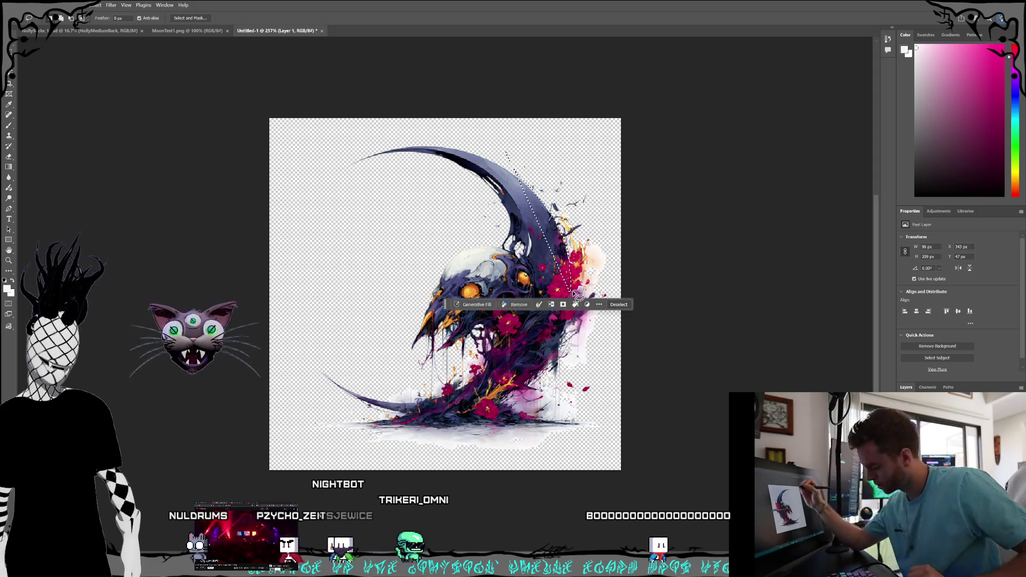
key("ctrl+d")
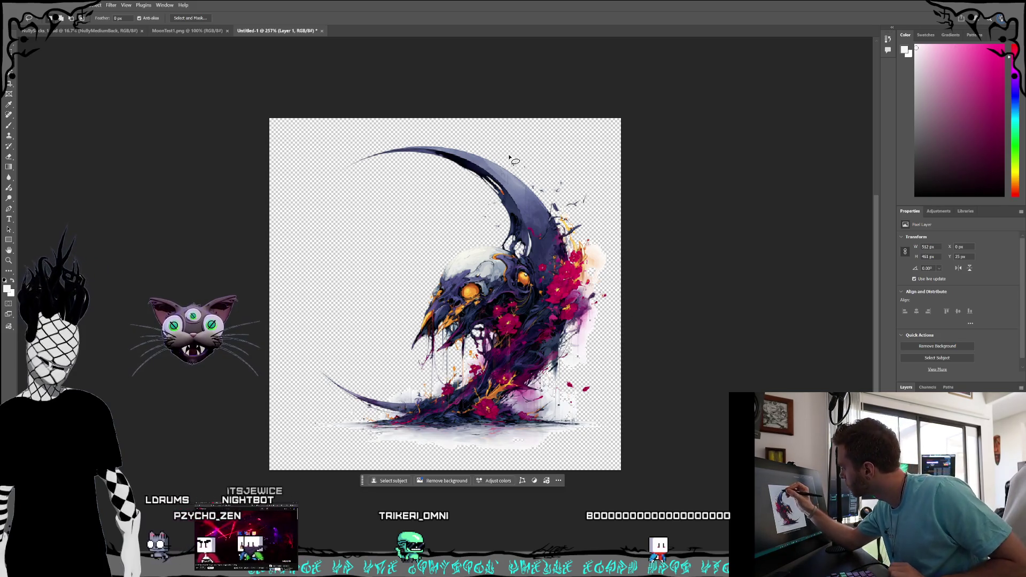
left_click_drag(509, 156, 516, 170)
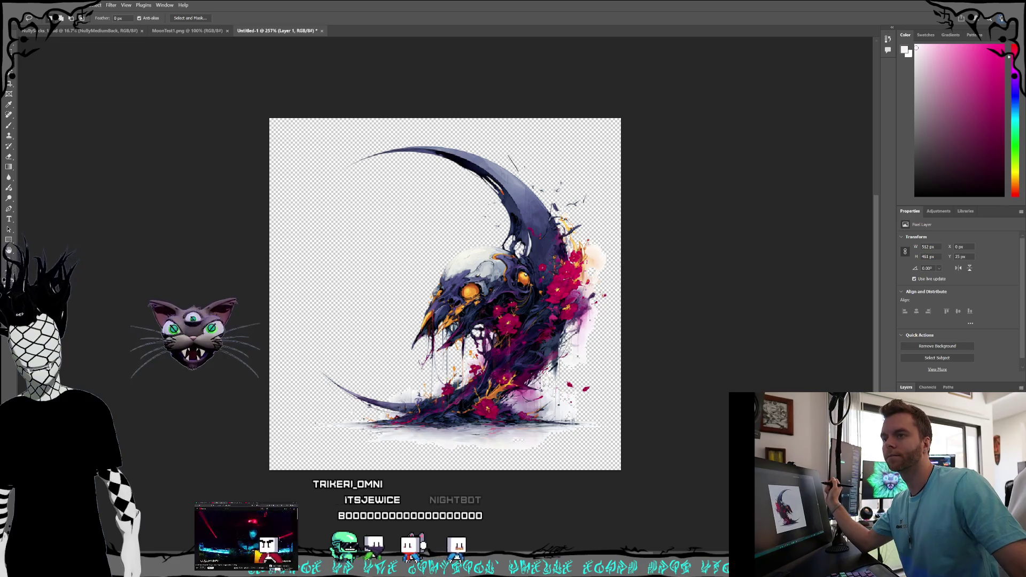
left_click_drag(508, 154, 517, 172)
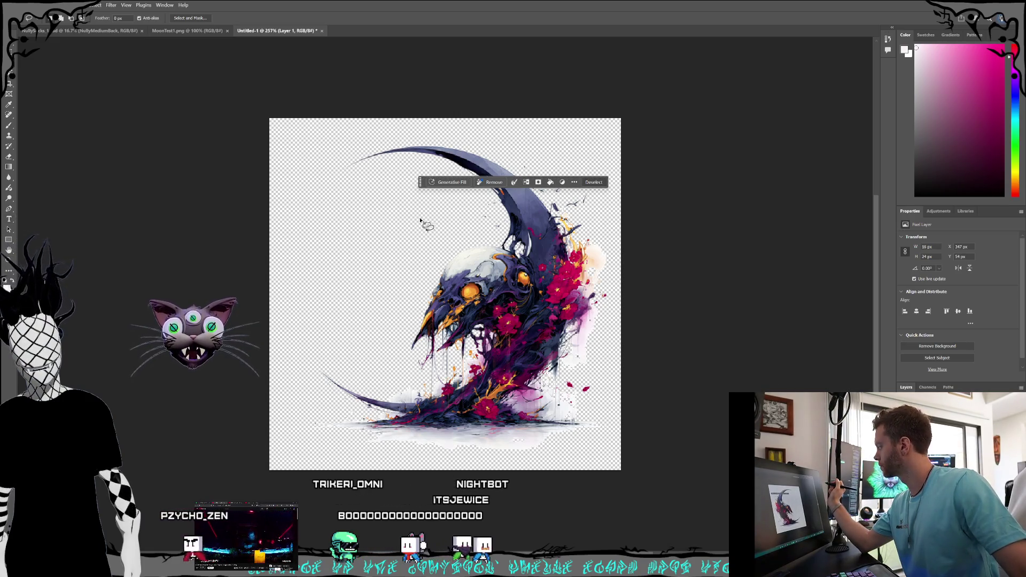
left_click(9, 156)
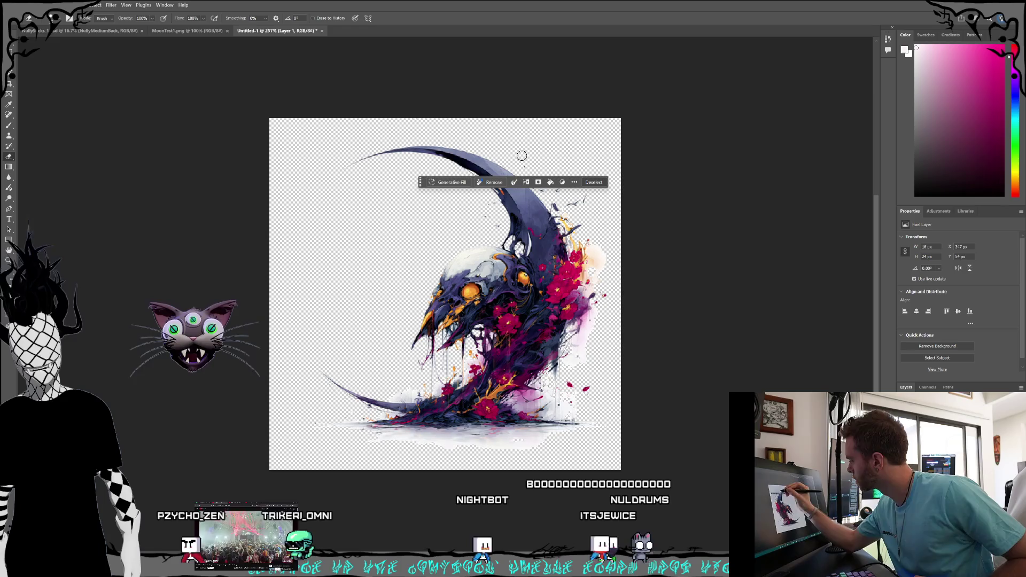
- Erase the small red splatter at lower right and the faint tail of the bottom ink streak
key("ctrl+d")
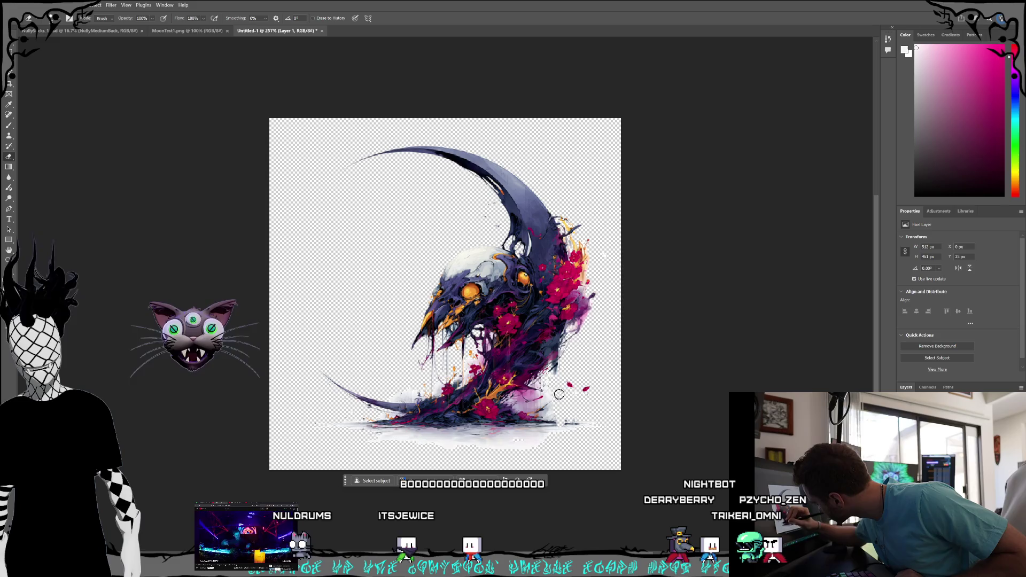
left_click_drag(559, 394, 574, 394)
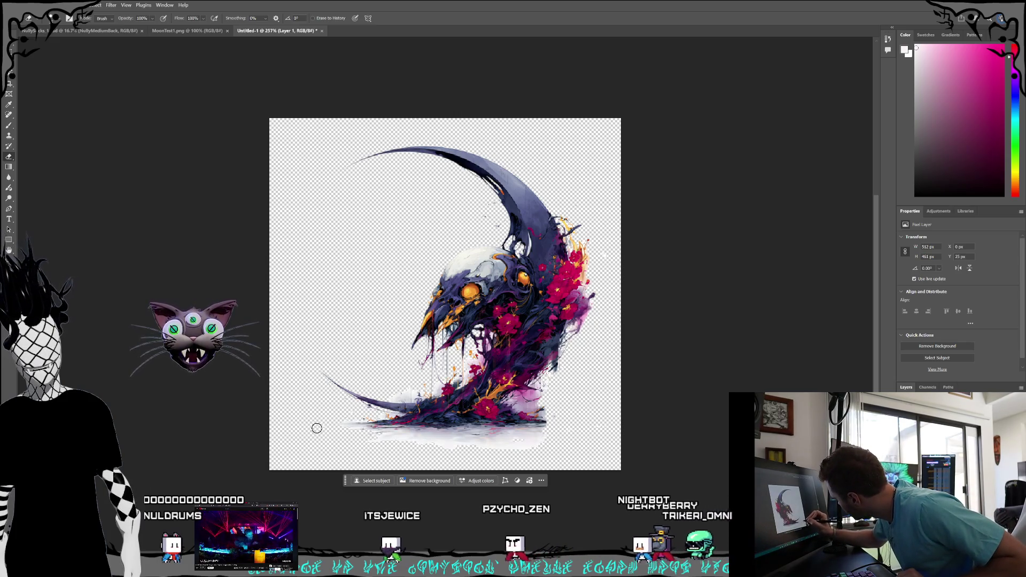
left_click_drag(345, 422, 378, 419)
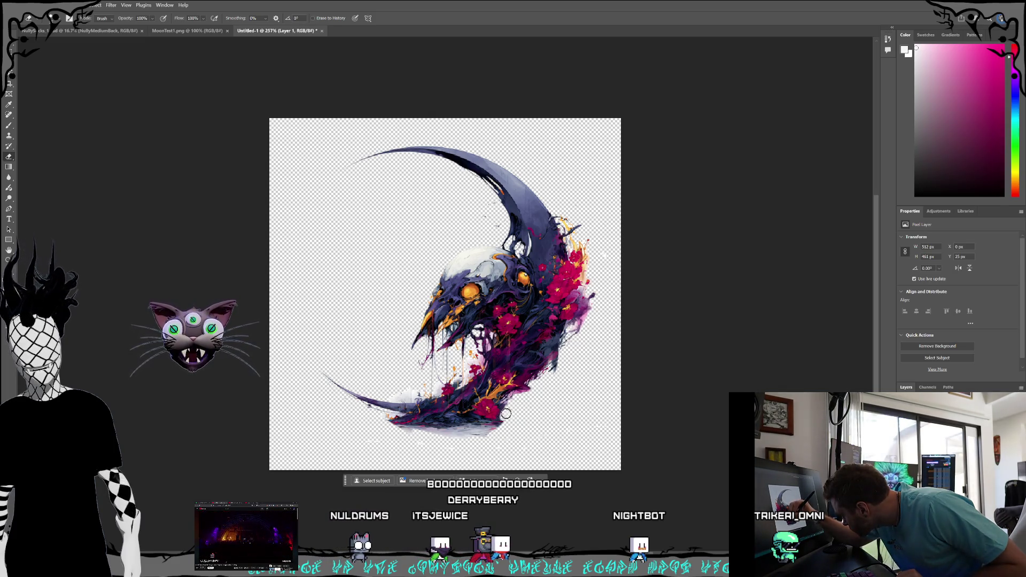
right_click(488, 414)
left_click(469, 433)
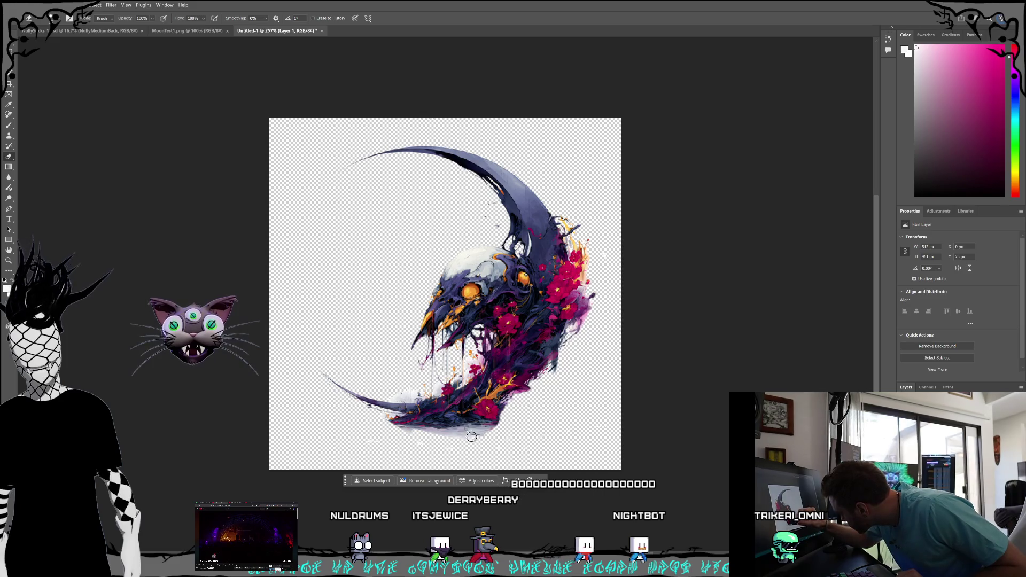
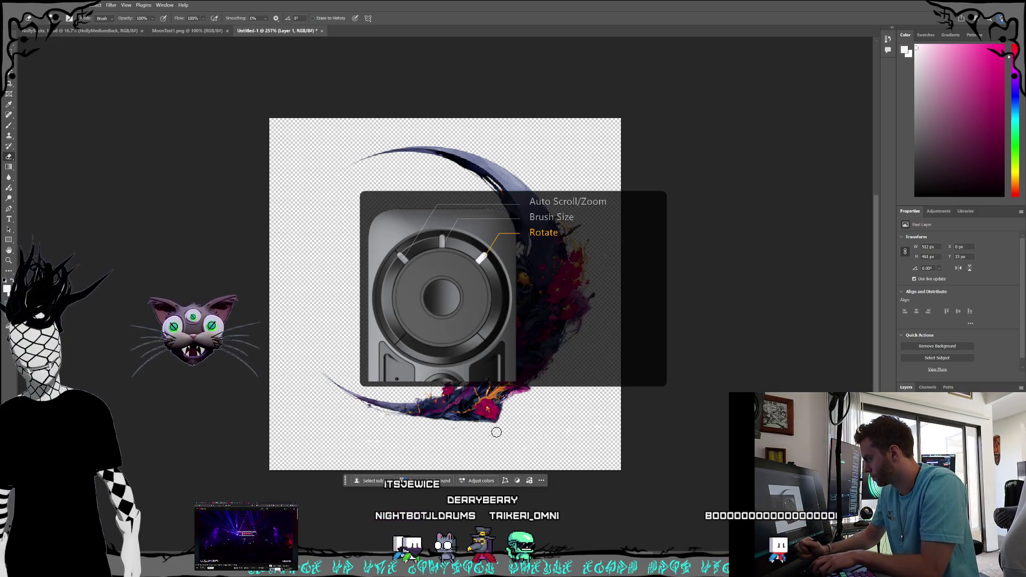
- Adjust the brush size, trying 4 px and settling back on 3 px
scroll(496, 432, "up", 2)
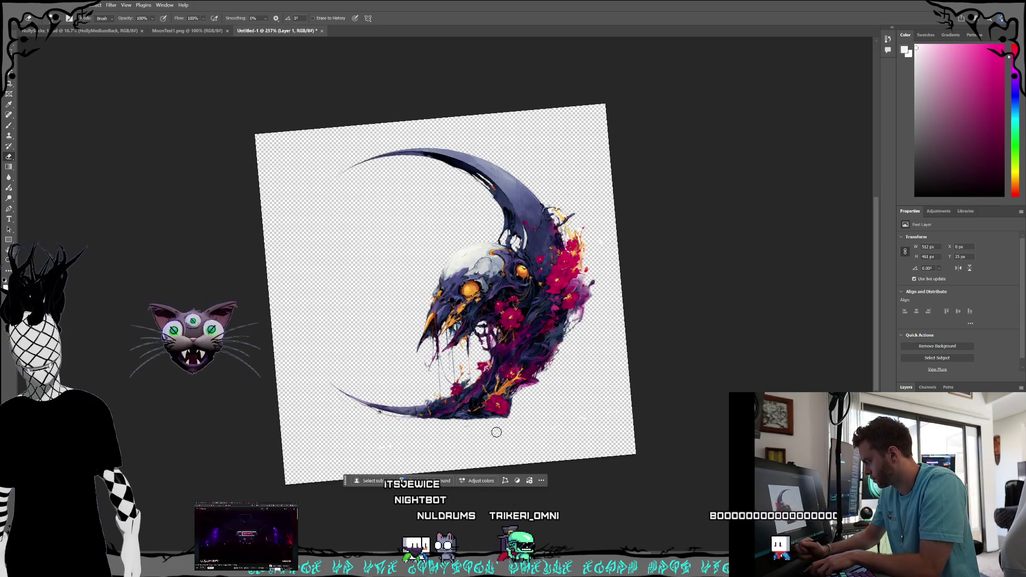
scroll(497, 431, "up", 10)
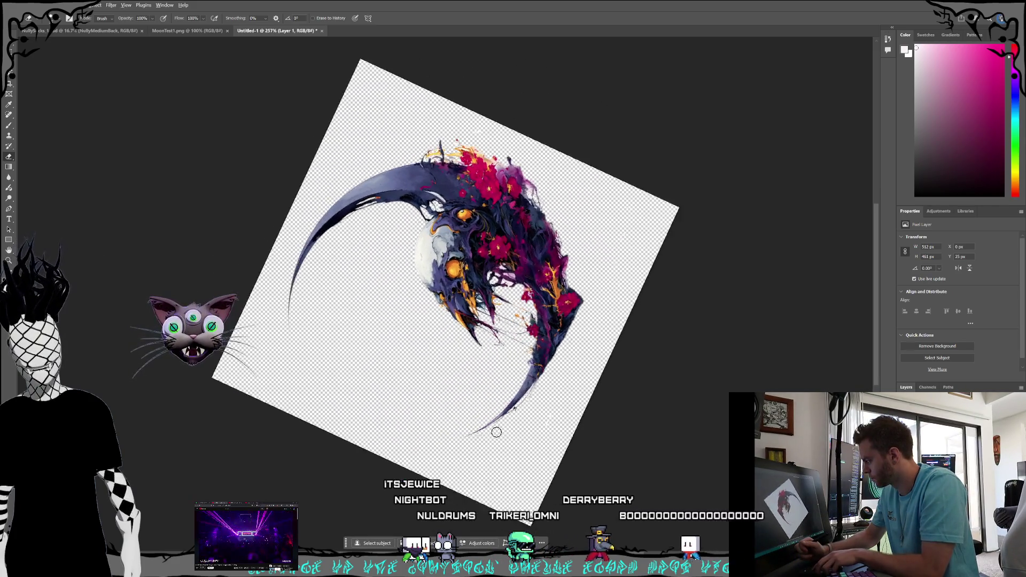
scroll(497, 432, "down", 3)
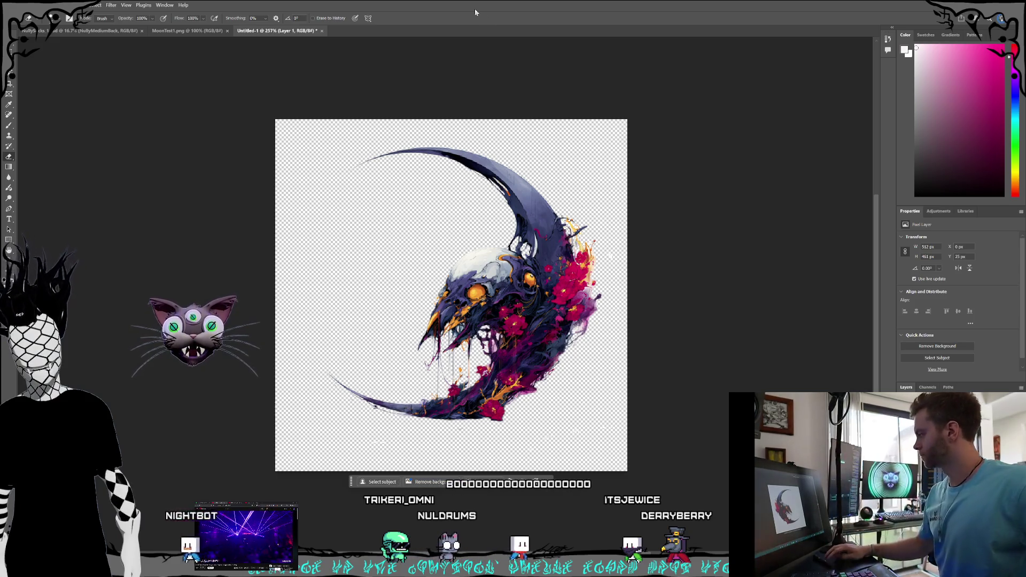
scroll(529, 235, "up", 10)
left_click(60, 18)
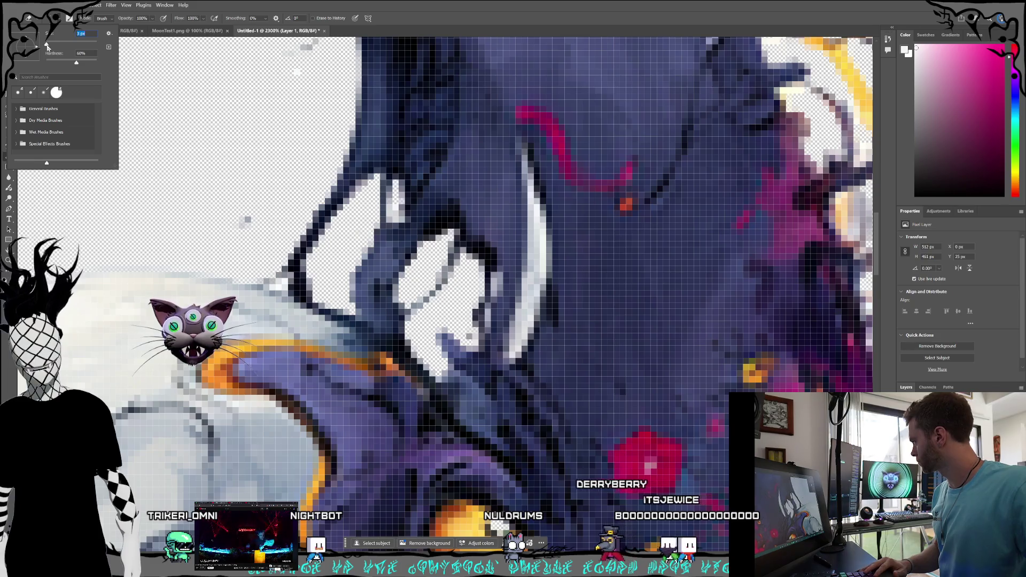
left_click(47, 46)
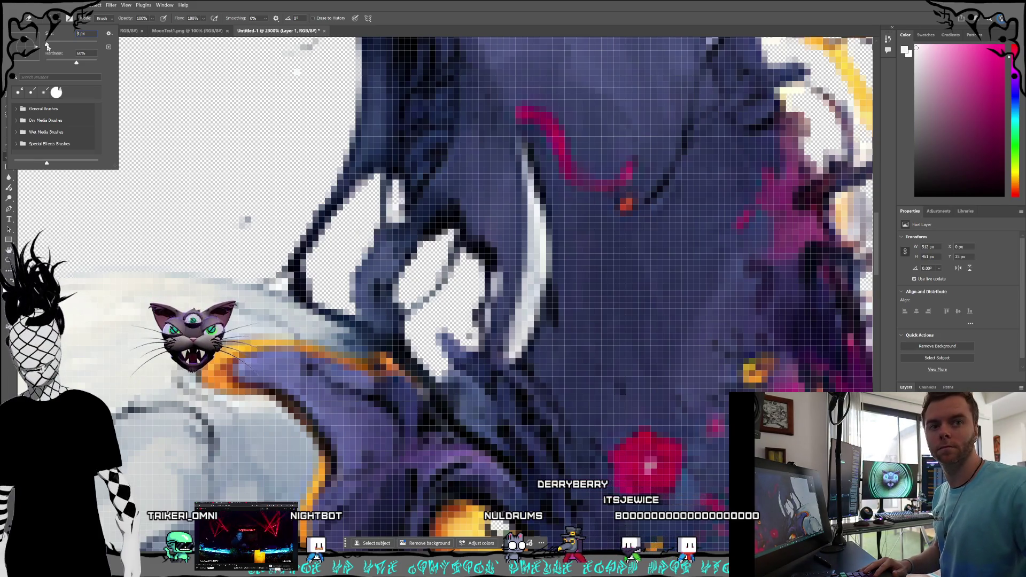
left_click(47, 45)
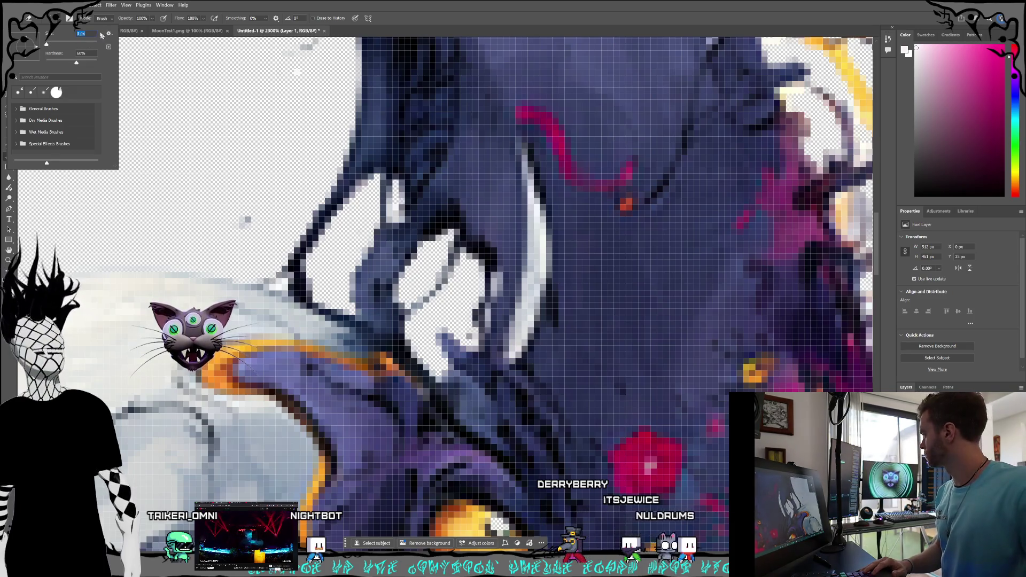
key("Return")
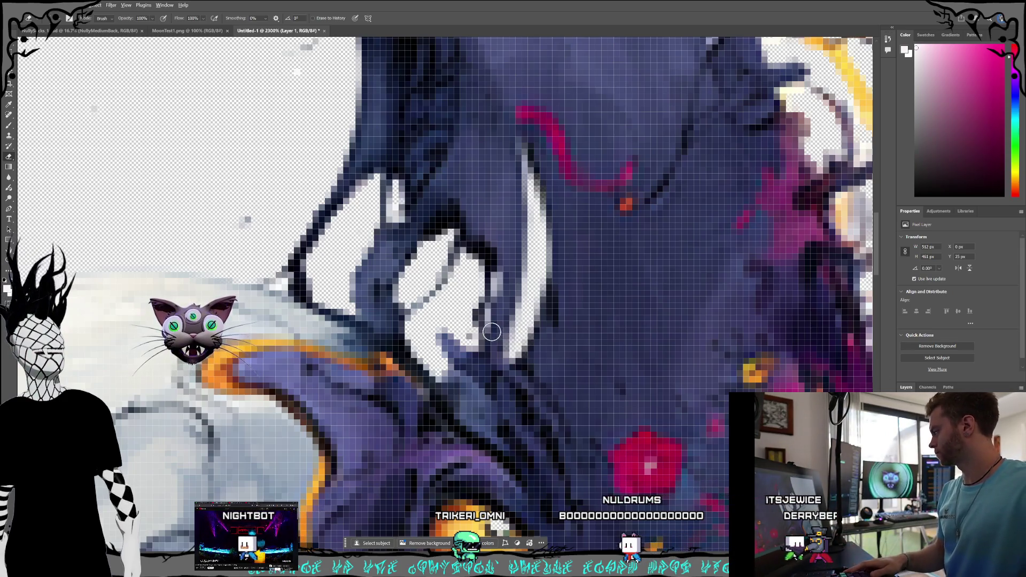
- Check the eraser brush settings, then dismiss them without changes
scroll(492, 331, "down", 8)
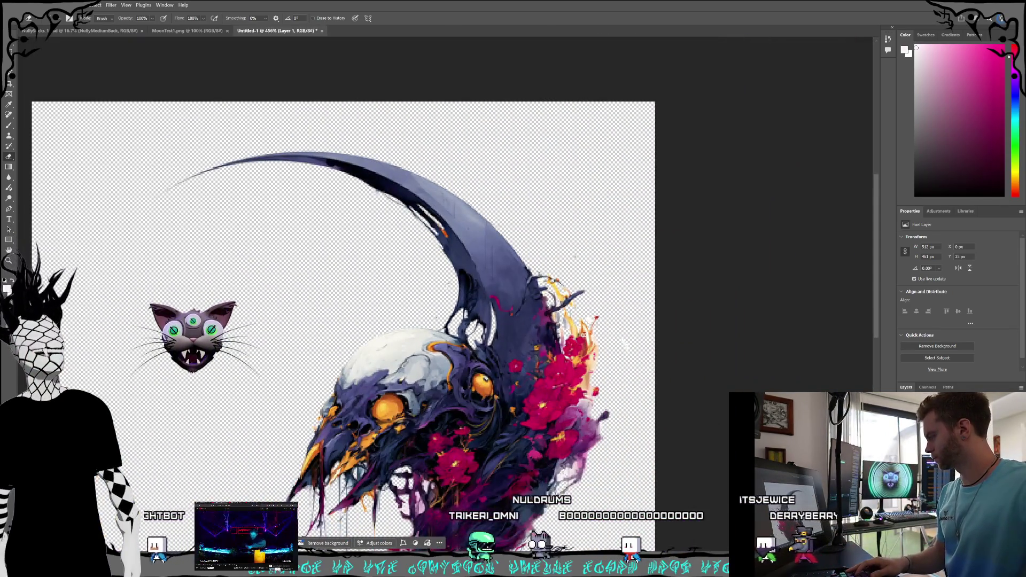
scroll(623, 342, "up", 4)
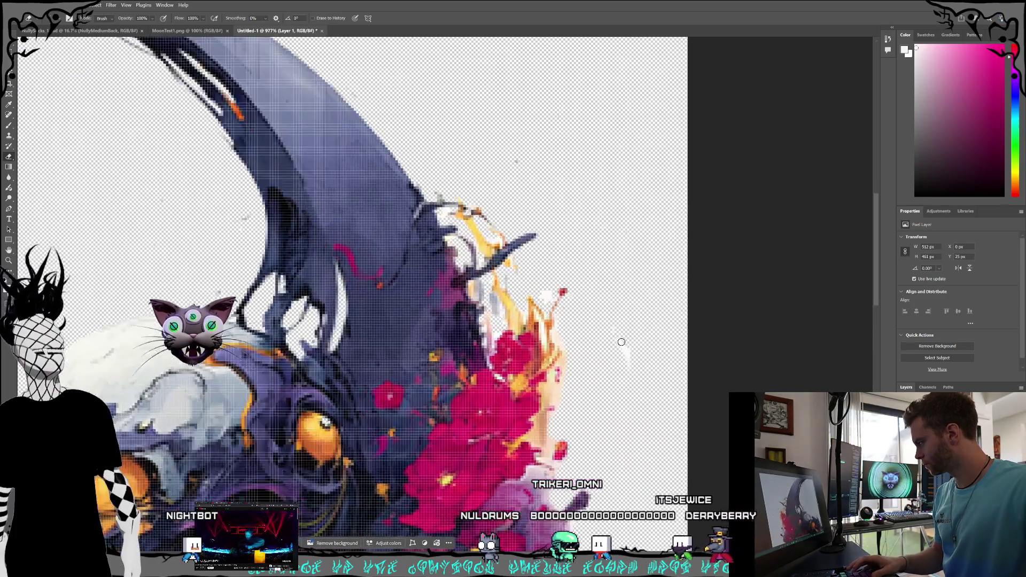
scroll(622, 342, "up", 1)
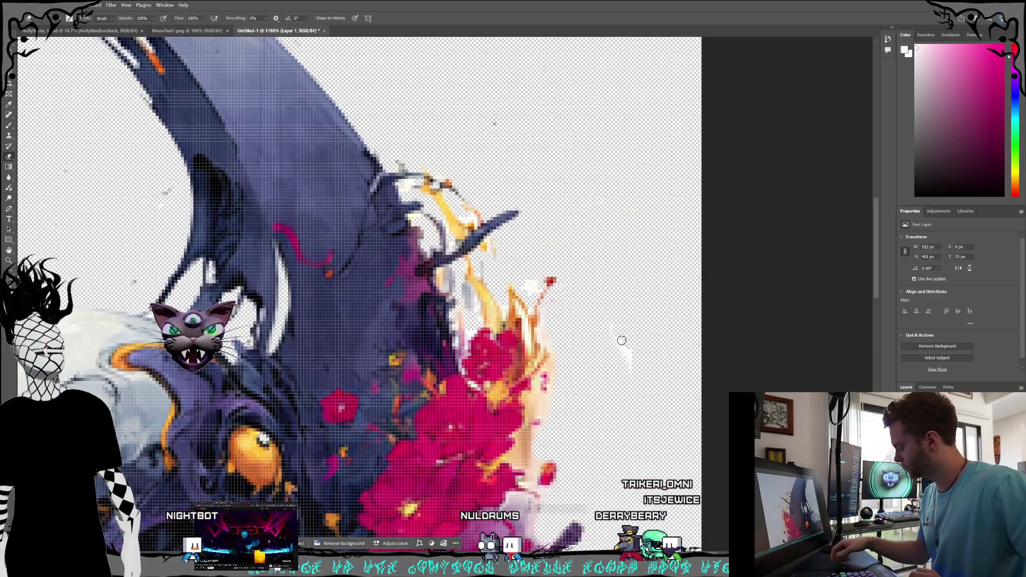
right_click(527, 283)
key("Escape")
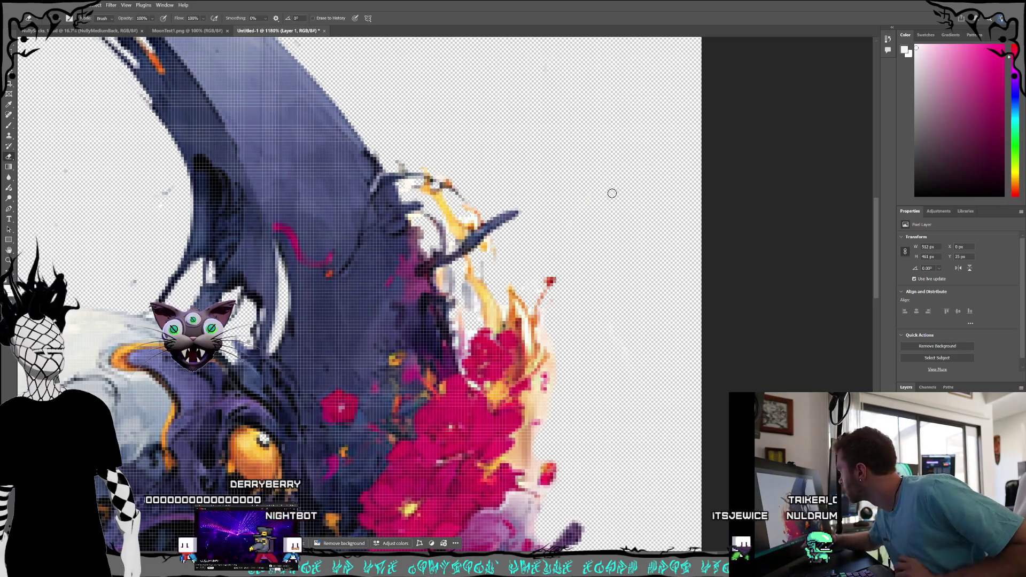
- Add a new empty layer and choose Fill on it from the Edit menu
scroll(516, 253, "up", 3)
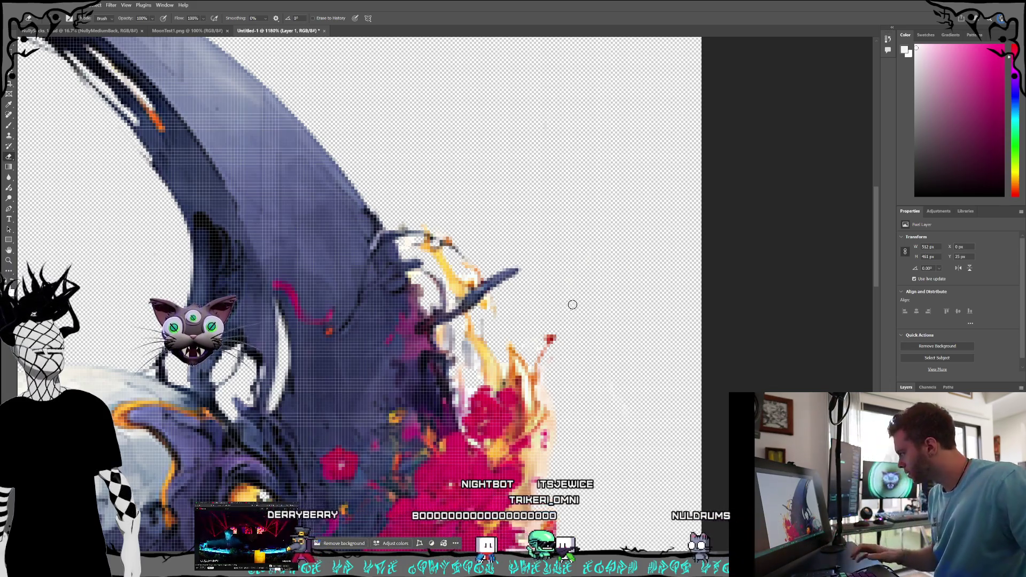
scroll(582, 373, "down", 5)
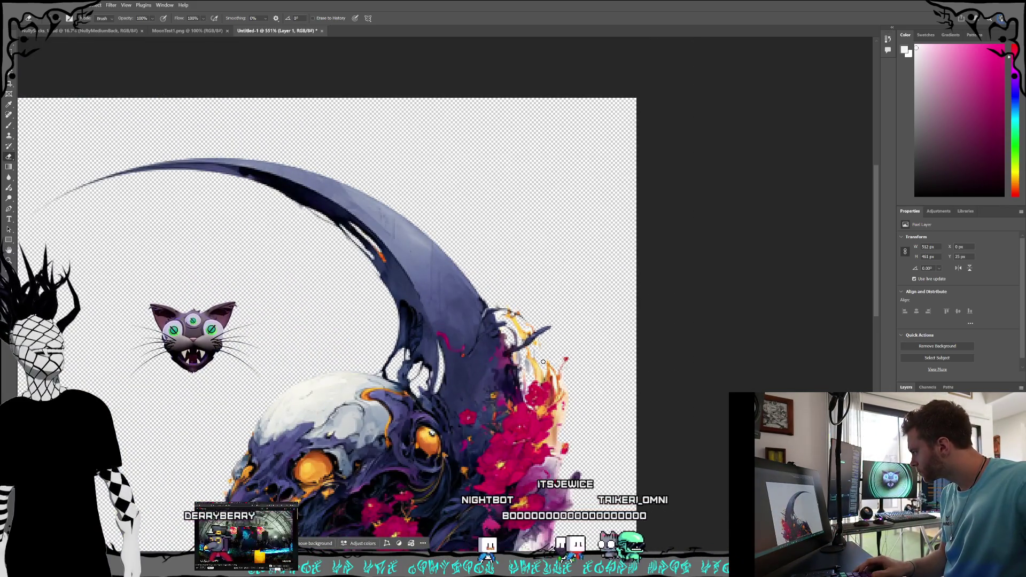
scroll(542, 361, "up", 1)
scroll(542, 385, "down", 5)
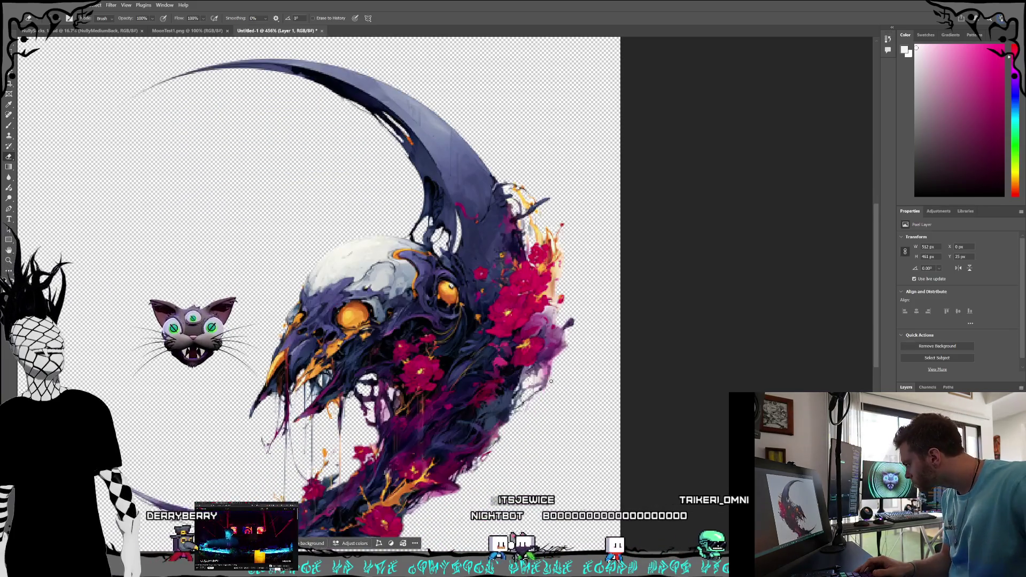
scroll(543, 407, "up", 6)
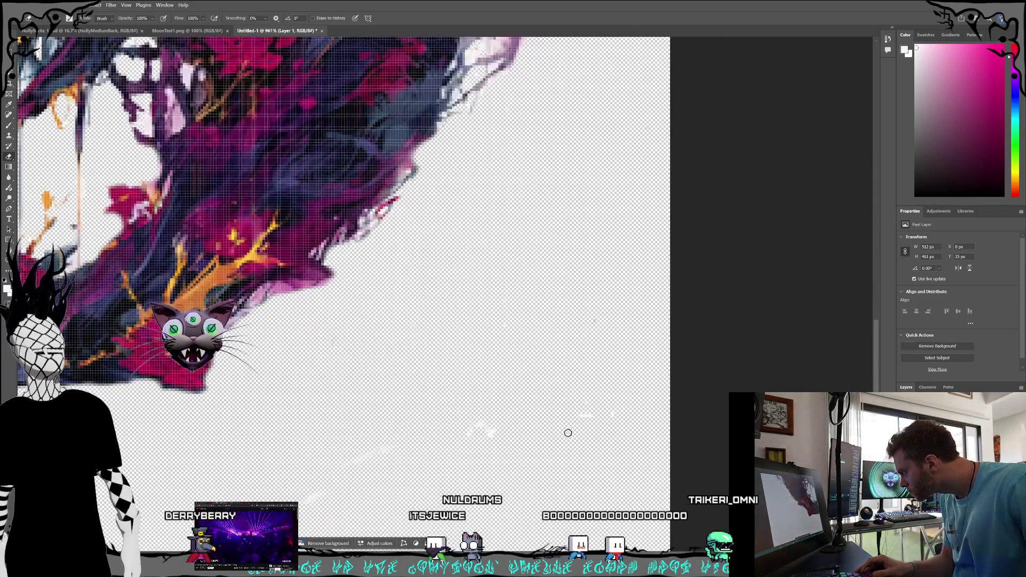
key("ctrl+shift+alt+n")
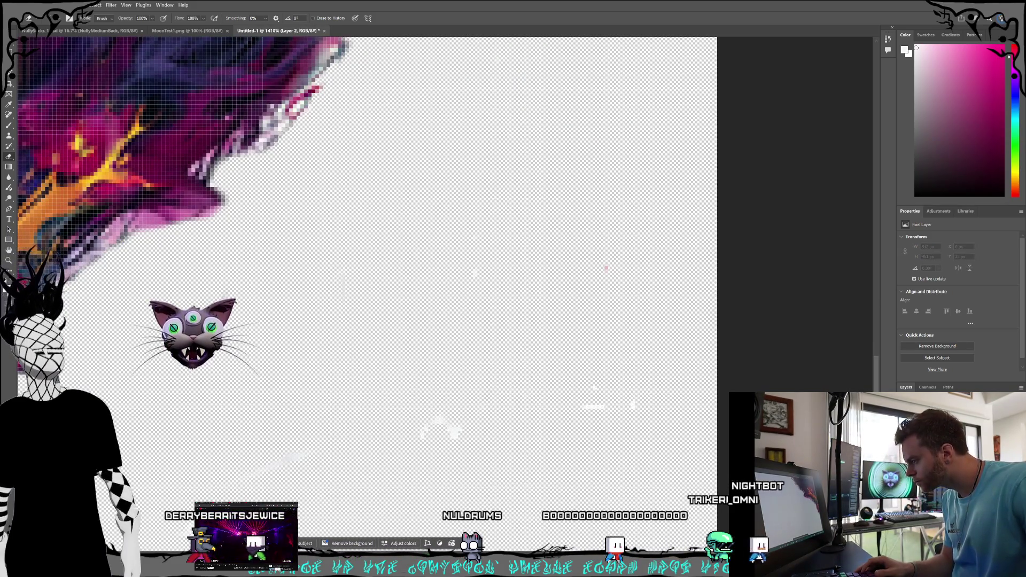
key("alt+e")
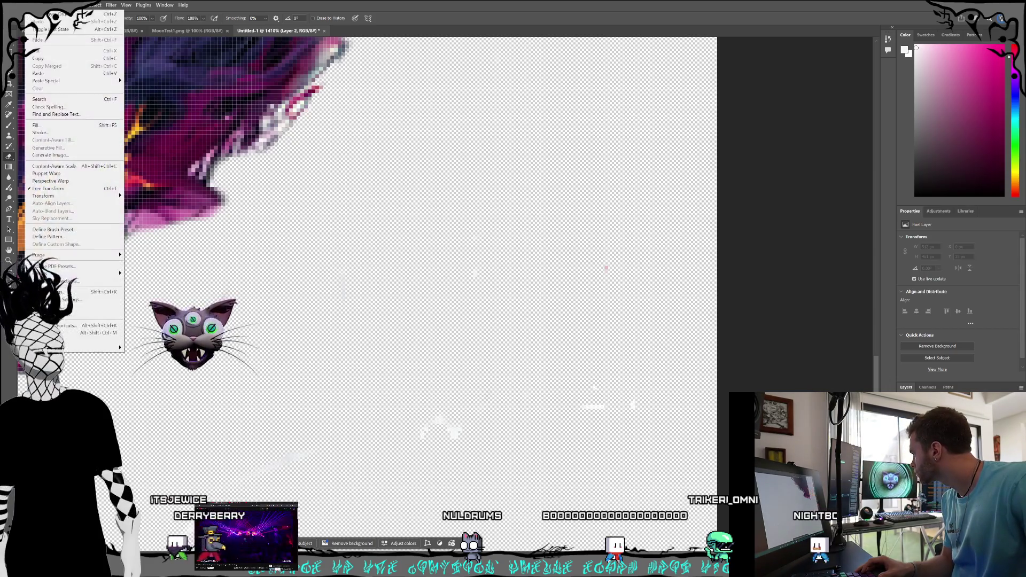
left_click(54, 127)
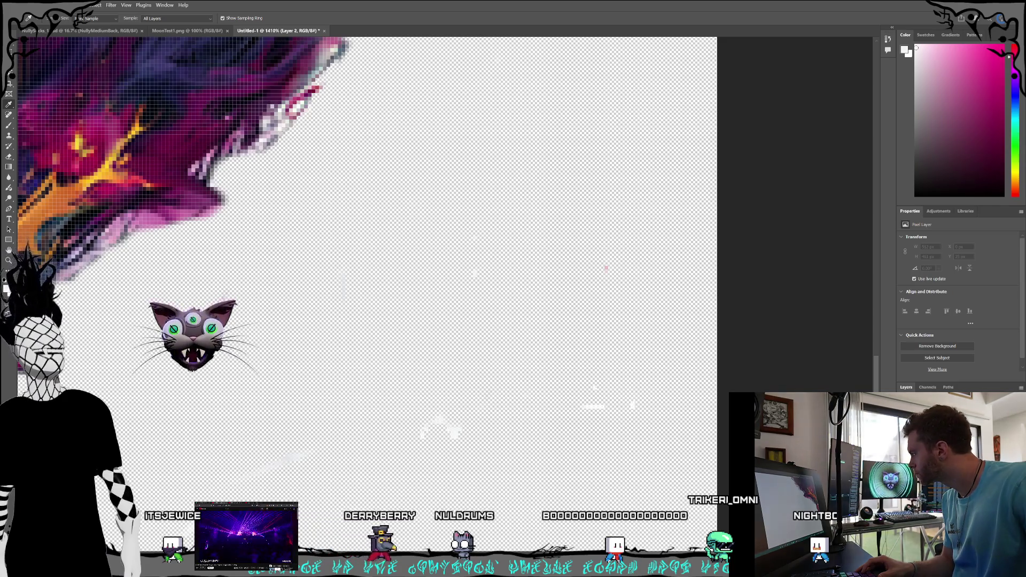
key("alt+e")
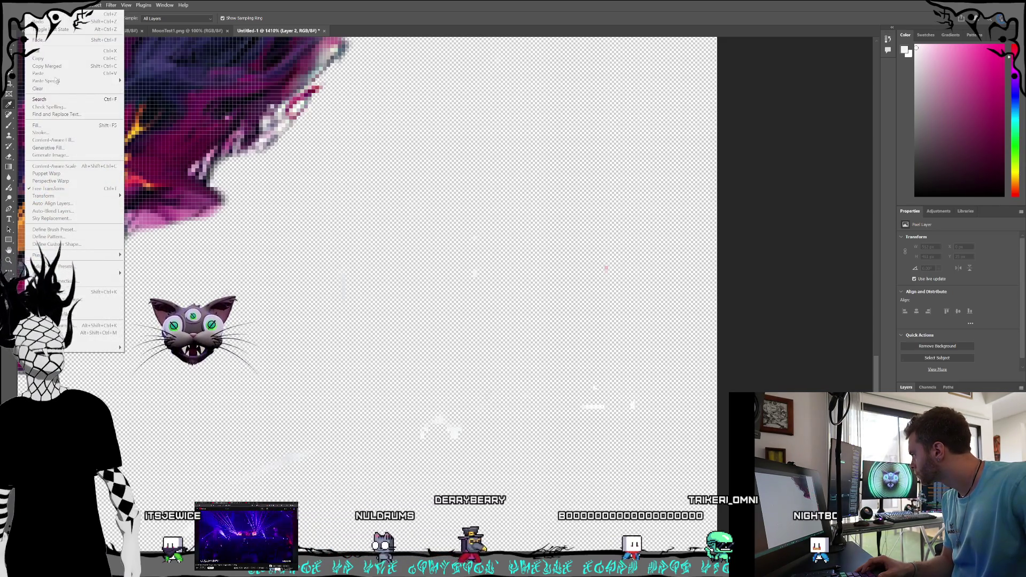
key("Escape")
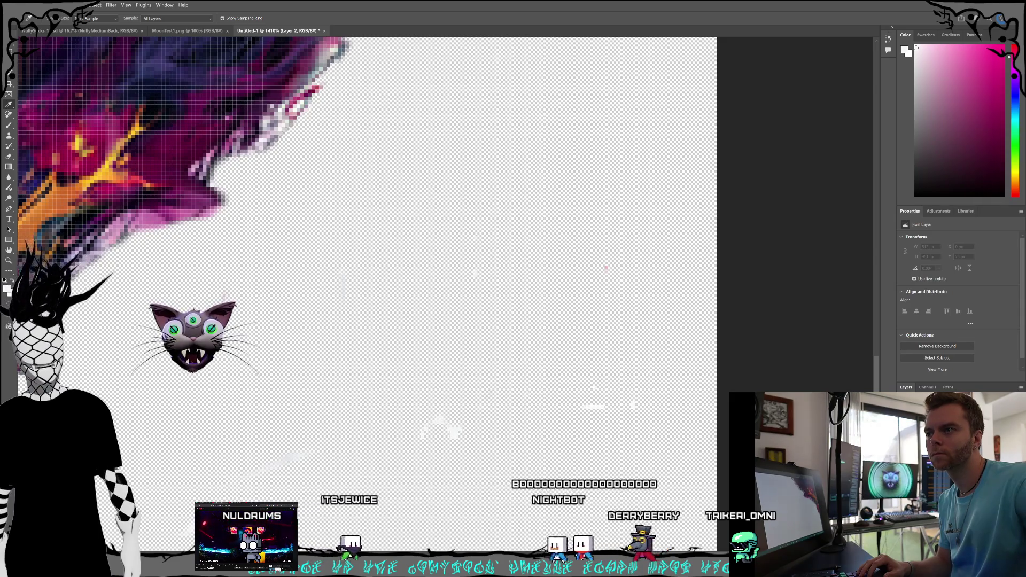
- Finish the black fill, return to the artwork layer, and set the eraser to 31 px
key("e")
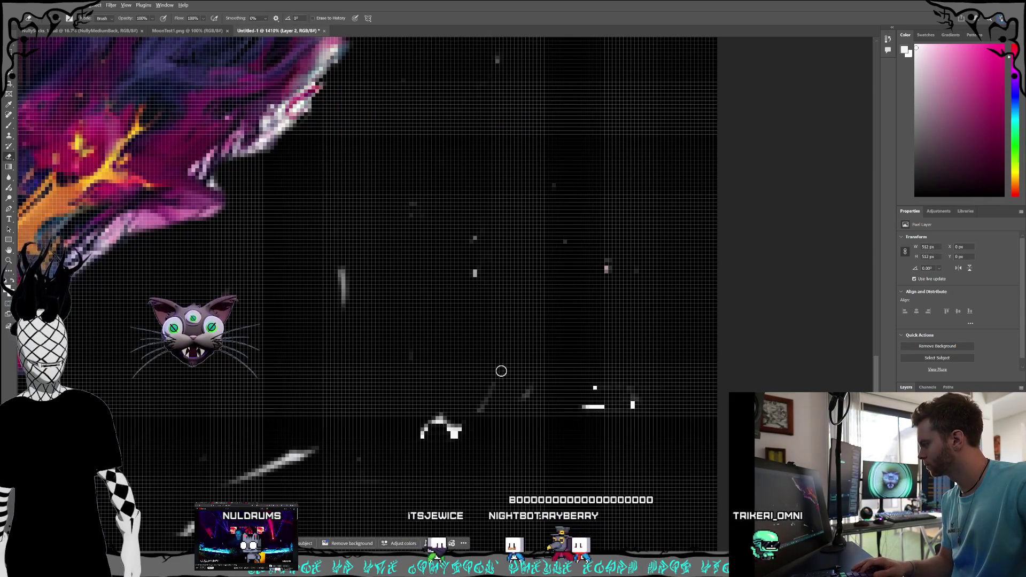
scroll(499, 369, "down", 5)
scroll(472, 421, "down", 3)
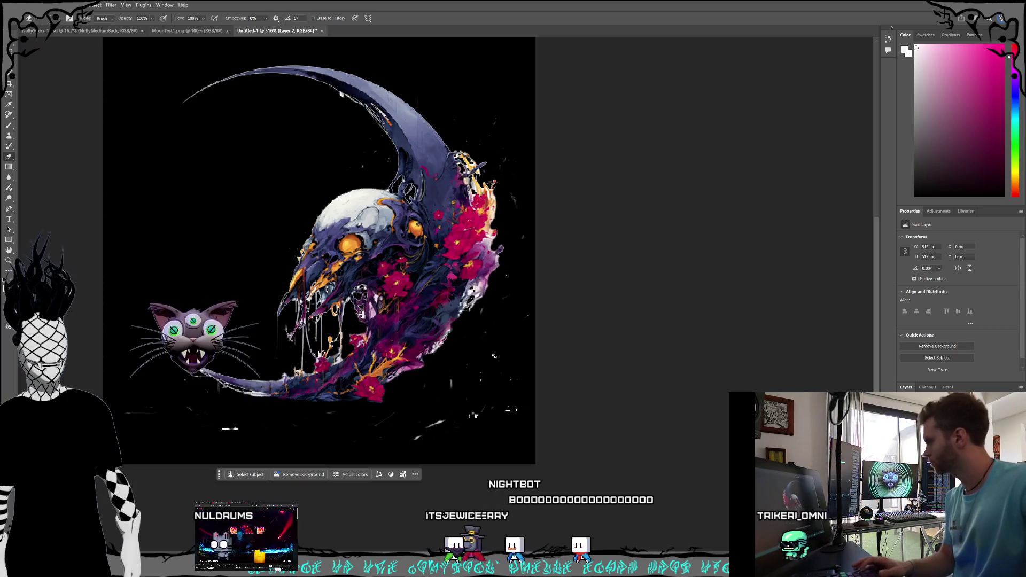
key("alt+bracketleft")
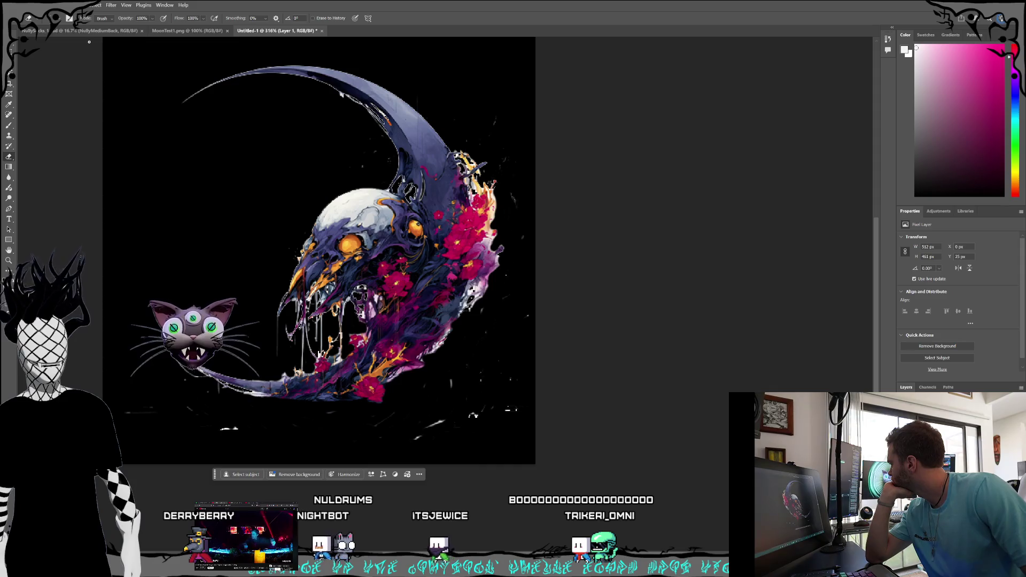
left_click(57, 21)
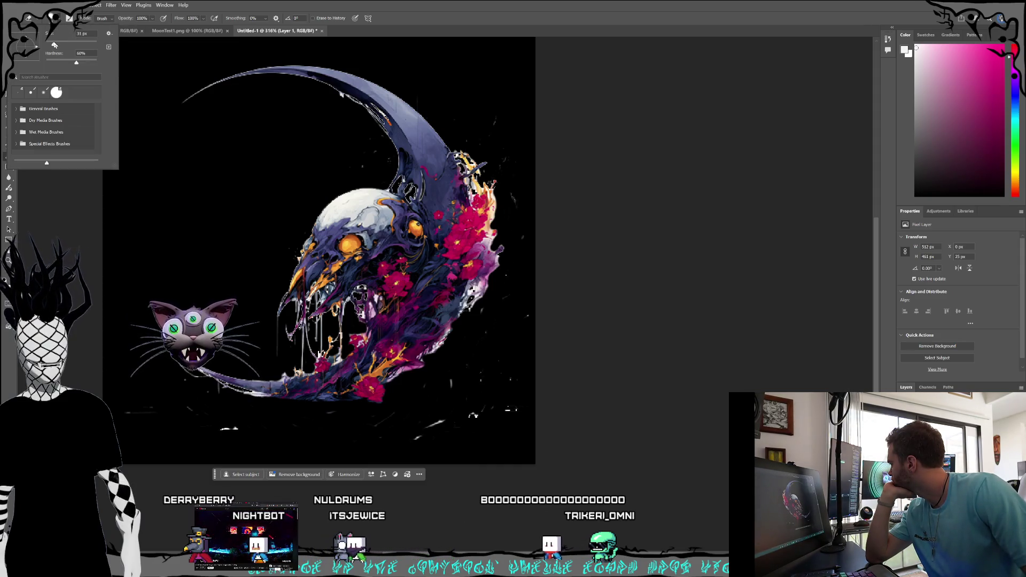
key("Return")
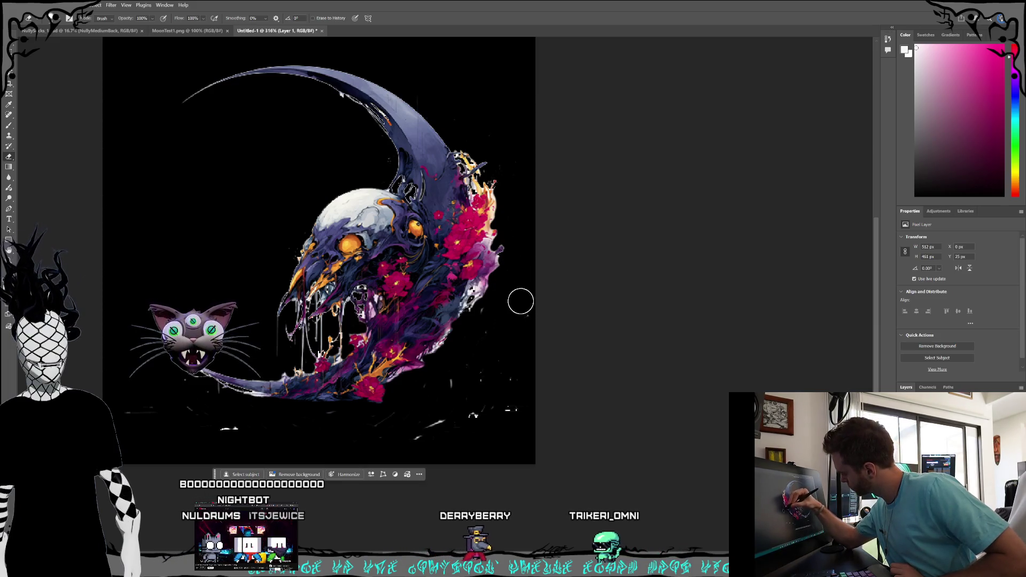
- Erase the stray white specks at the lower right and along the canvas bottom
mouse_move(466, 436)
left_mouse_down()
mouse_move(481, 389)
mouse_move(451, 385)
mouse_move(412, 437)
left_mouse_up()
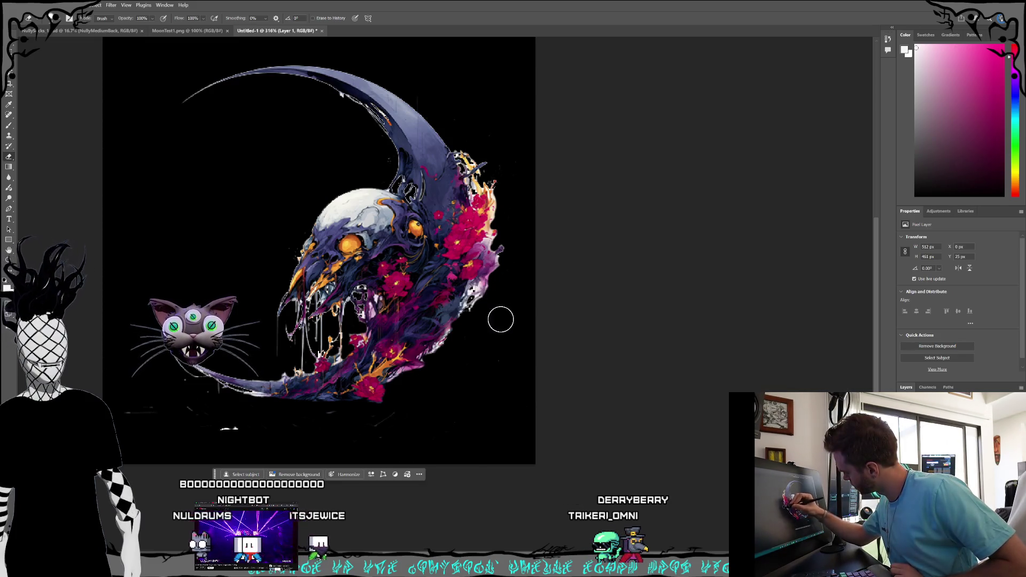
left_click_drag(383, 417, 378, 430)
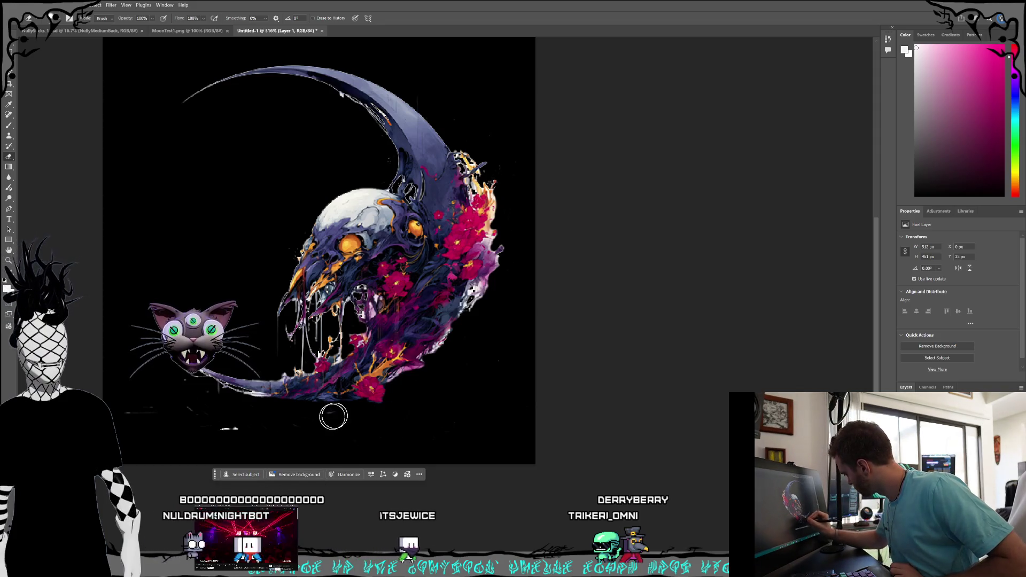
mouse_move(310, 424)
left_mouse_down()
mouse_move(241, 435)
mouse_move(206, 417)
left_mouse_up()
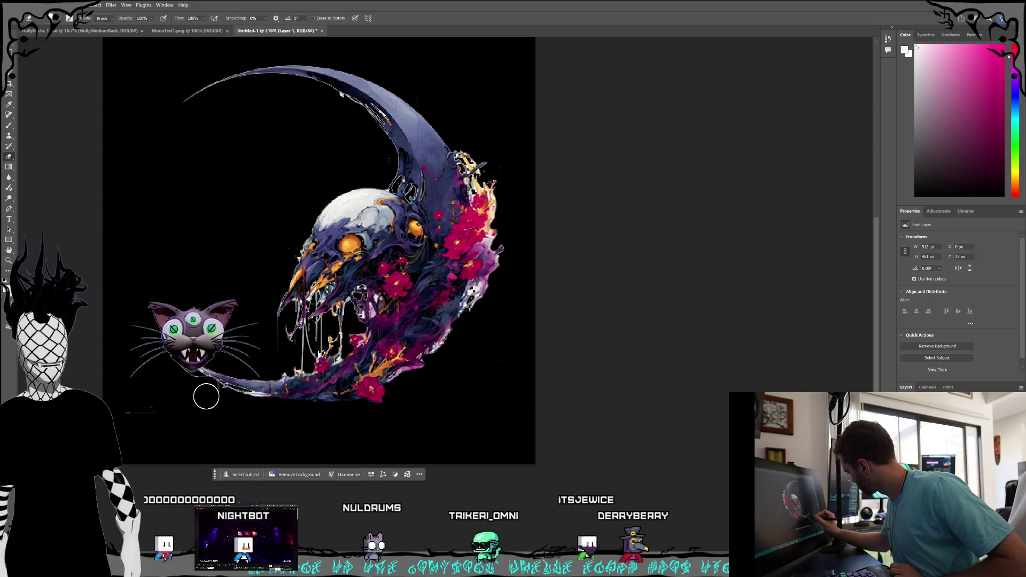
key("bracketleft")
key("bracketleft")
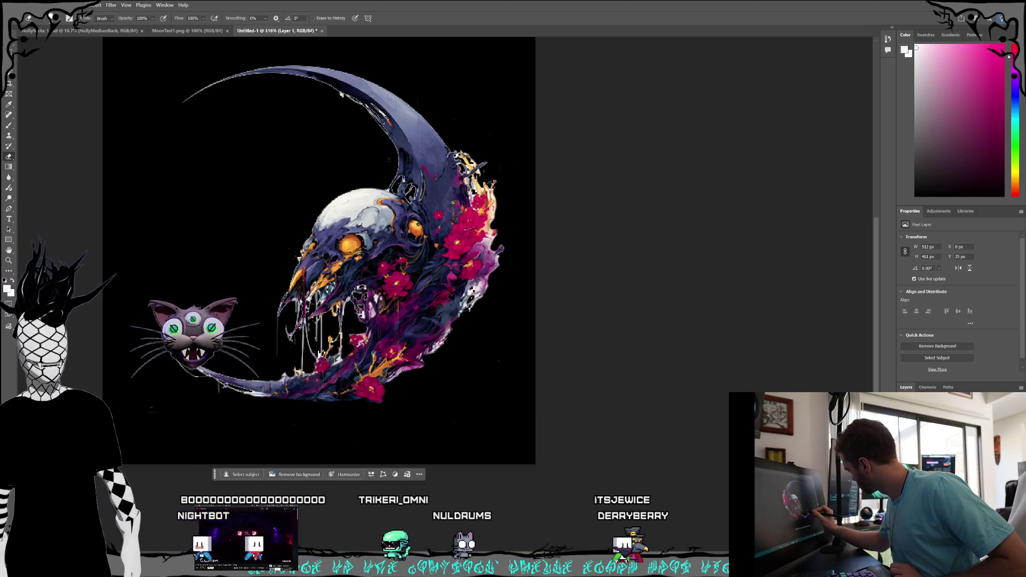
key("bracketright")
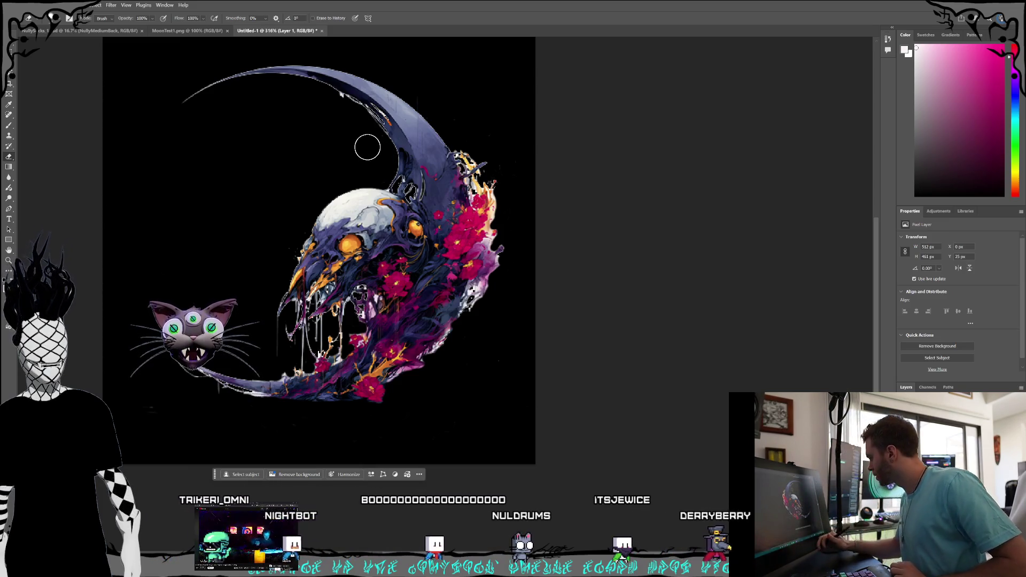
scroll(358, 305, "down", 2)
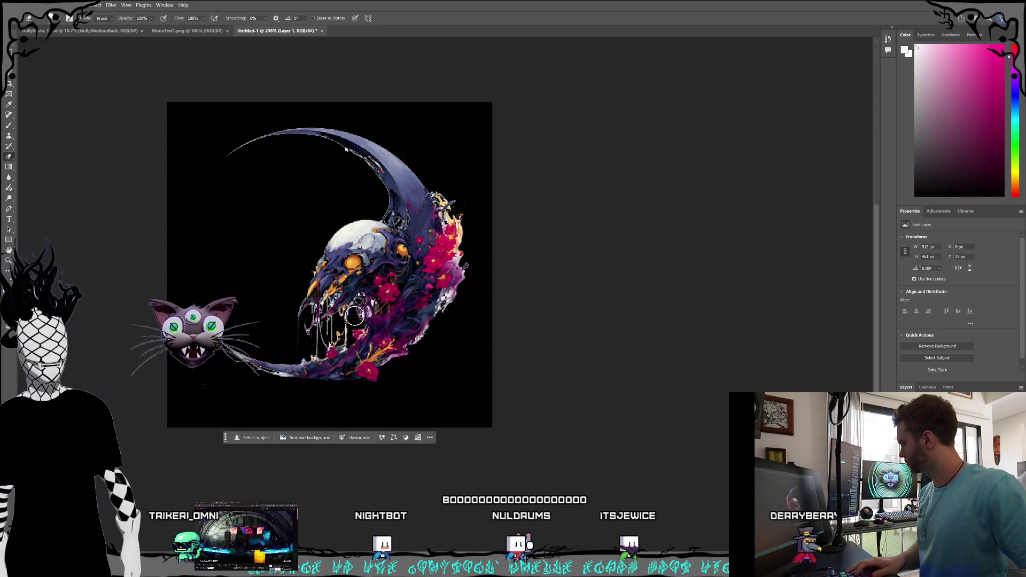
- Deselect the artwork layer and save the document under a new name as a PSD
scroll(354, 315, "up", 1)
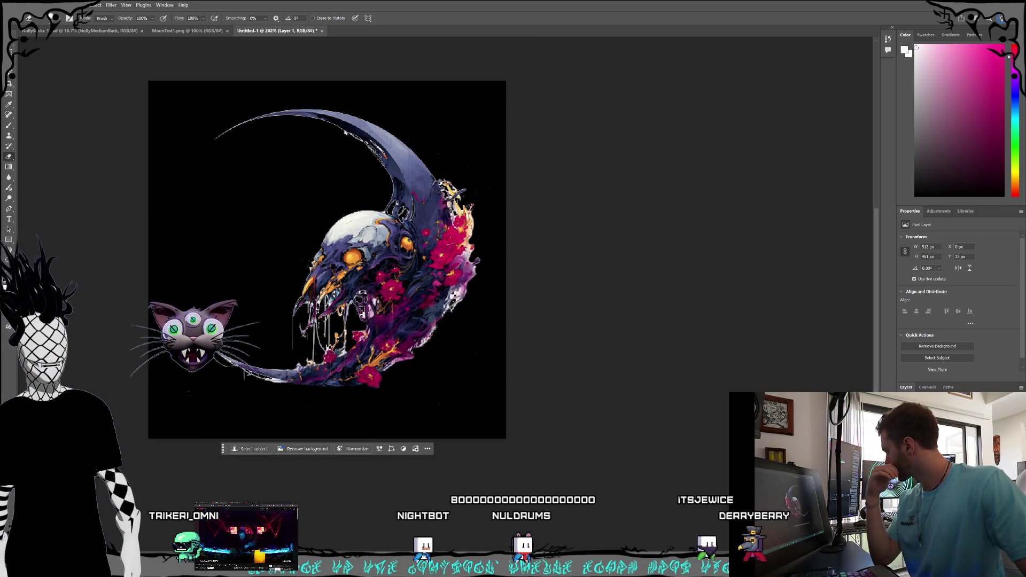
key("v")
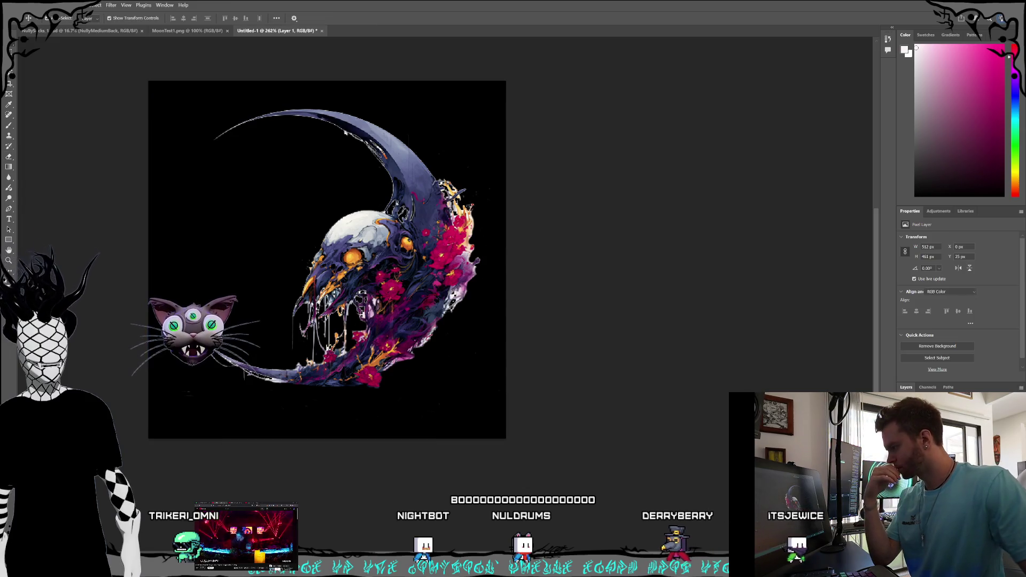
left_click(600, 359)
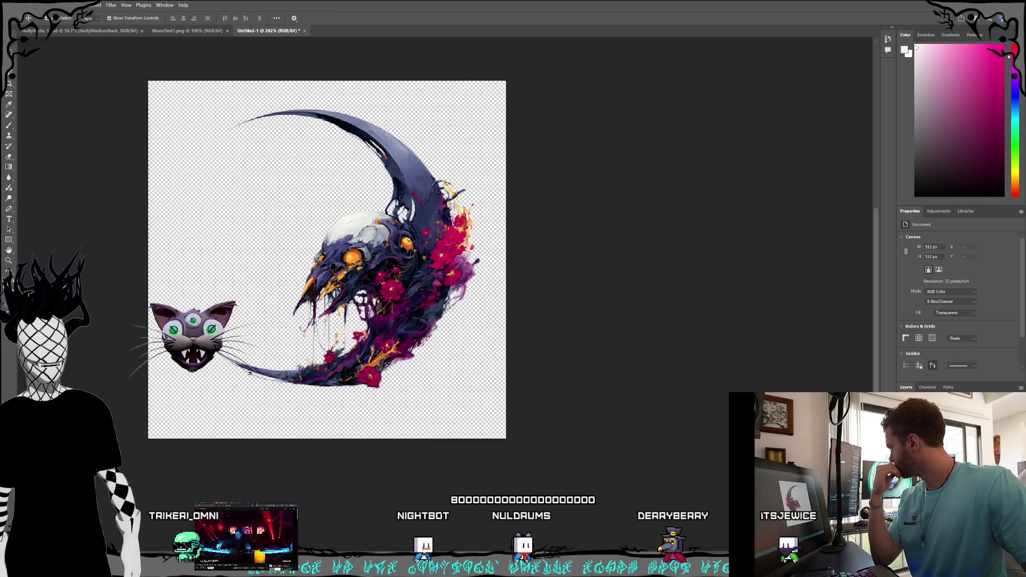
key("shift+ctrl+s")
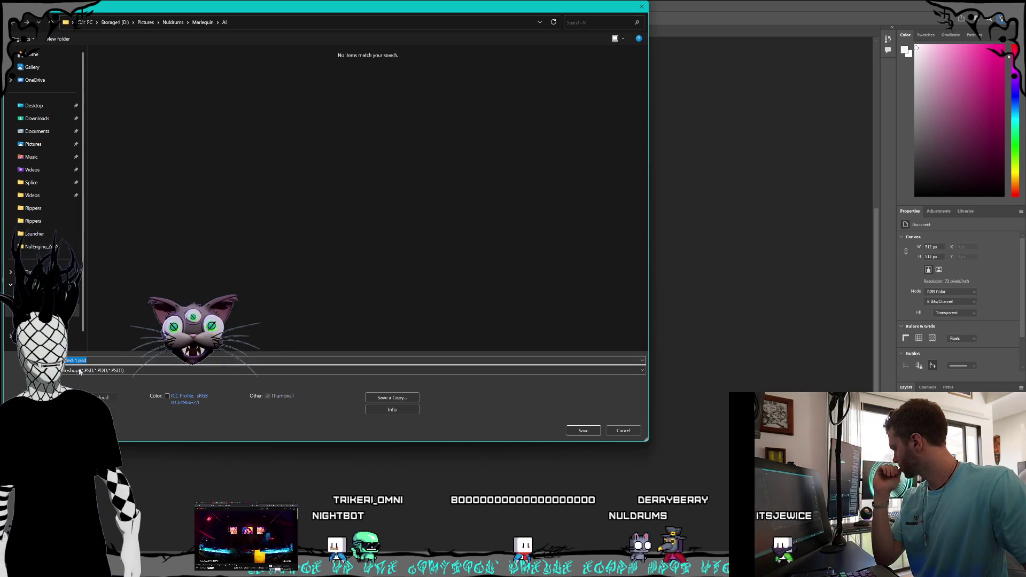
left_click_drag(78, 361, 54, 360)
type("Marlequin")
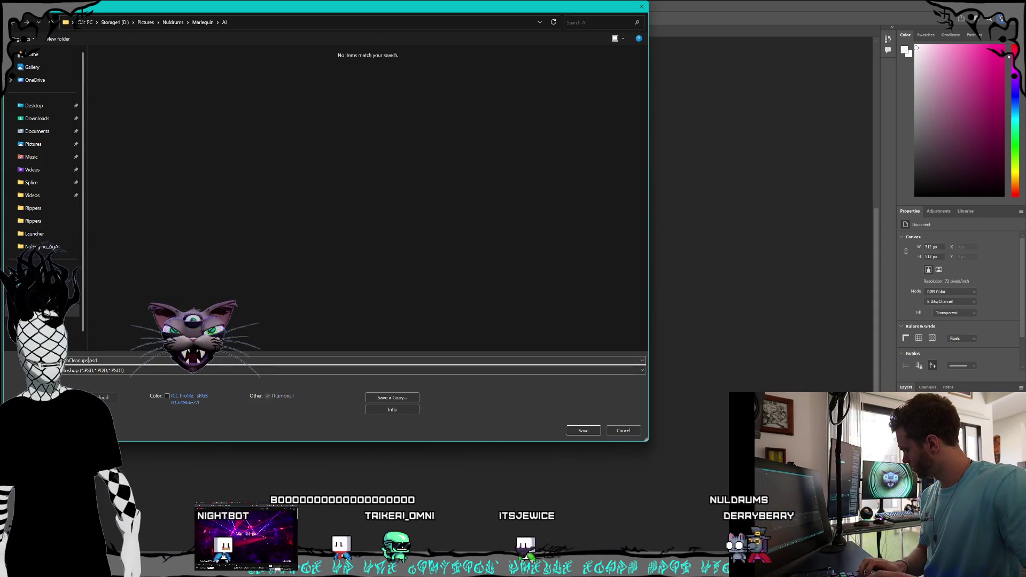
key("Return")
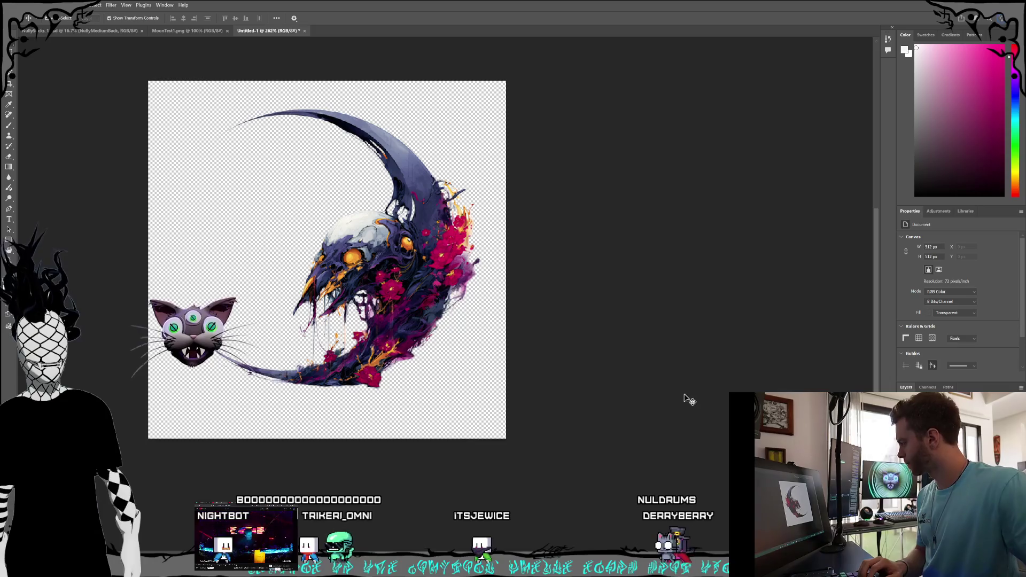
- Restore and re-maximize the Photoshop window, then choose to close MoonTest1.png
left_click(15, 5)
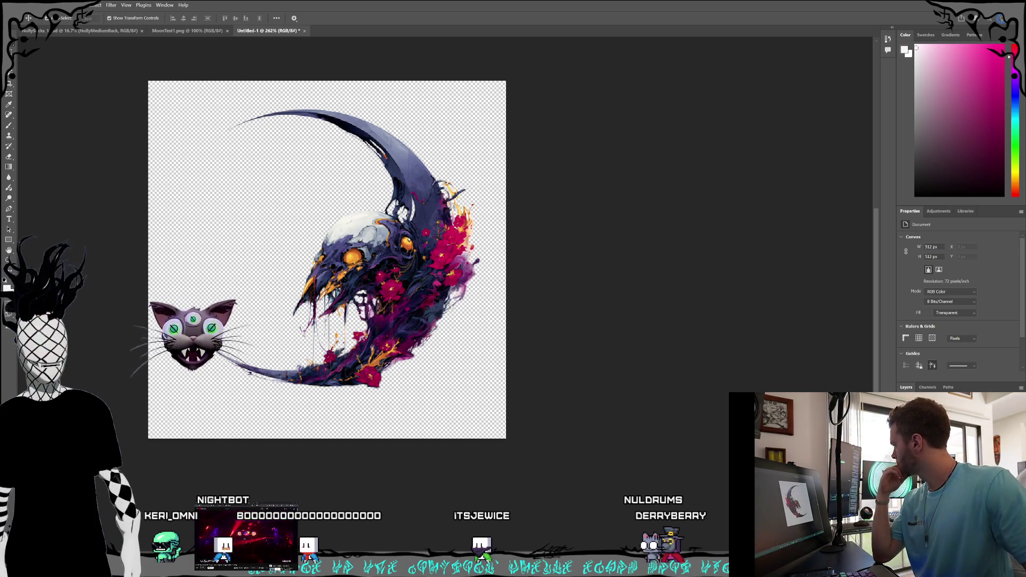
left_click(15, 5)
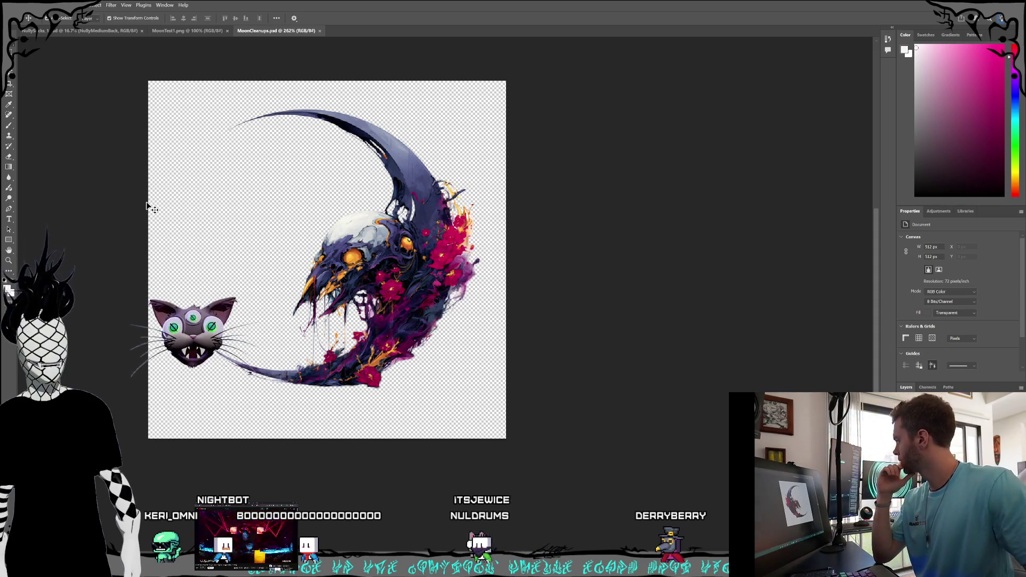
left_click(14, 4)
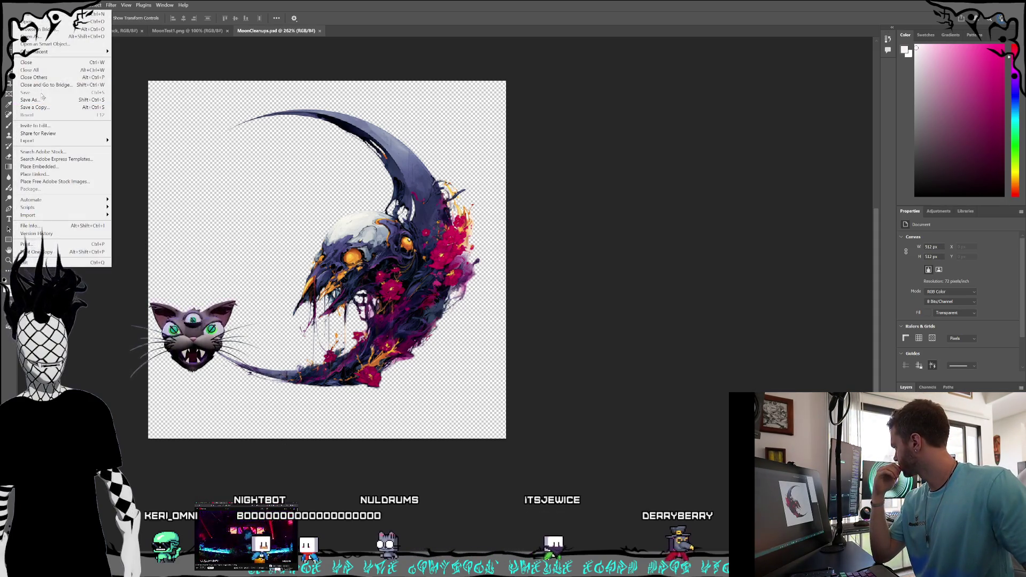
double_click(312, 4)
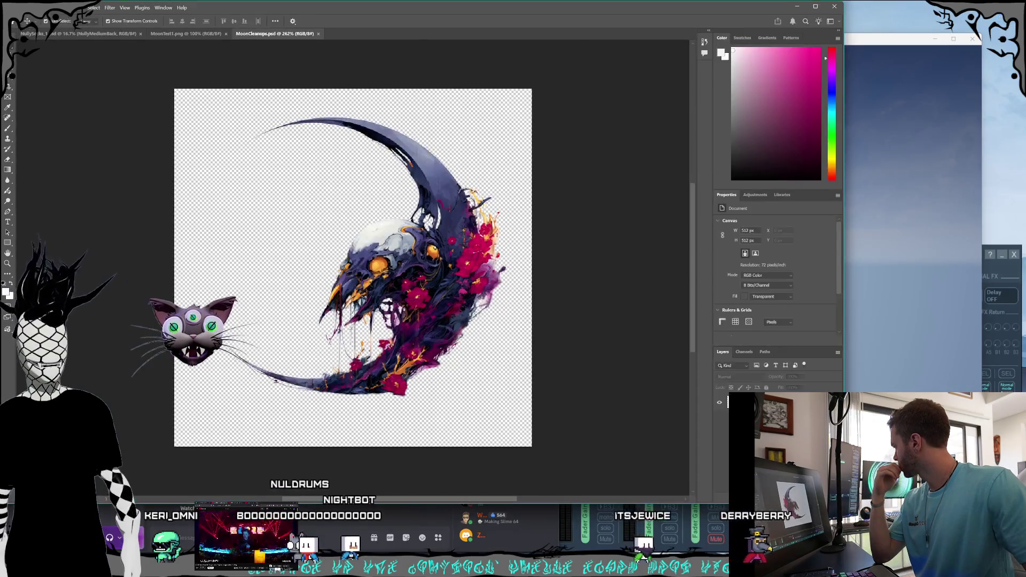
left_click(815, 6)
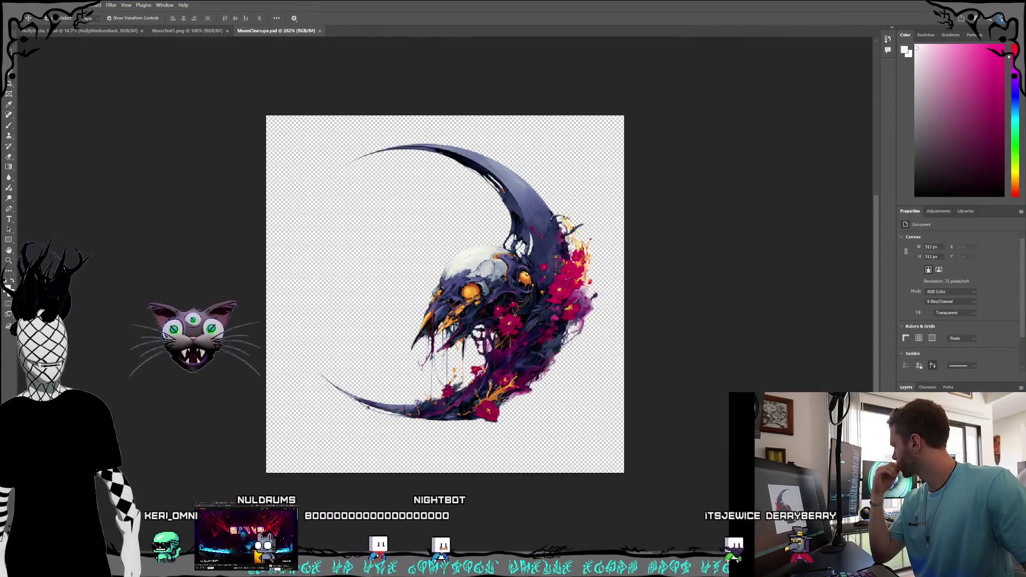
key("alt+f")
left_click(170, 74)
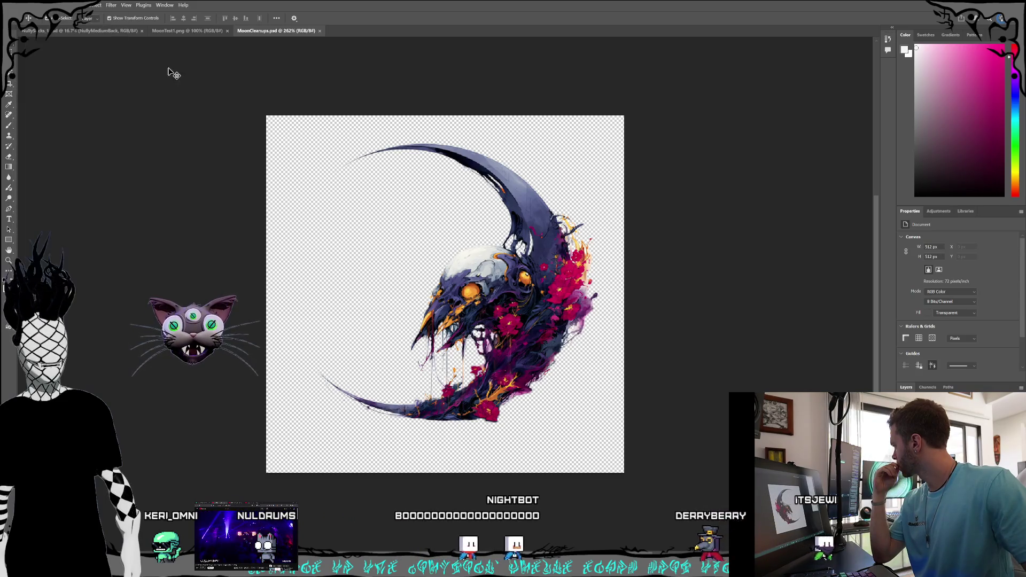
- Close MoonTest1.png and open MoonTest2.png
left_click(226, 30)
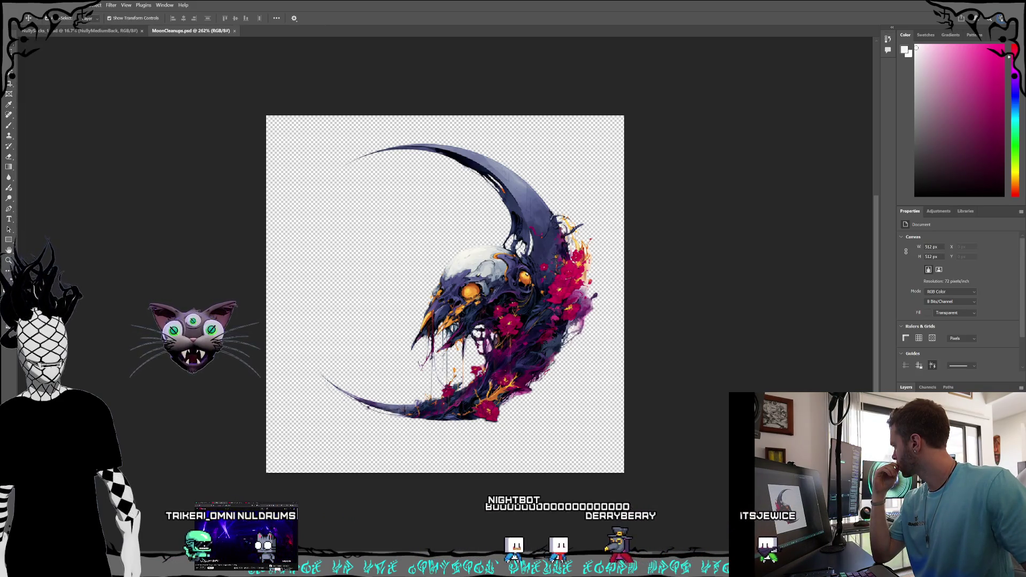
left_click(17, 5)
left_click(178, 124)
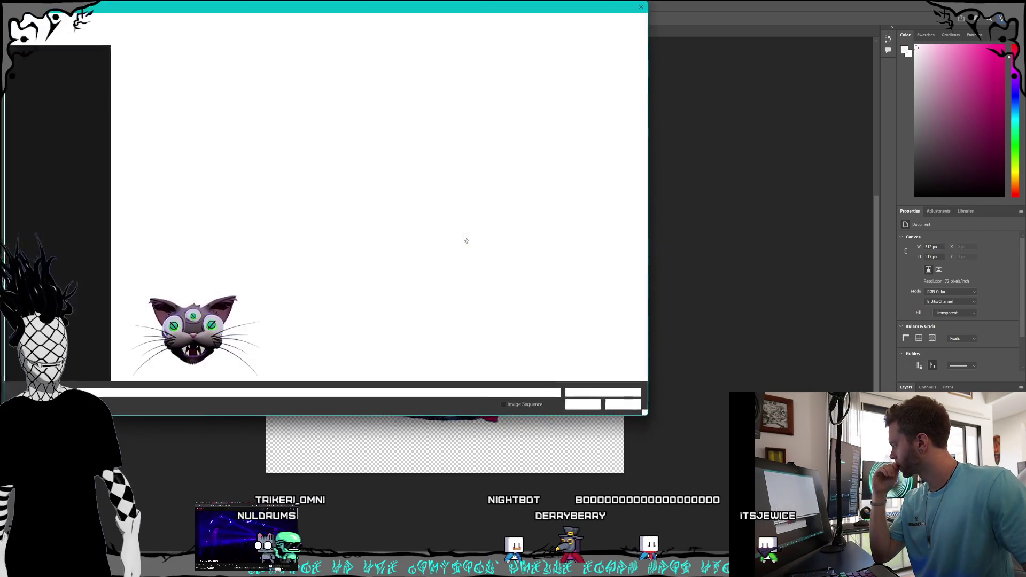
key("Escape")
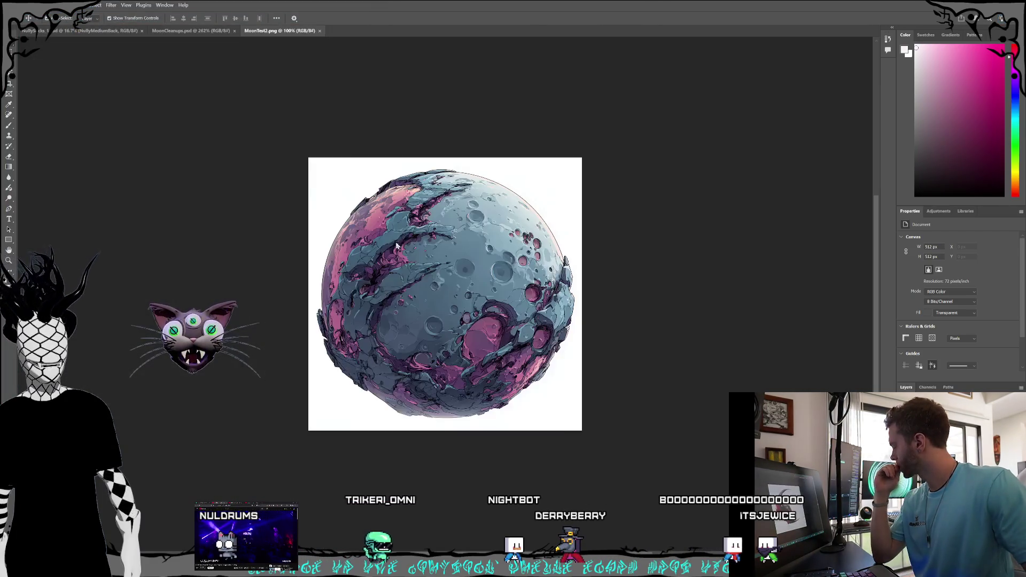
- Unlock MoonTest2's background as Layer 0, copy the whole image, and return to MoonCleanups.psd
key("ctrl+j")
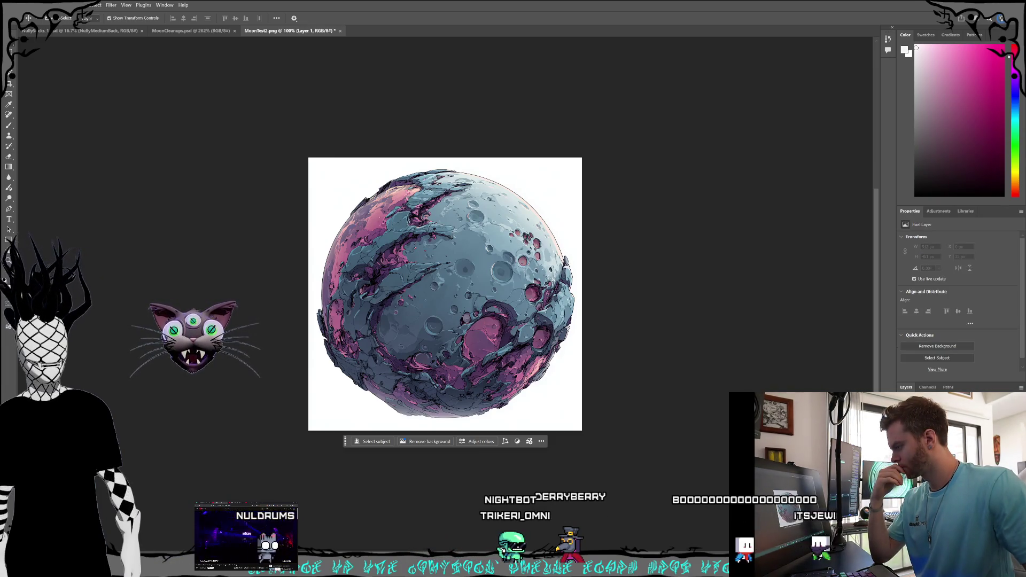
double_click(940, 449)
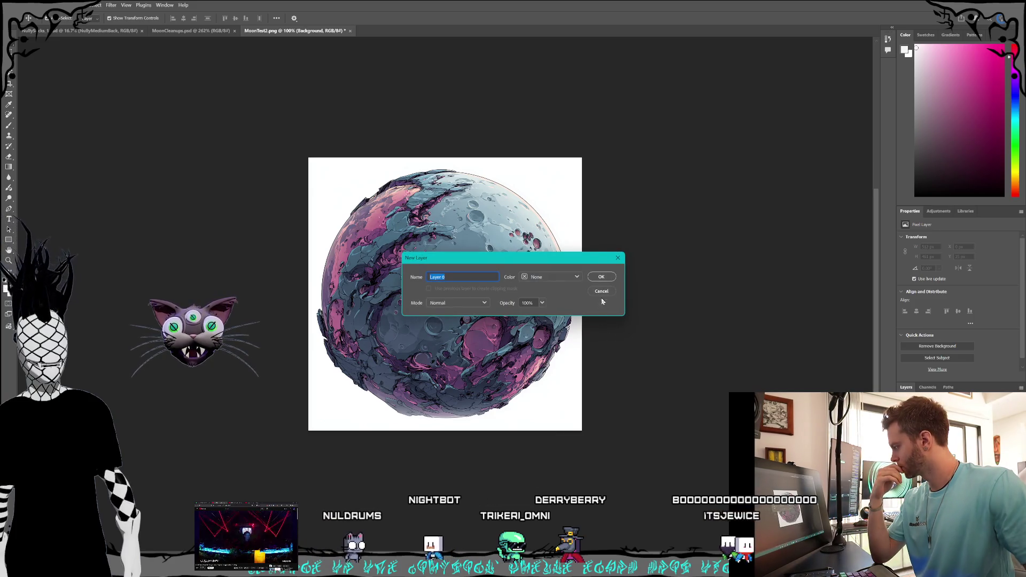
left_click(609, 276)
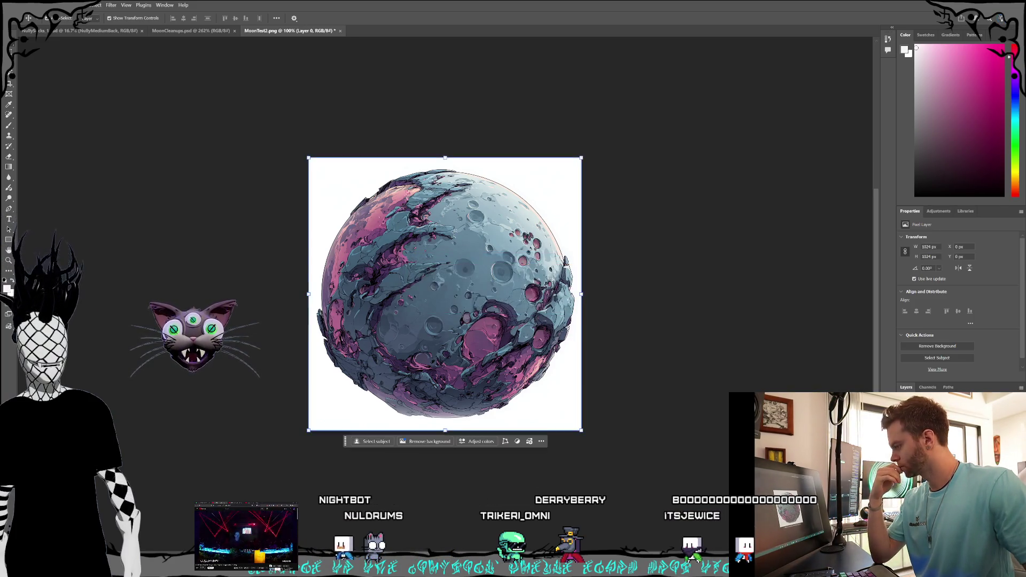
left_click(653, 402)
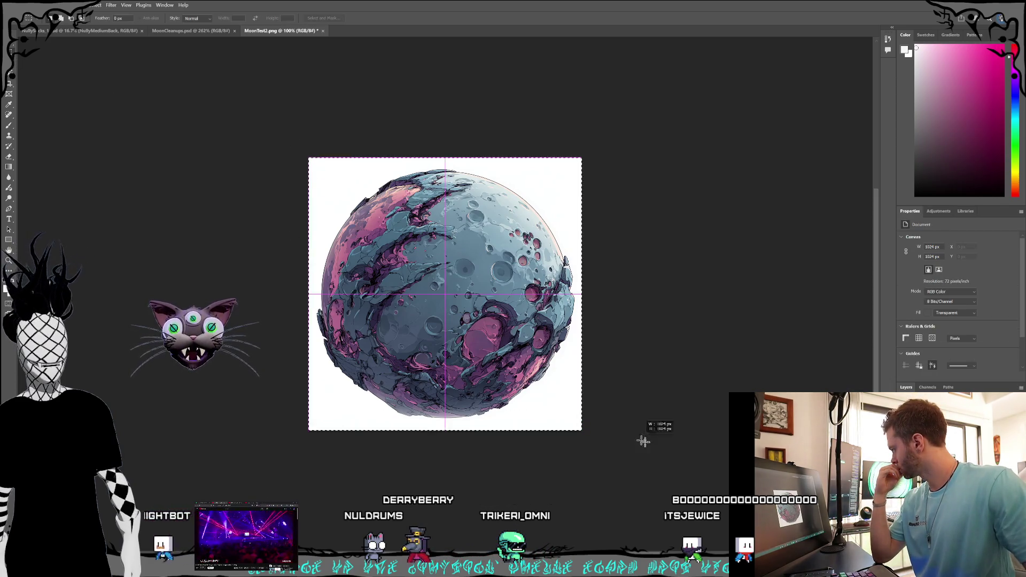
left_click_drag(644, 441, 644, 441)
left_click(33, 6)
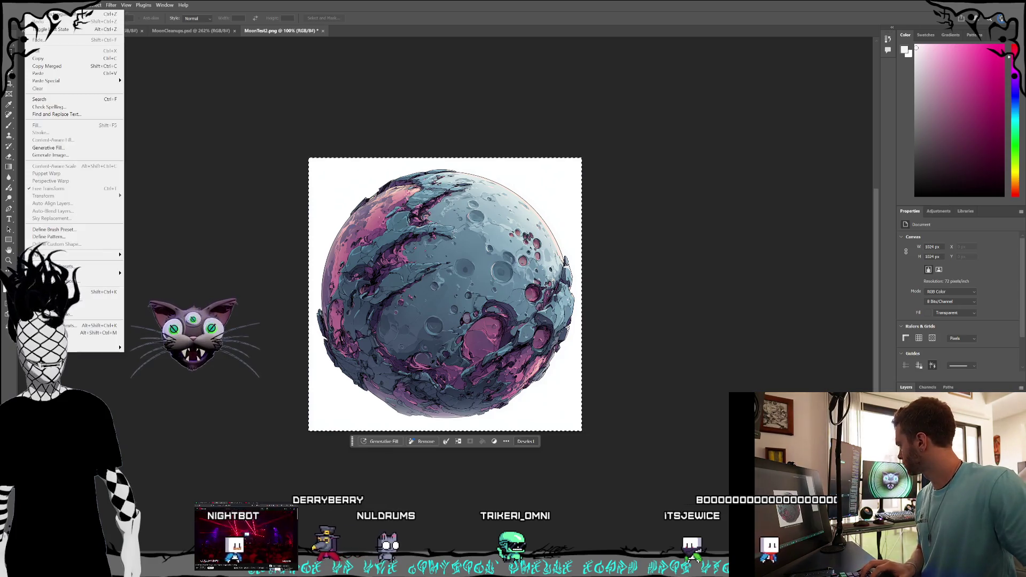
left_click(37, 59)
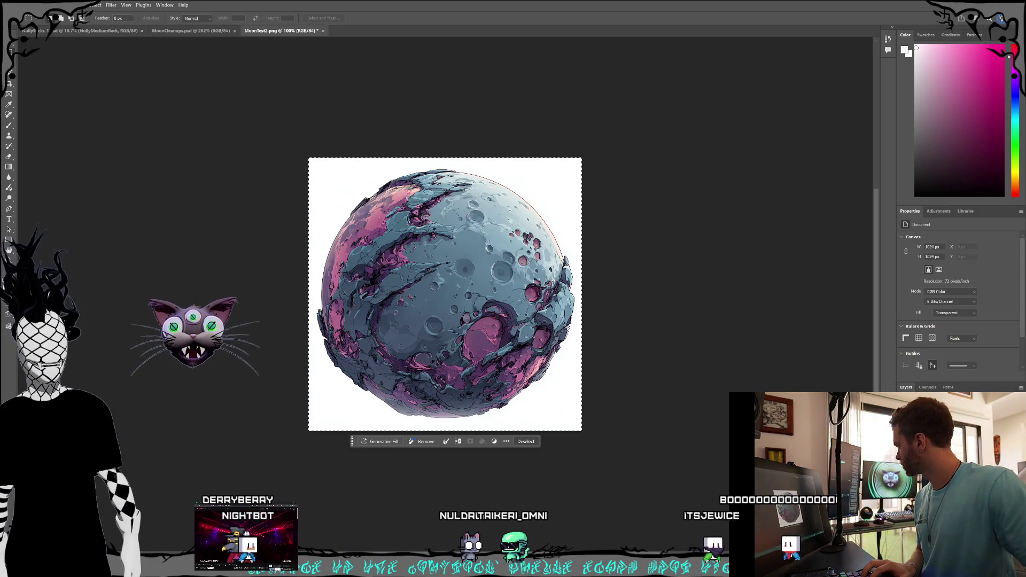
left_click(182, 31)
- Paste the MoonTest2 moon image into MoonCleanups.psd as a new layer
key("v")
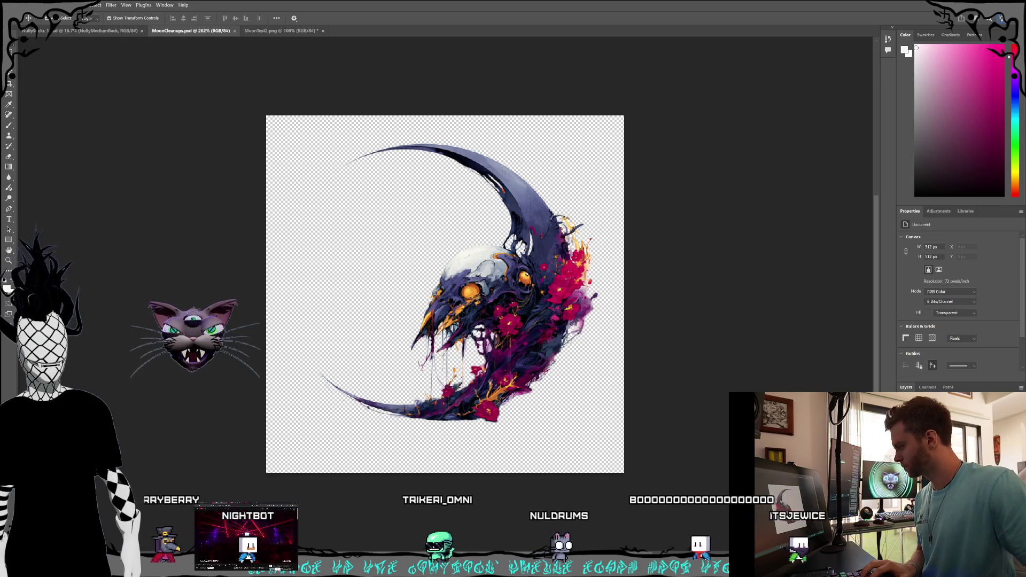
key("ctrl+v")
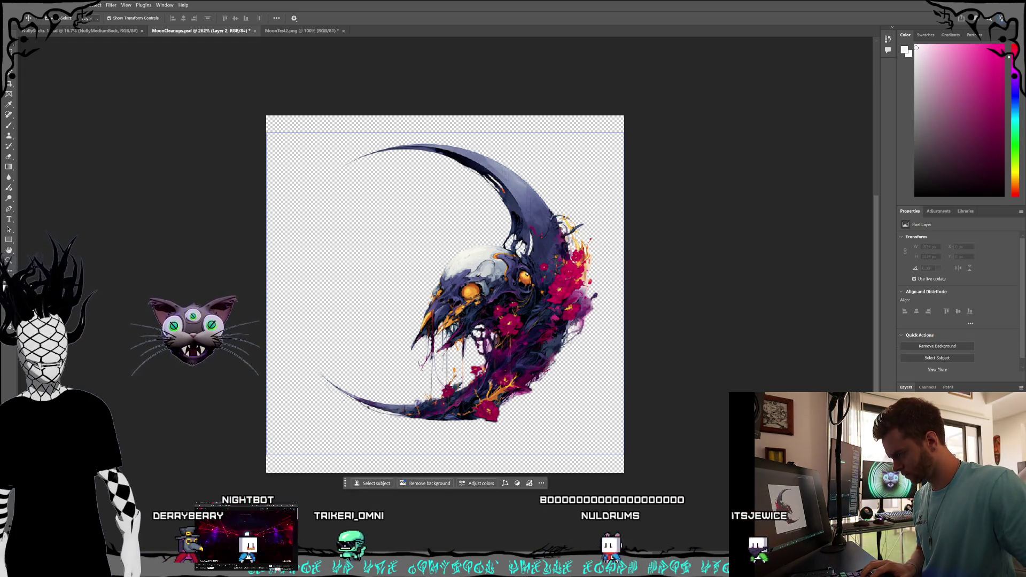
key("Delete")
left_click(29, 5)
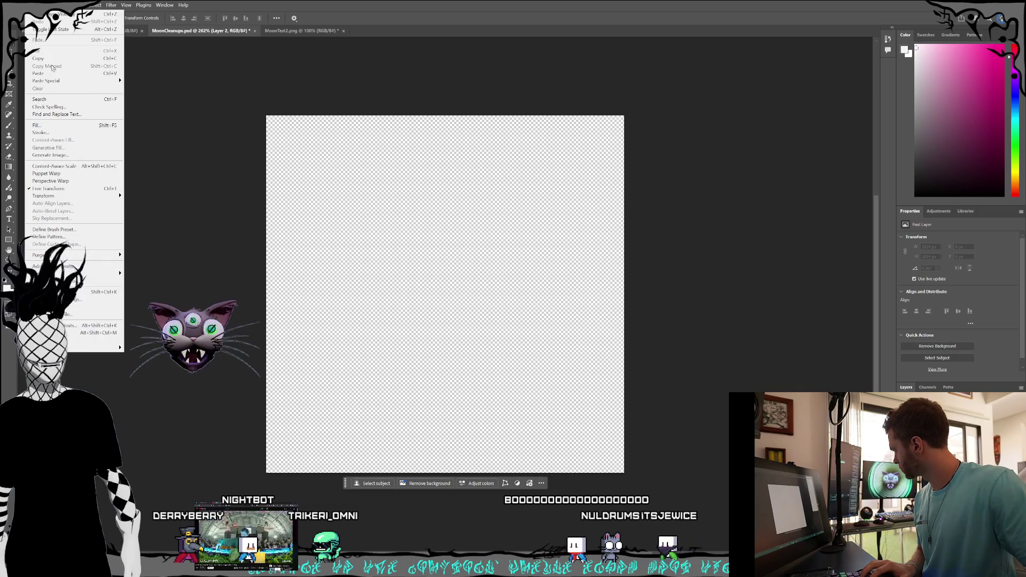
left_click(53, 73)
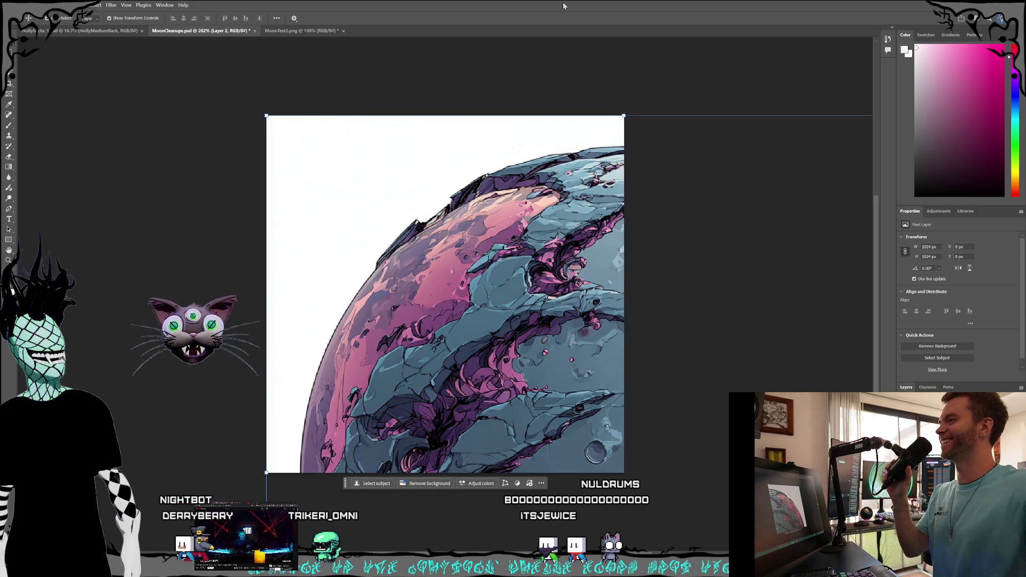
- Scale and align the pasted moon to fill the 512 px canvas, then make Layer 3 active
mouse_move(407, 189)
left_mouse_down()
mouse_move(287, 155)
mouse_move(251, 121)
mouse_move(527, 295)
left_mouse_up()
mouse_move(255, 126)
left_mouse_down()
mouse_move(419, 236)
mouse_move(471, 355)
mouse_move(170, 72)
mouse_move(394, 236)
mouse_move(385, 287)
left_mouse_up()
left_click_drag(484, 331, 366, 158)
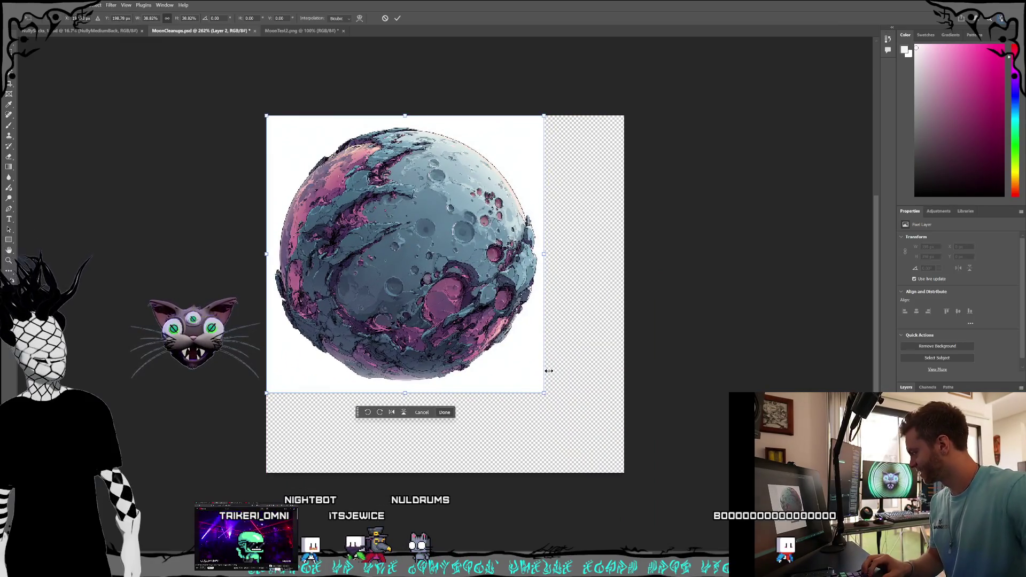
left_click_drag(544, 393, 622, 475)
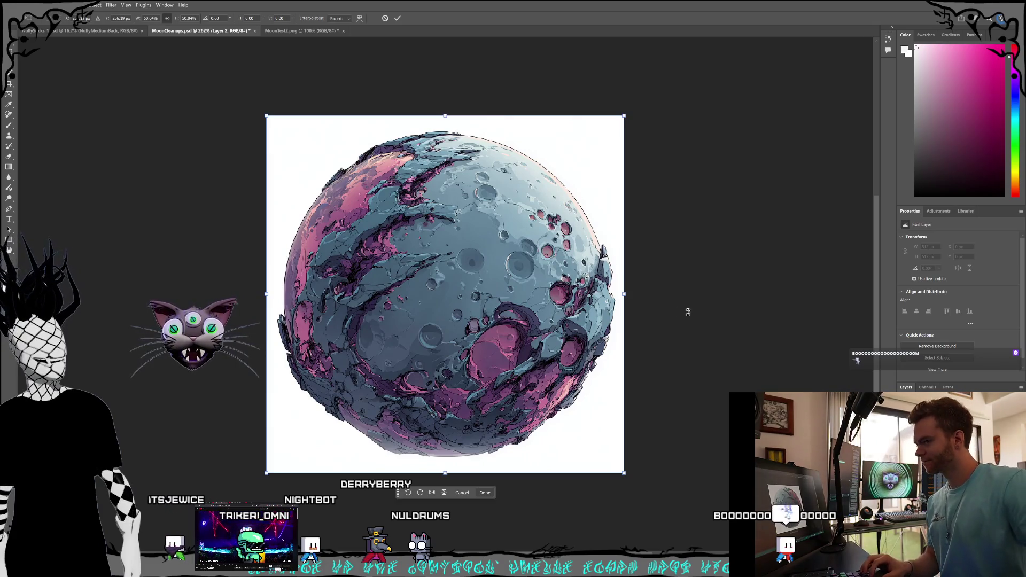
key("Return")
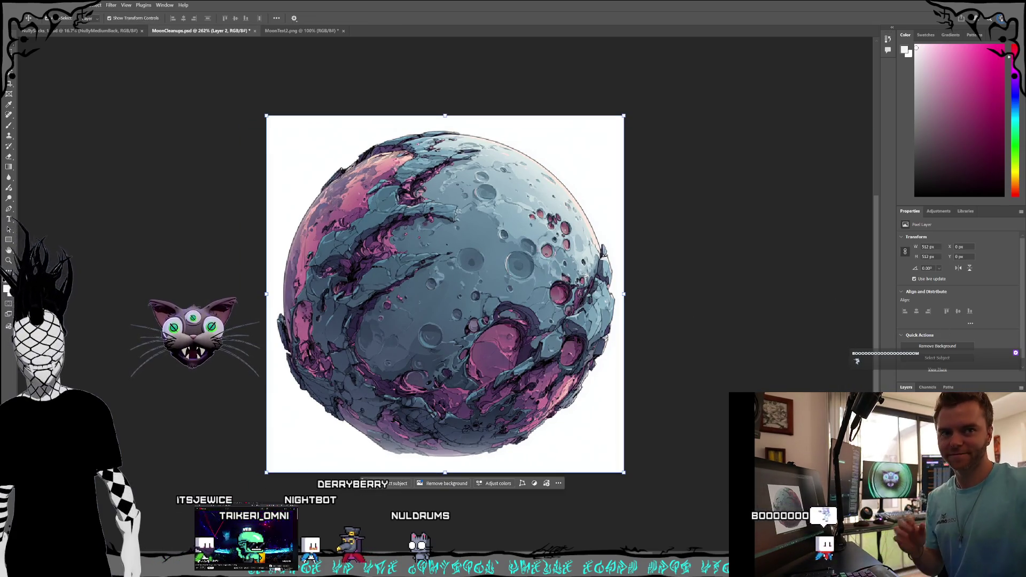
key("ctrl+e")
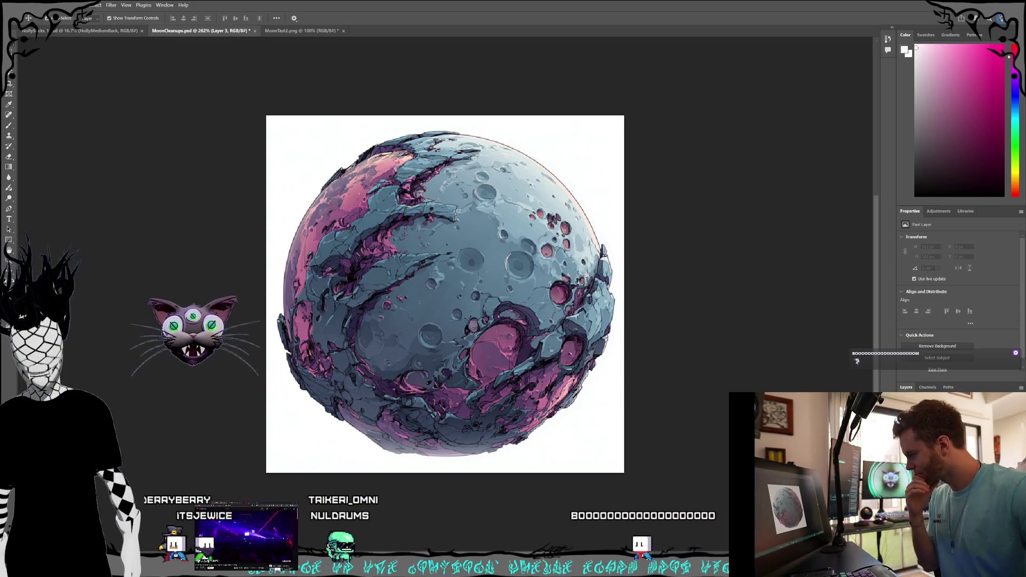
key("ctrl+shift+alt+e")
key("alt+f")
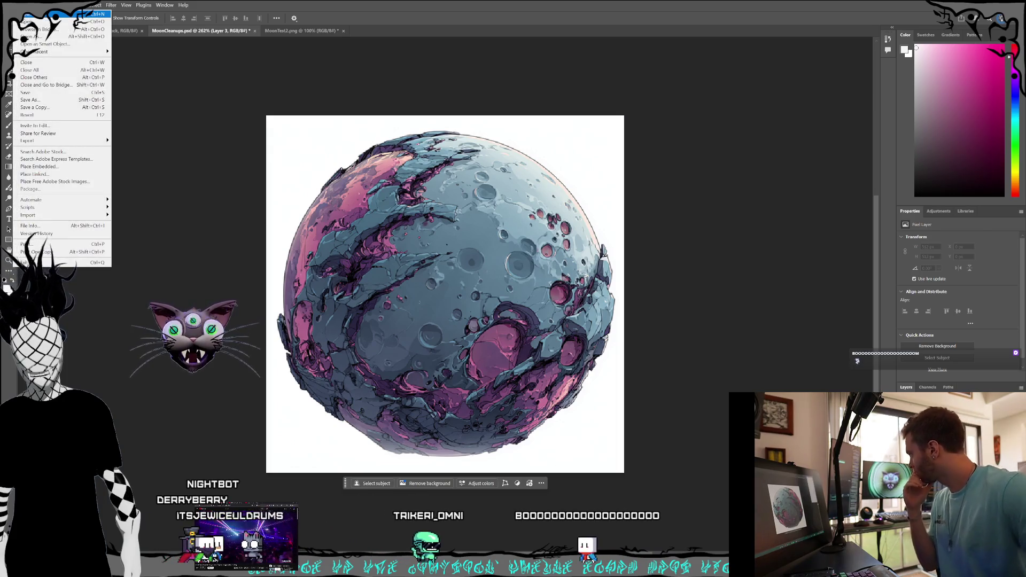
- Open MoonTest3.png, unlock its background as Layer 0, and copy the whole canvas
key("Escape")
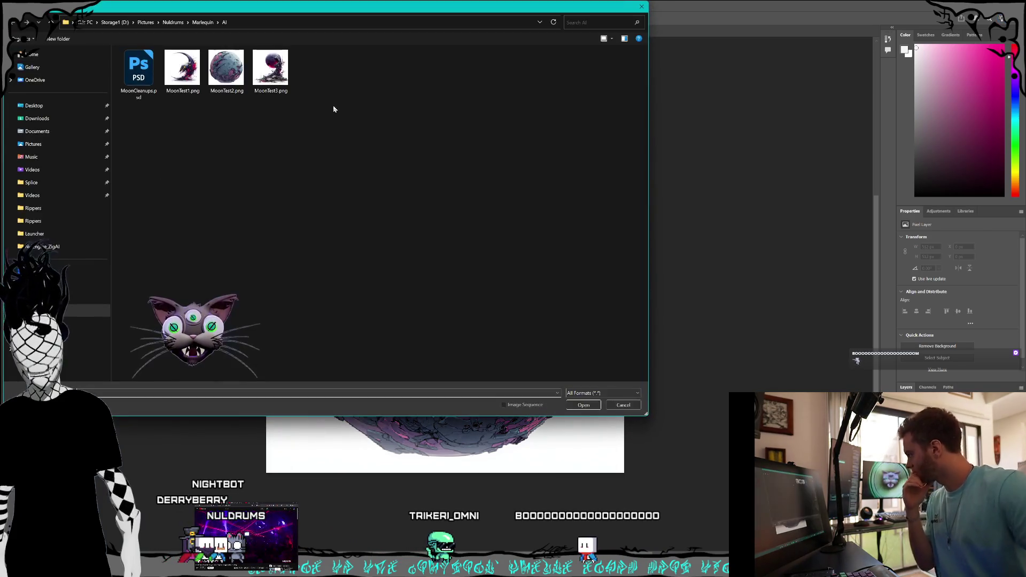
double_click(281, 89)
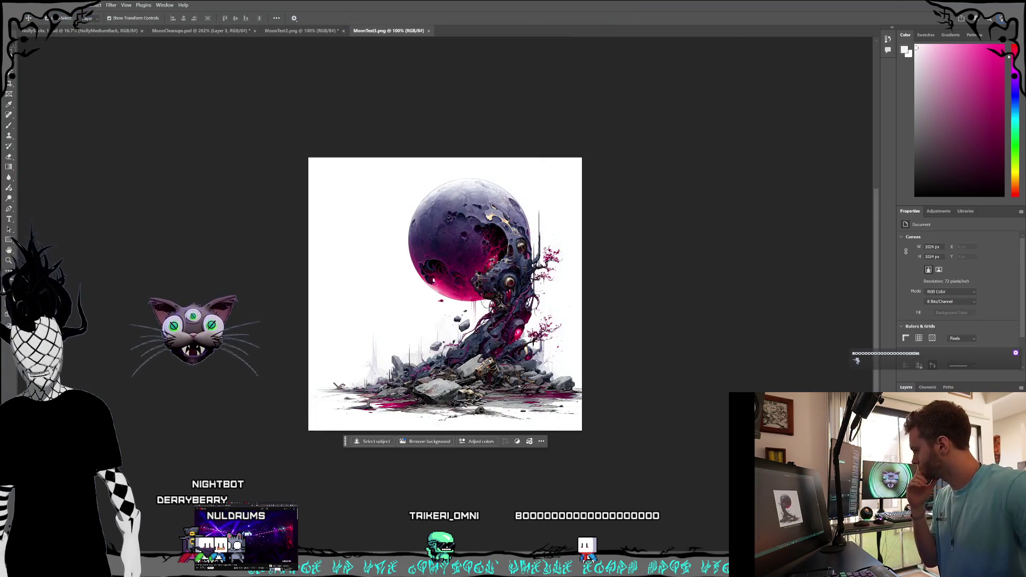
key("ctrl+shift+n")
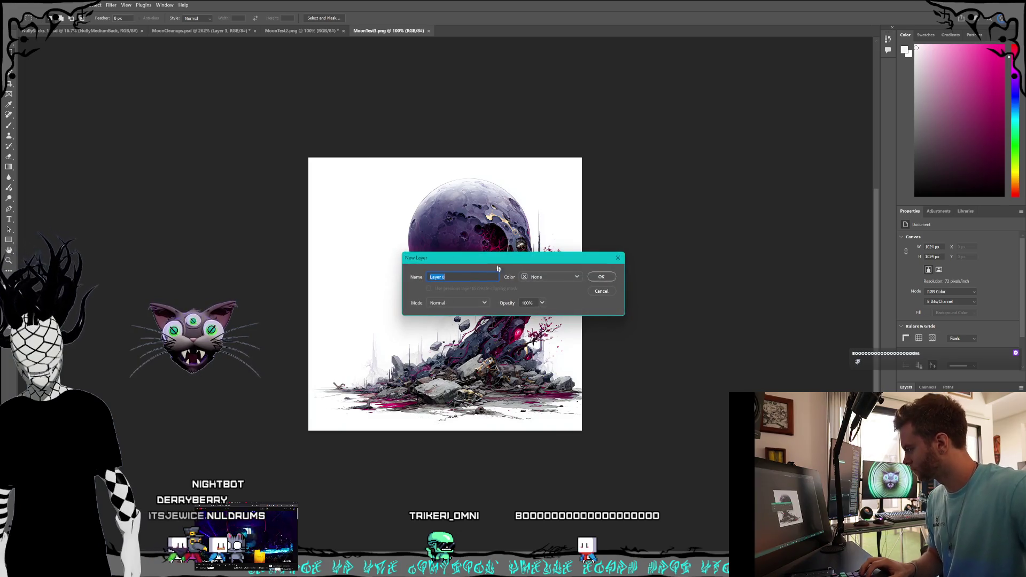
left_click(602, 277)
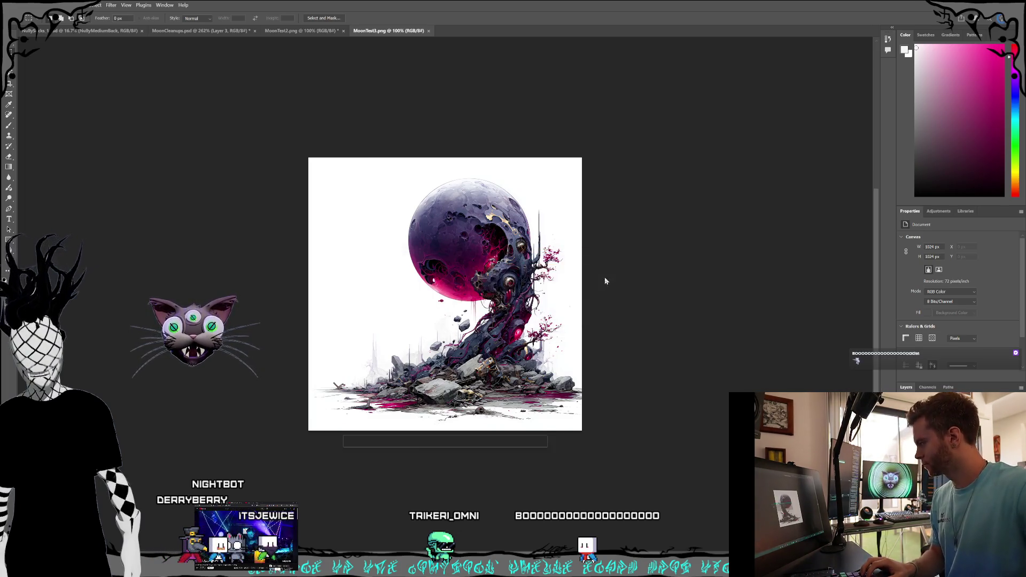
key("ctrl+a")
left_click(29, 5)
left_click(48, 60)
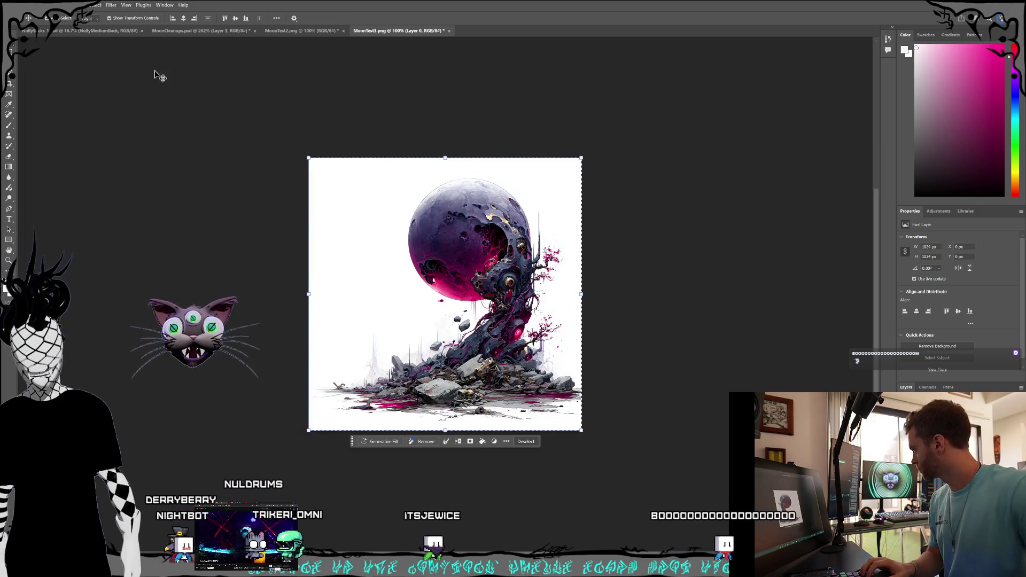
left_click(188, 32)
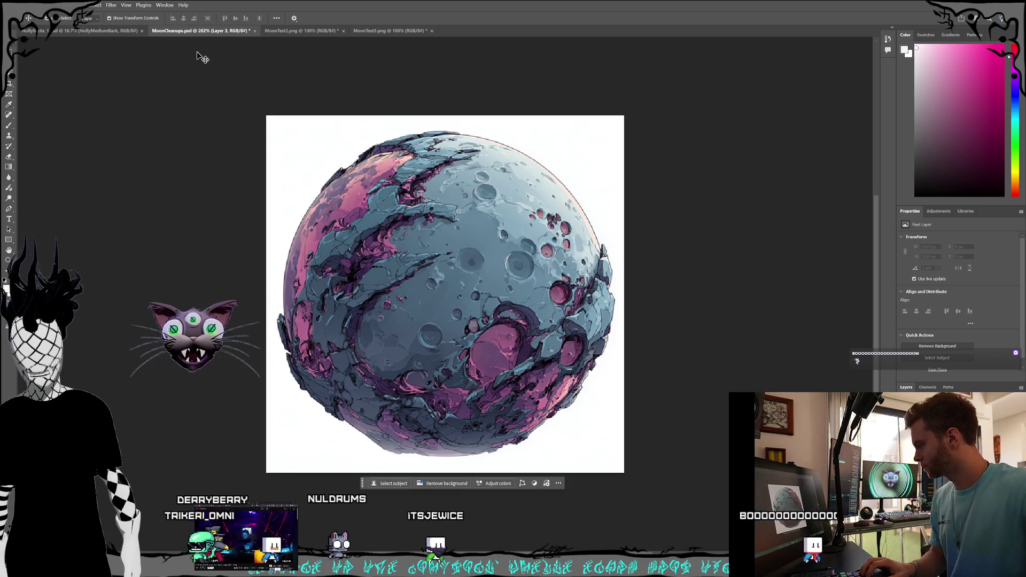
- Paste the moon-and-ruins artwork into MoonCleanups.psd and scale it to fill the canvas
left_click(31, 5)
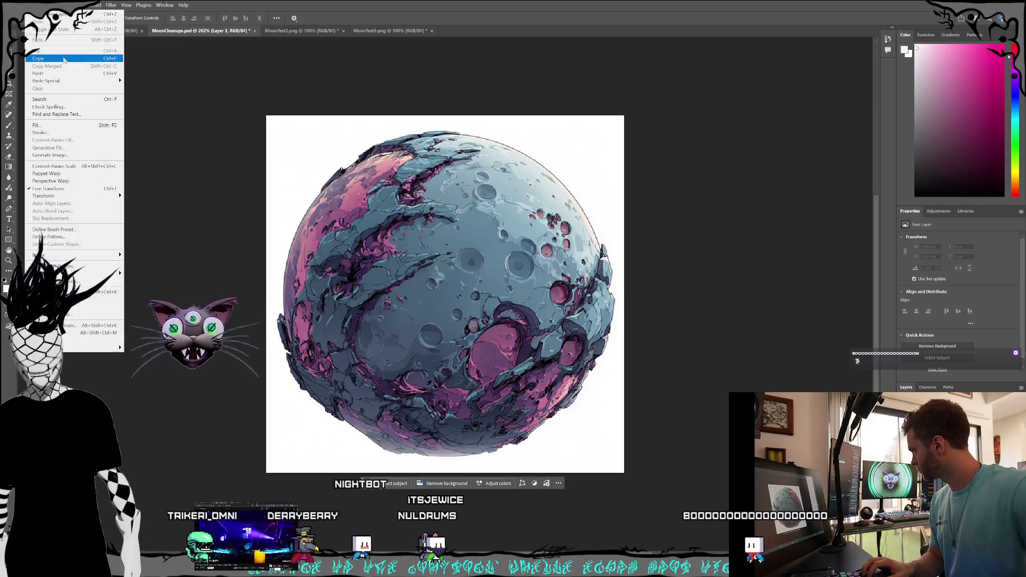
left_click(62, 74)
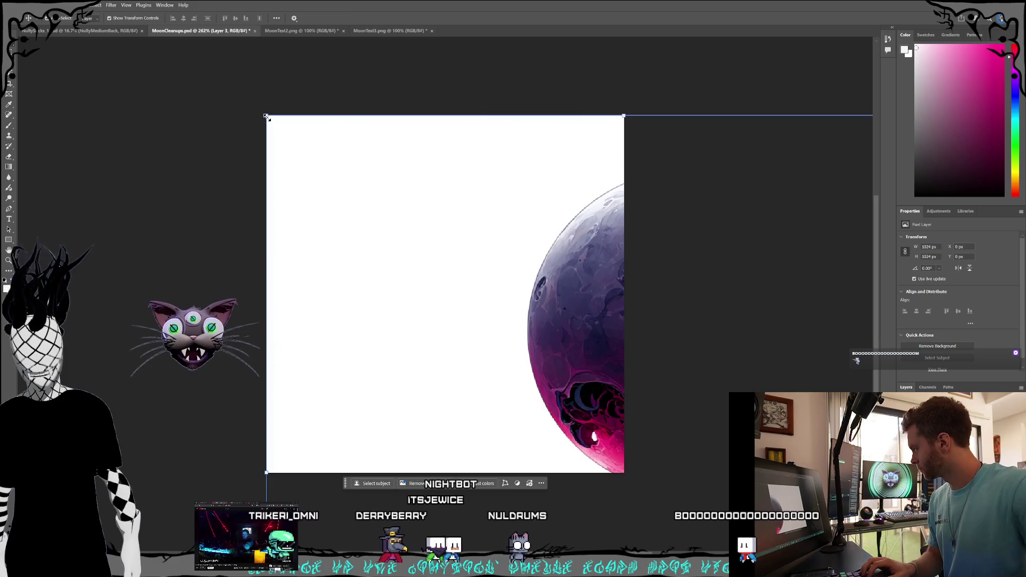
key("ctrl+t")
mouse_move(513, 295)
left_mouse_down()
mouse_move(523, 367)
mouse_move(463, 284)
mouse_move(307, 138)
mouse_move(241, 107)
mouse_move(398, 266)
left_mouse_up()
mouse_move(437, 301)
left_mouse_down()
mouse_move(319, 153)
mouse_move(312, 159)
left_mouse_up()
left_click_drag(568, 422, 622, 474)
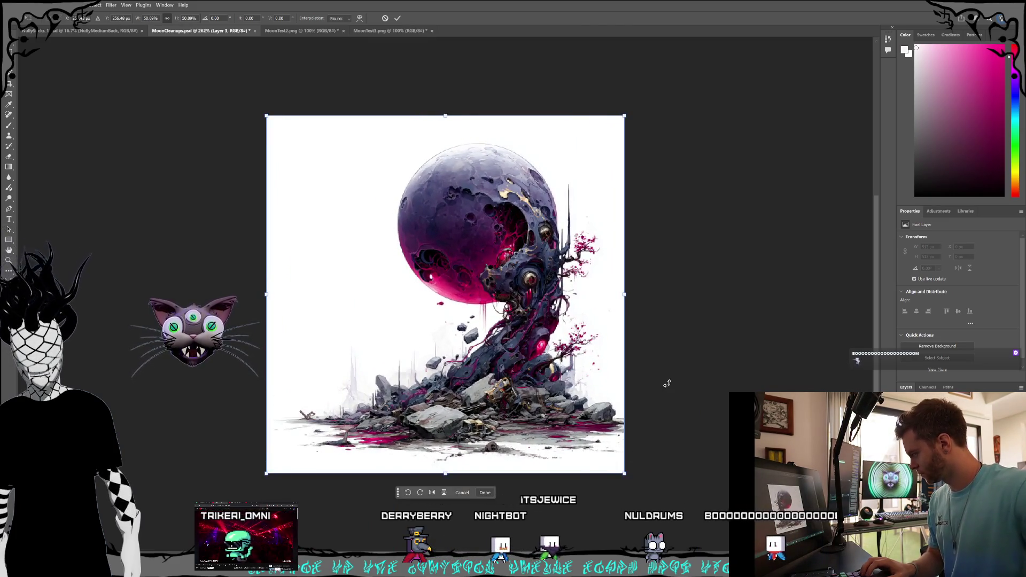
key("Return")
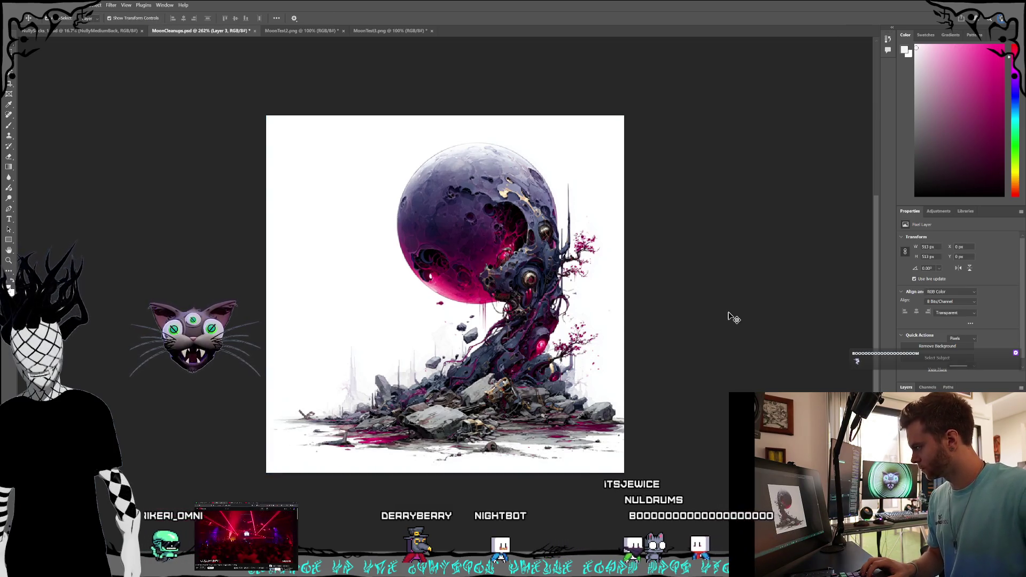
- Delete the selected white background around the blue-pink moon layer and deselect
key("ctrl+e")
key("ctrl+z")
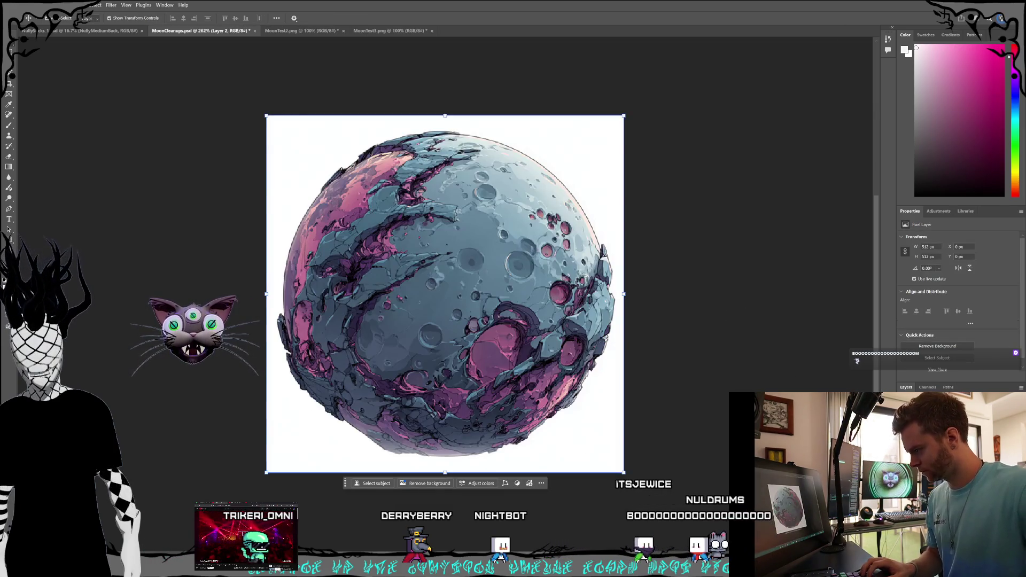
key("ctrl+e")
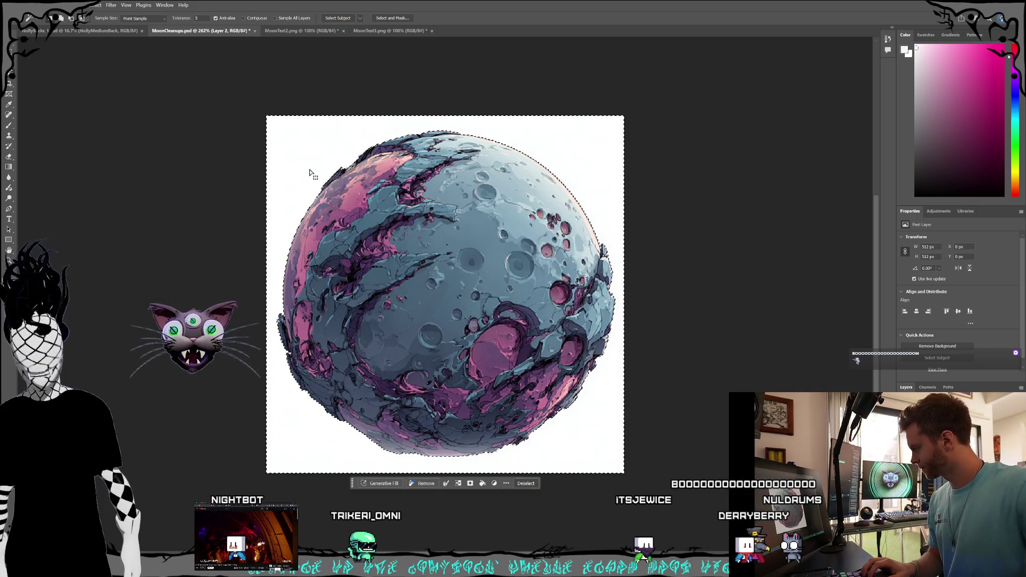
key("Delete")
key("ctrl+d")
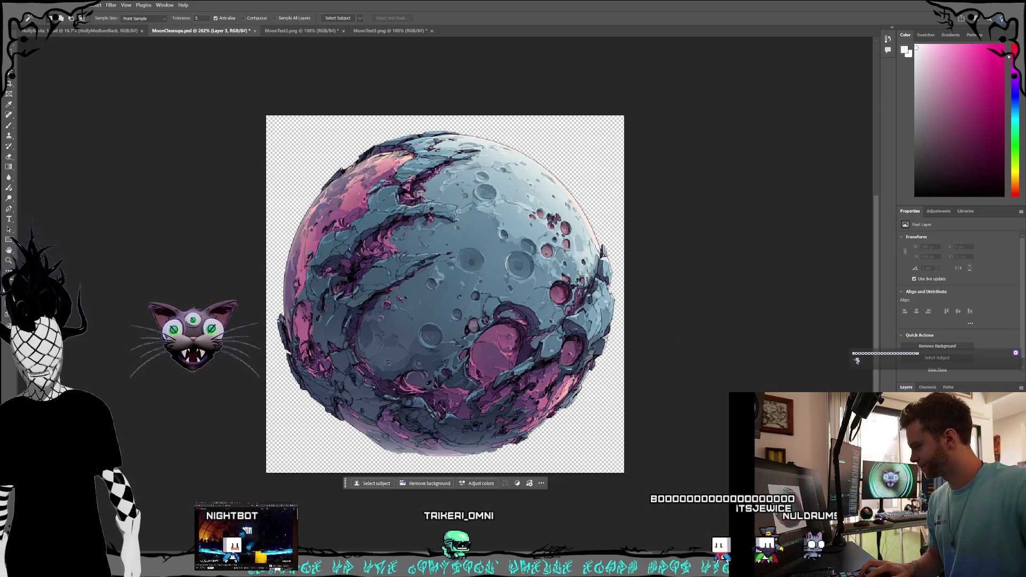
- Select and delete the white background around the moon-and-ruins artwork, then deselect everything
key("Delete")
key("ctrl+v")
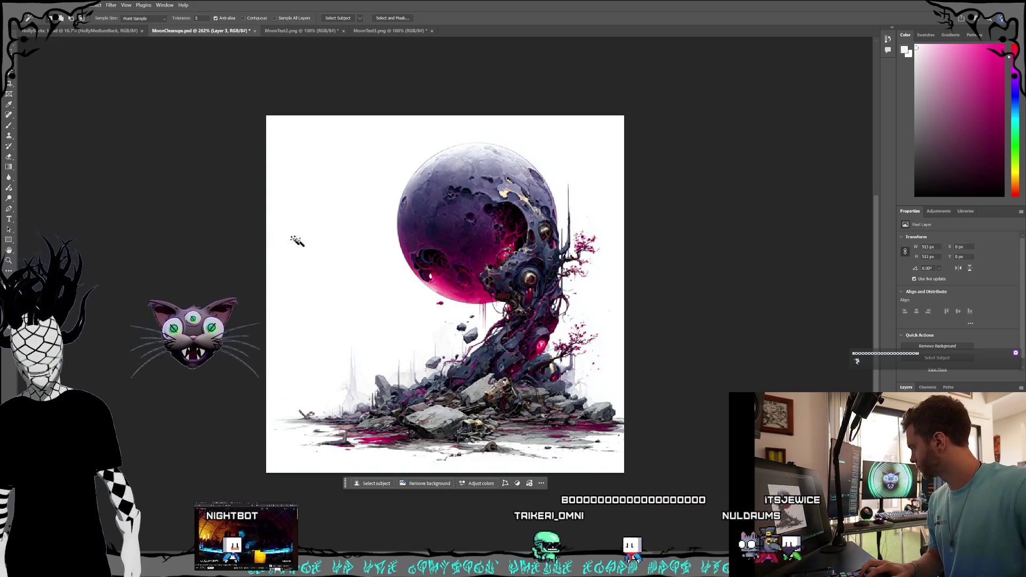
left_click(294, 239)
key("Delete")
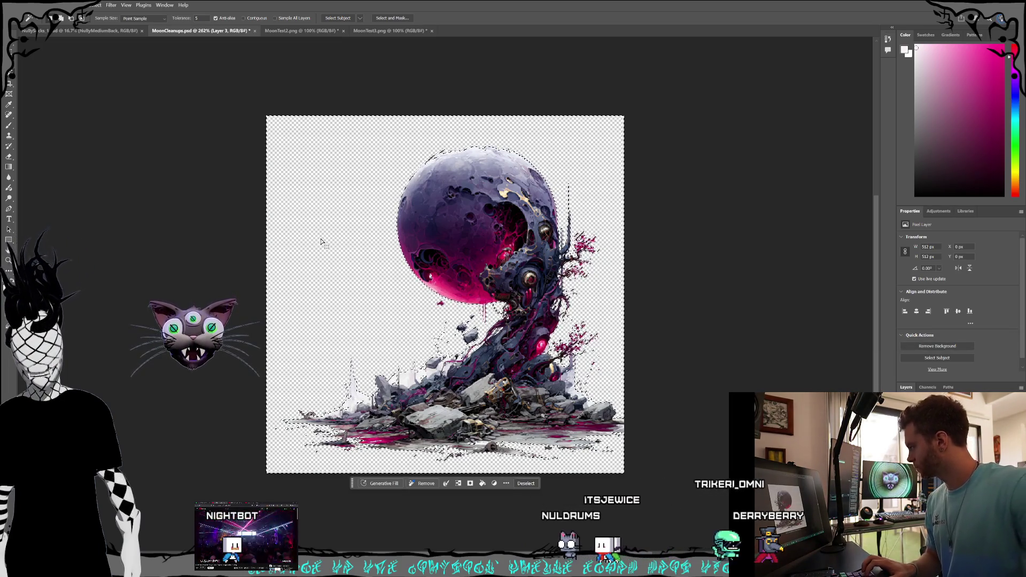
key("ctrl+z")
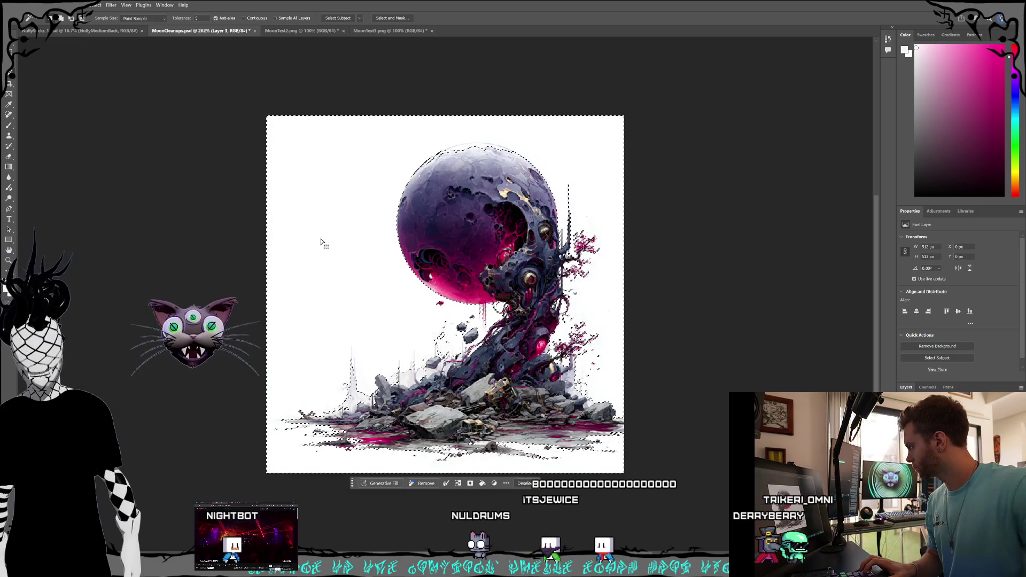
key("ctrl+shift+z")
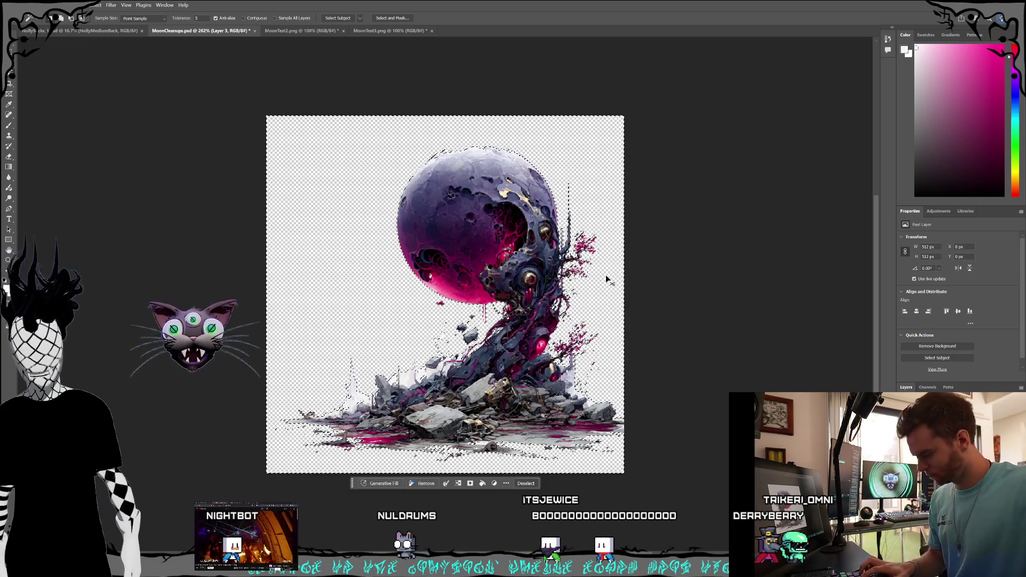
key("ctrl+d")
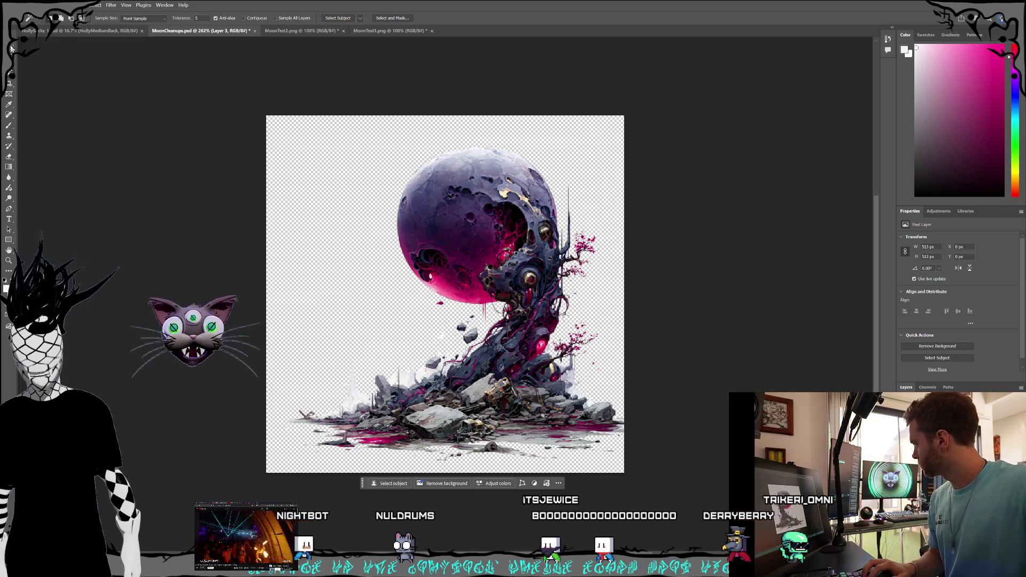
key("v")
left_click(146, 197)
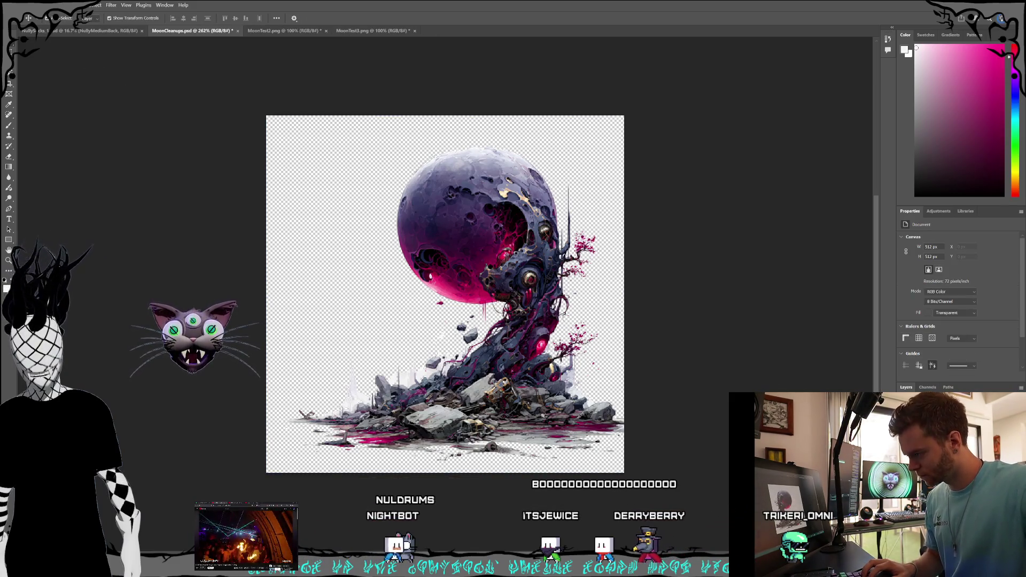
- Add a new black-filled layer behind the moon-and-ruins artwork, then reselect Layer 1
key("alt+period")
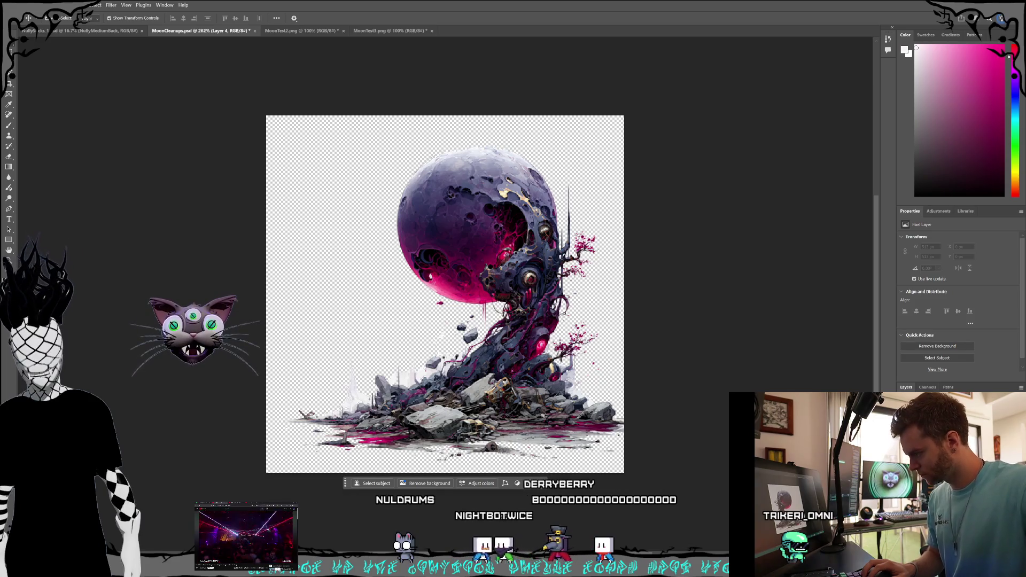
left_click(33, 5)
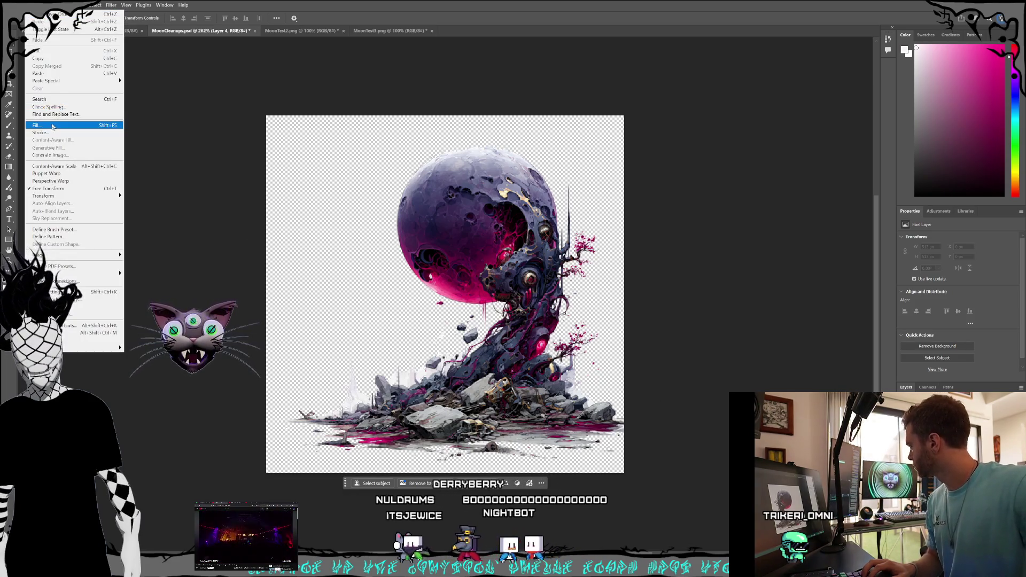
key("Escape")
key("i")
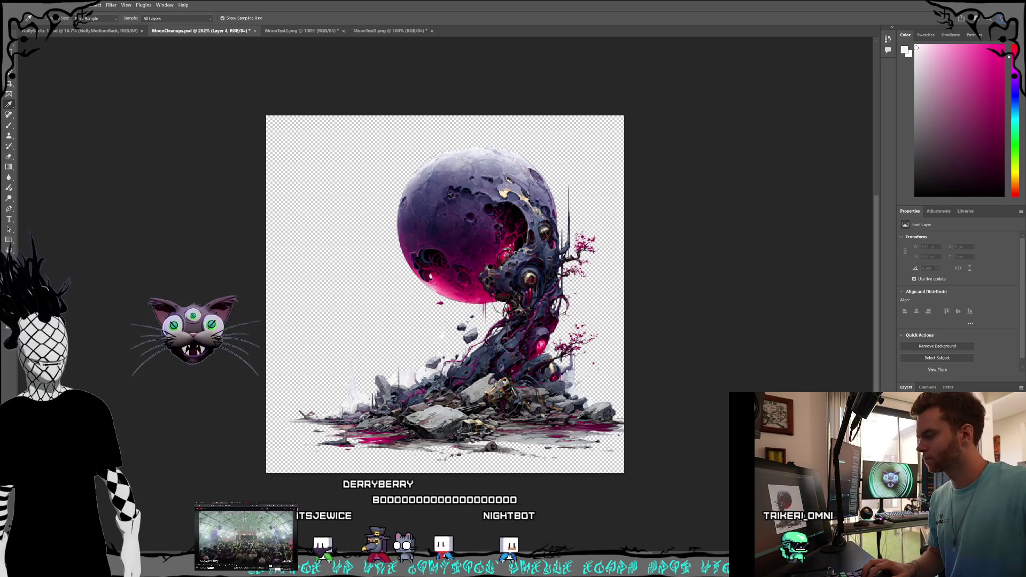
key("v")
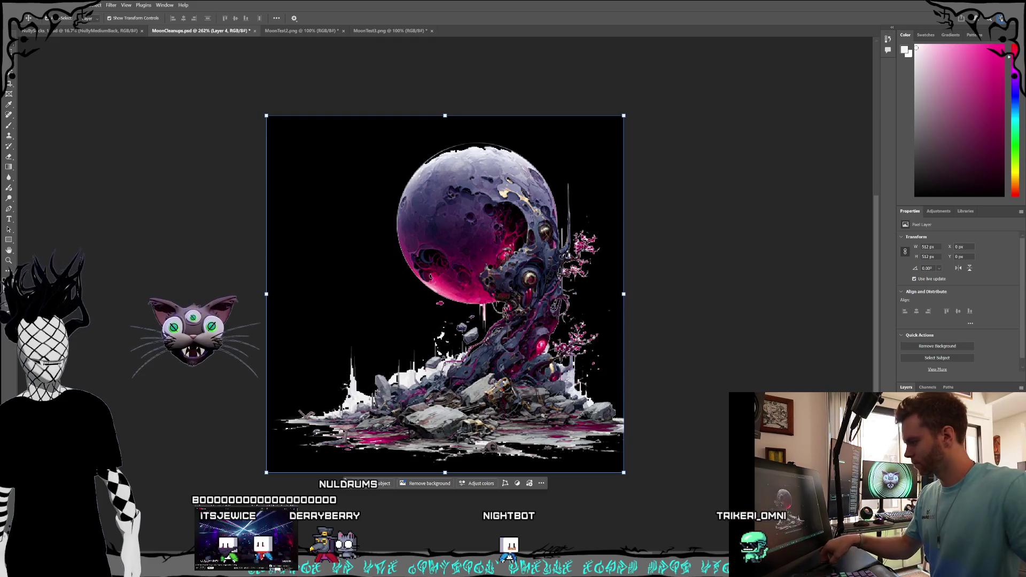
key("alt+bracketleft")
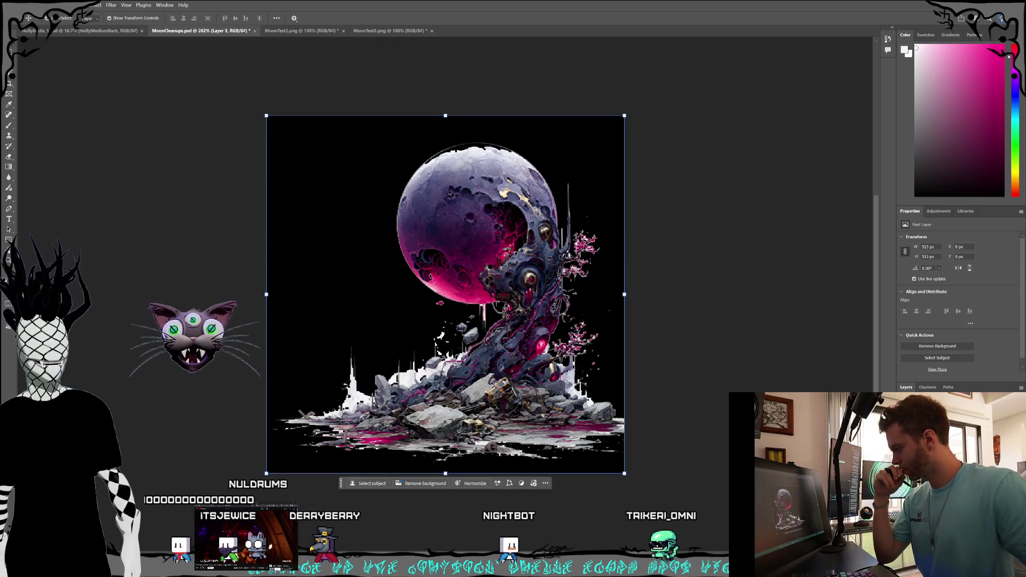
key("alt+bracketleft")
key("alt+bracketleft")
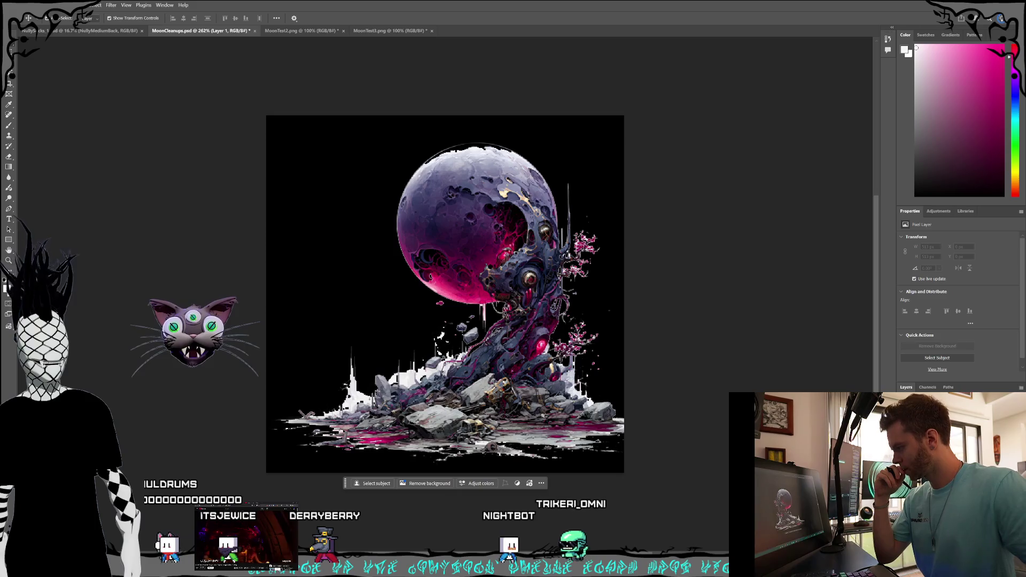
- On Layer 3, erase the rubble at the lower left and along the diagonal
key("alt+bracketright")
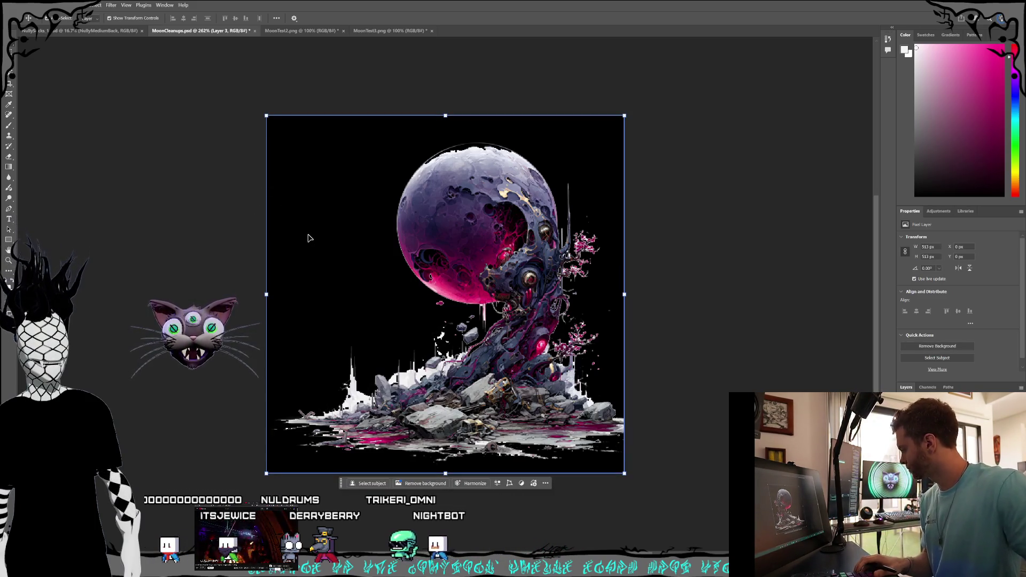
scroll(327, 241, "up", 3)
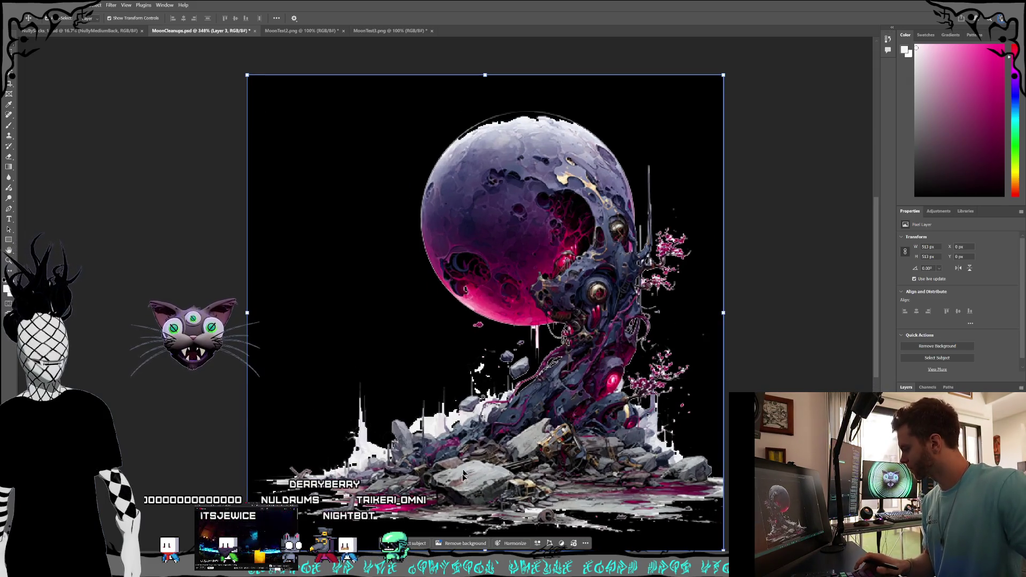
scroll(839, 261, "right", 2)
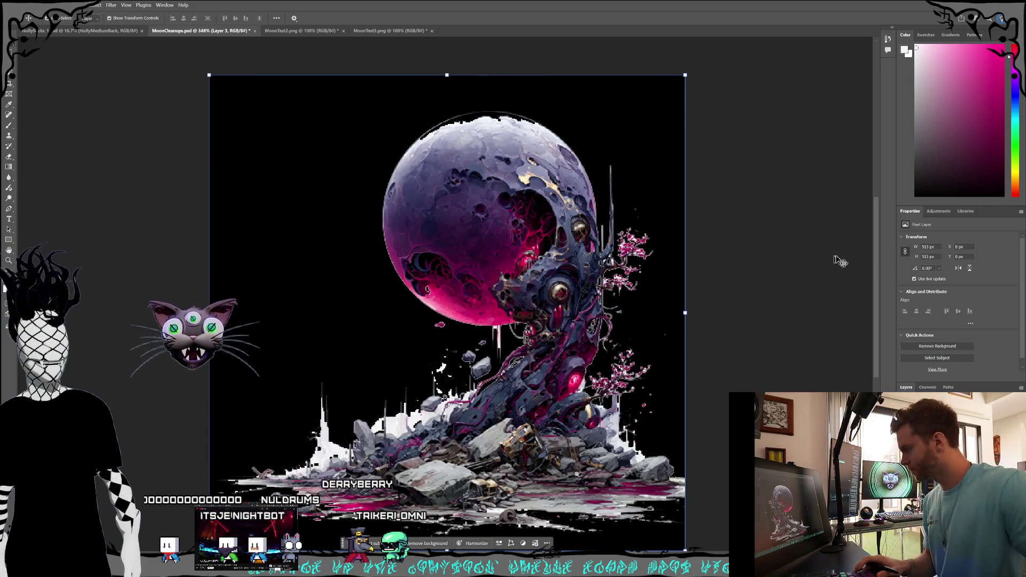
scroll(874, 258, "down", 2)
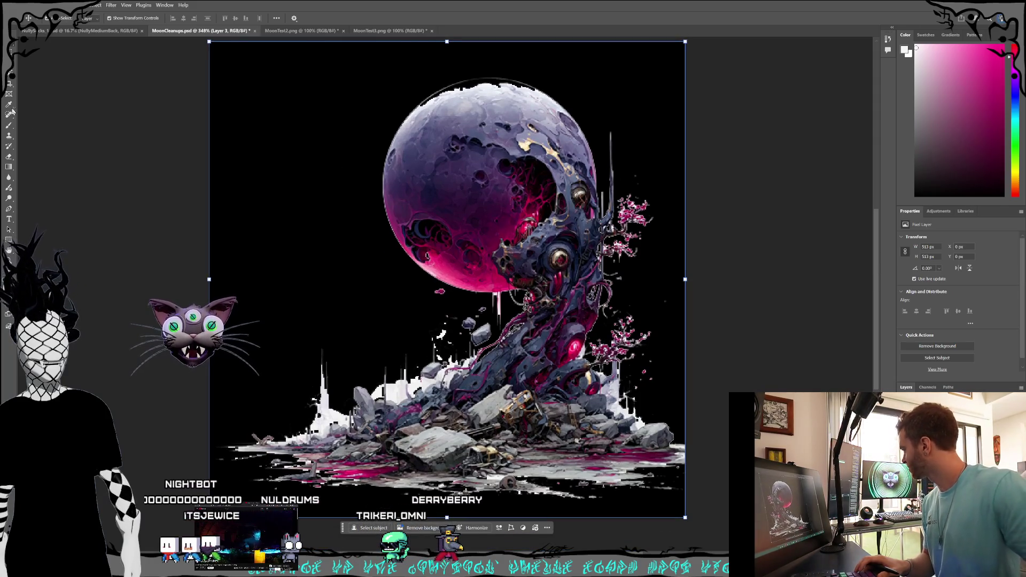
key("e")
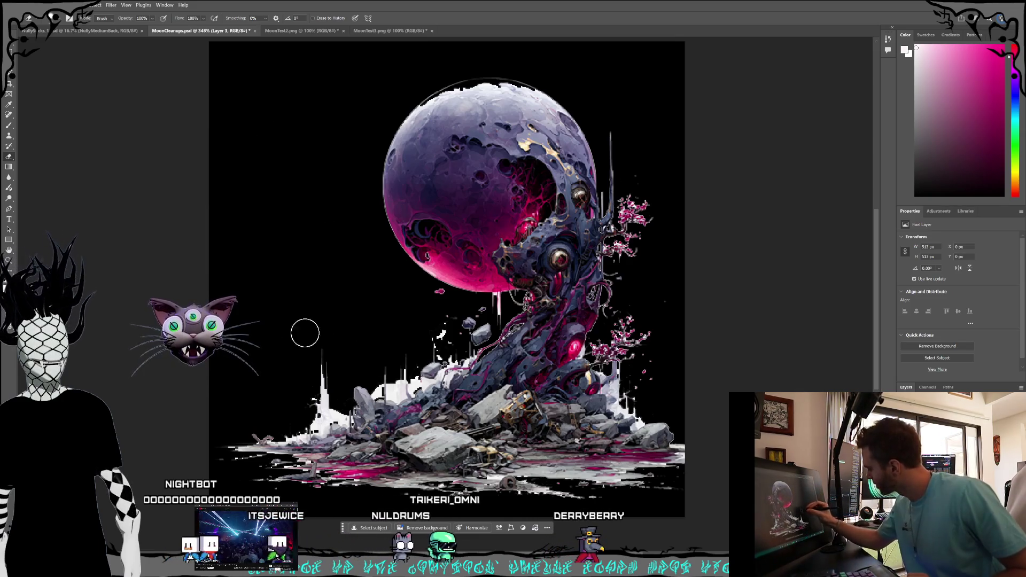
left_click_drag(367, 477, 302, 372)
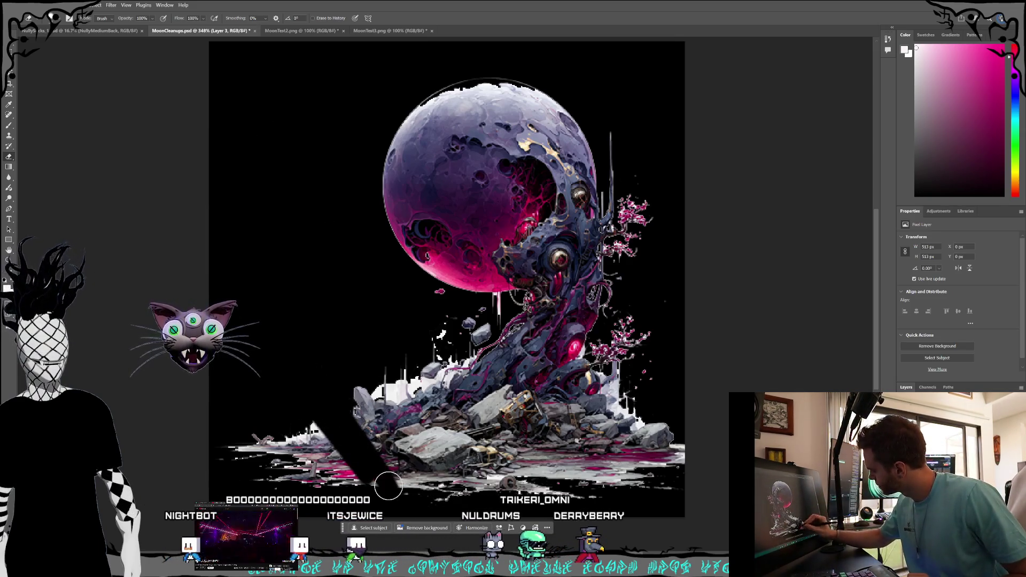
mouse_move(374, 484)
left_mouse_down()
mouse_move(368, 438)
mouse_move(347, 406)
mouse_move(360, 374)
mouse_move(413, 402)
mouse_move(454, 385)
mouse_move(534, 407)
mouse_move(577, 384)
mouse_move(580, 418)
mouse_move(599, 345)
mouse_move(660, 460)
mouse_move(672, 435)
left_mouse_up()
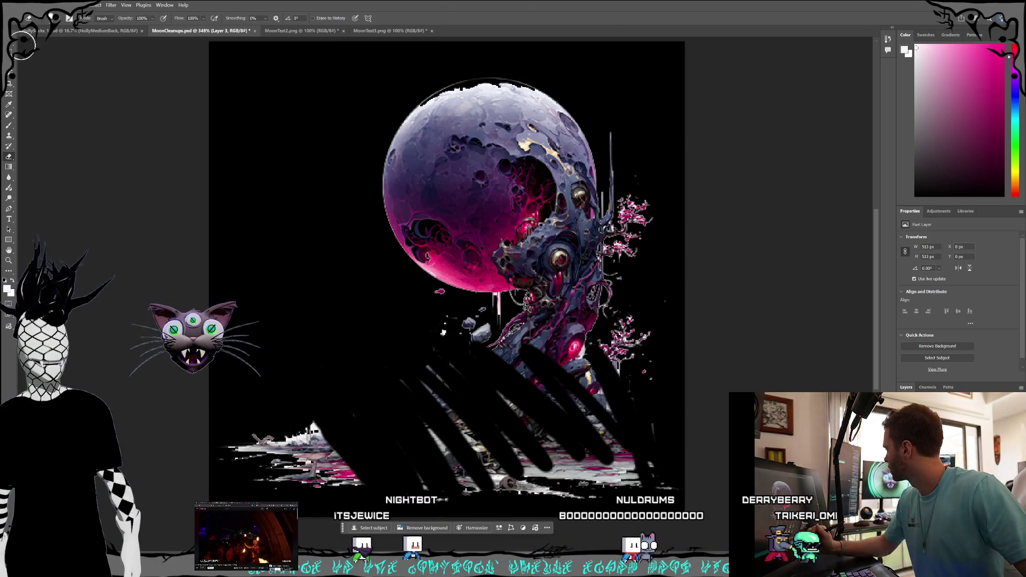
- With an enlarged eraser, remove the leftover fragments, grey rocks and pink bits beside the moon
left_click(55, 21)
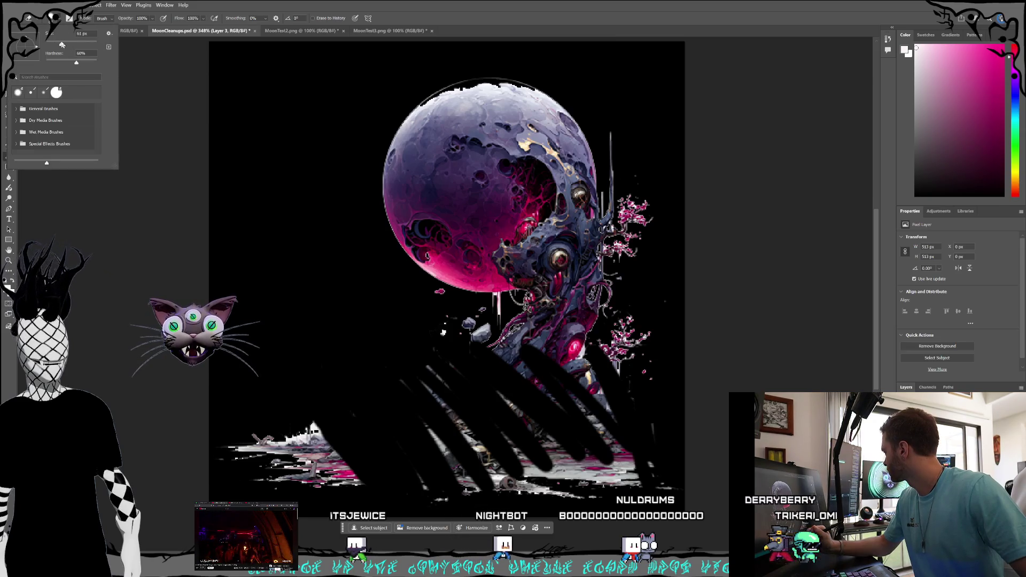
left_click(60, 19)
mouse_move(269, 381)
left_mouse_down()
mouse_move(361, 474)
mouse_move(258, 454)
mouse_move(514, 486)
left_mouse_up()
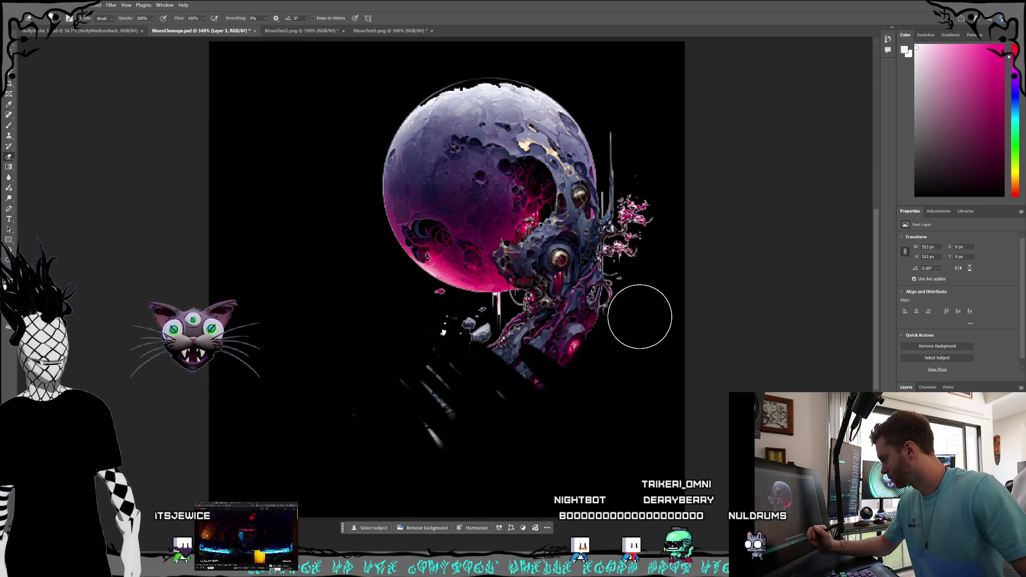
left_click_drag(640, 316, 514, 389)
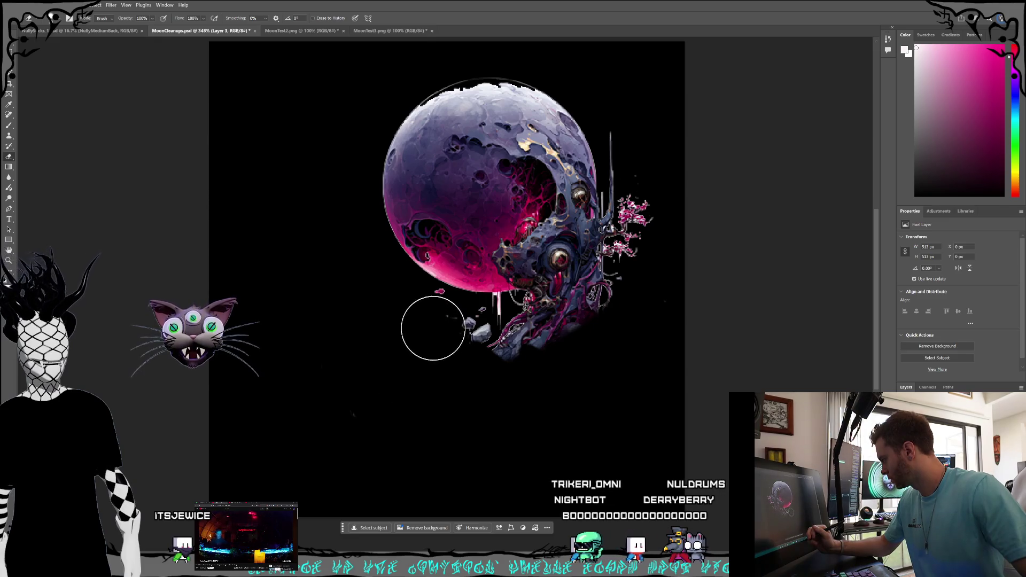
mouse_move(437, 338)
left_mouse_down()
mouse_move(563, 334)
mouse_move(486, 339)
left_mouse_up()
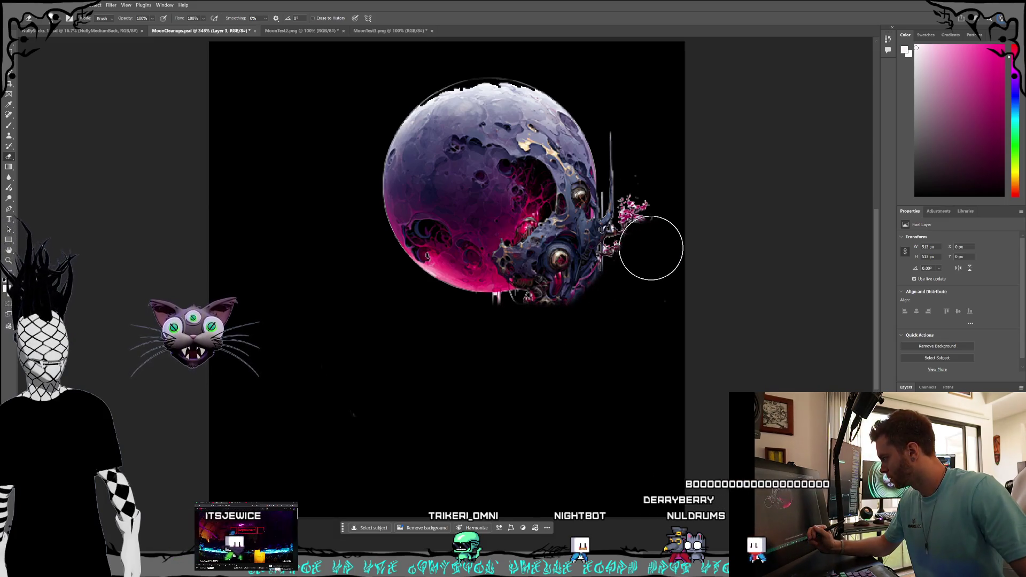
mouse_move(629, 148)
left_mouse_down()
mouse_move(638, 268)
mouse_move(622, 308)
left_mouse_up()
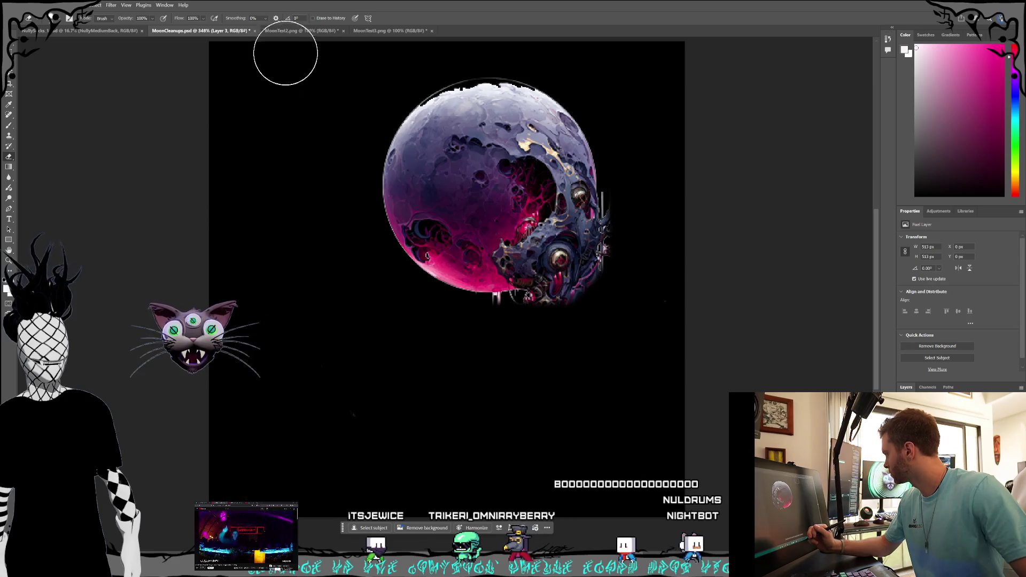
key("v")
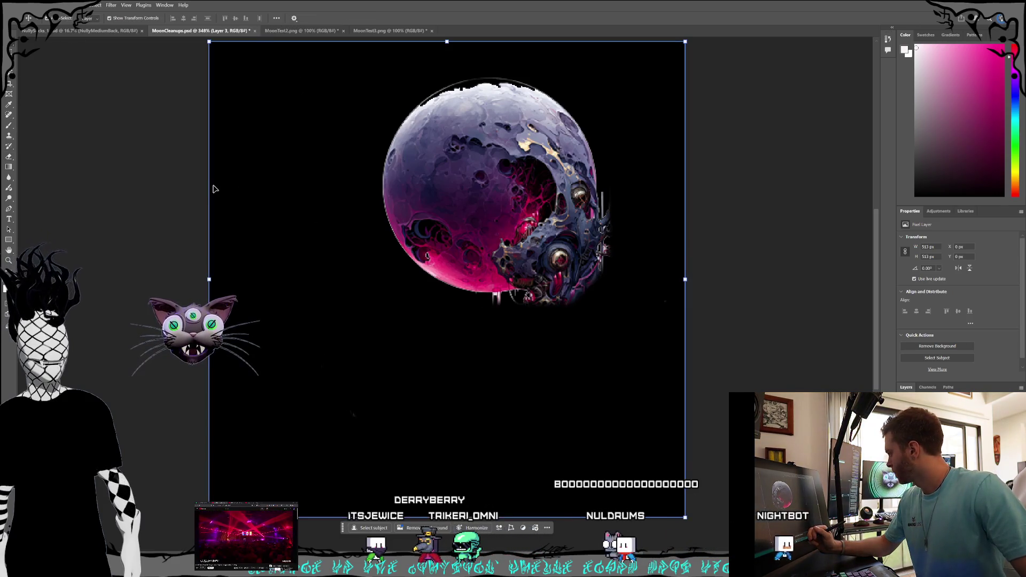
- Adjust the eraser size, inspect the canvas up close, then delete the cleaned moon layer
left_click(9, 157)
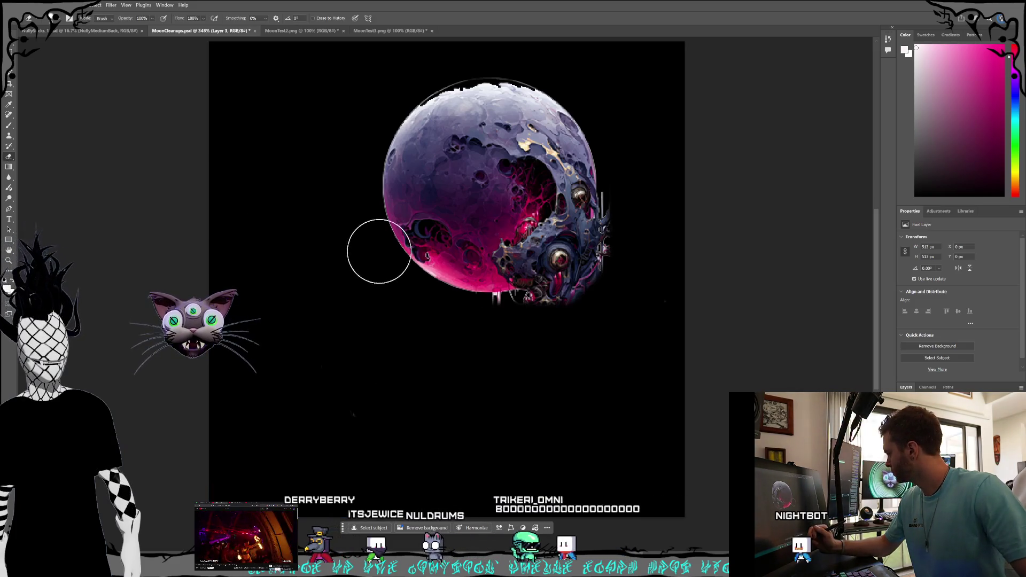
left_click(53, 17)
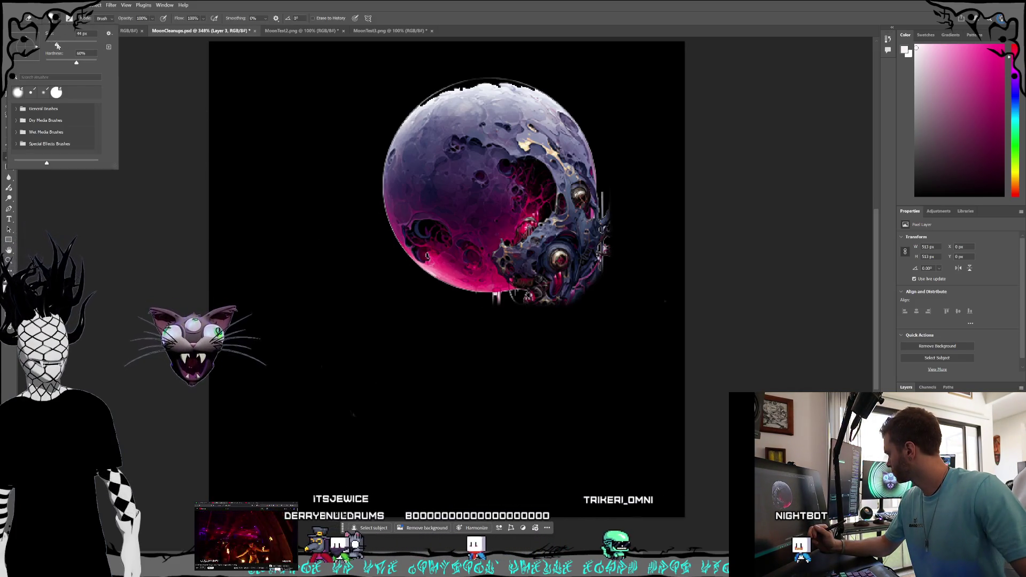
left_click(60, 23)
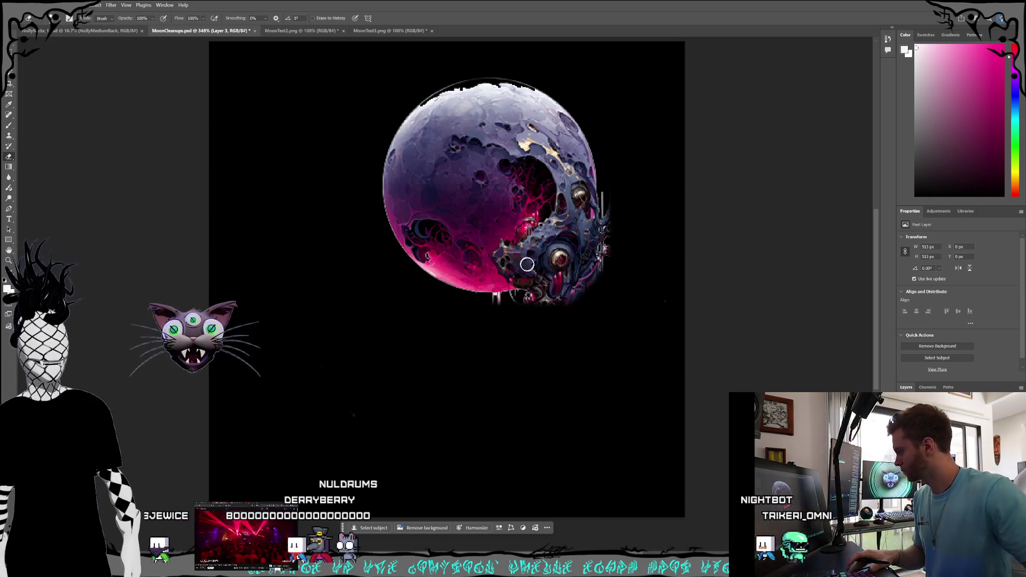
scroll(551, 262, "up", 4)
scroll(666, 318, "up", 5)
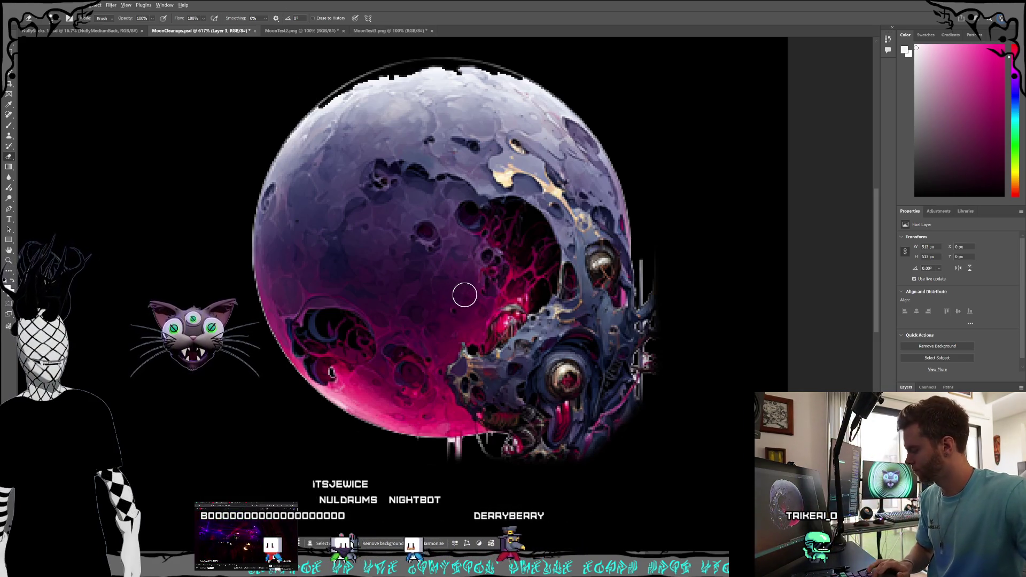
scroll(466, 300, "down", 5)
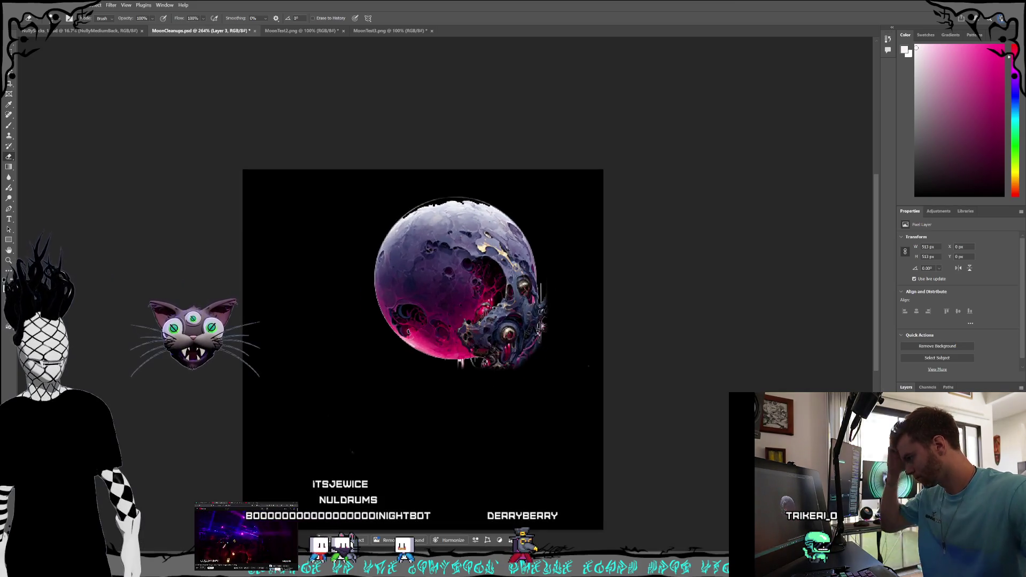
key("v")
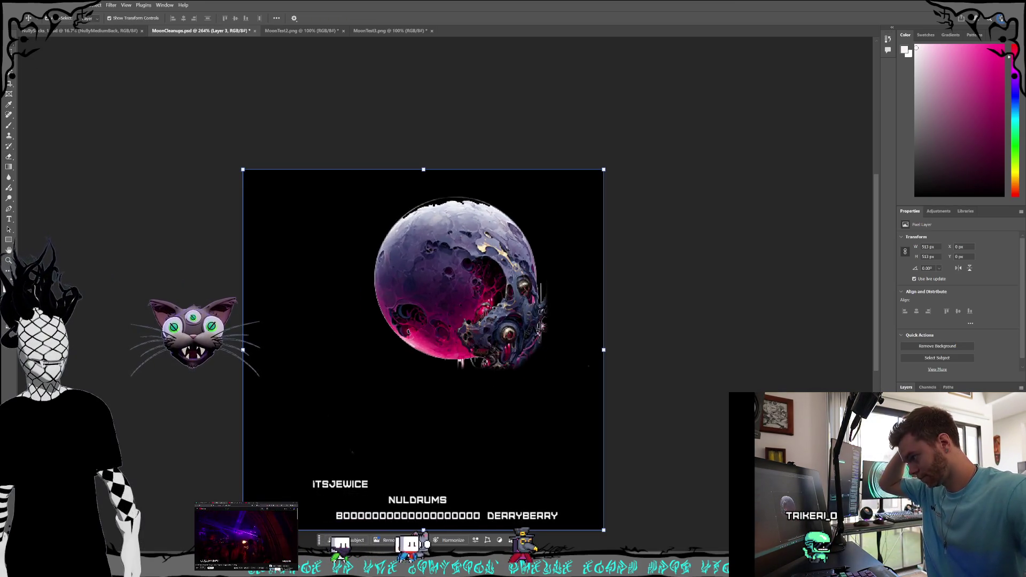
key("Delete")
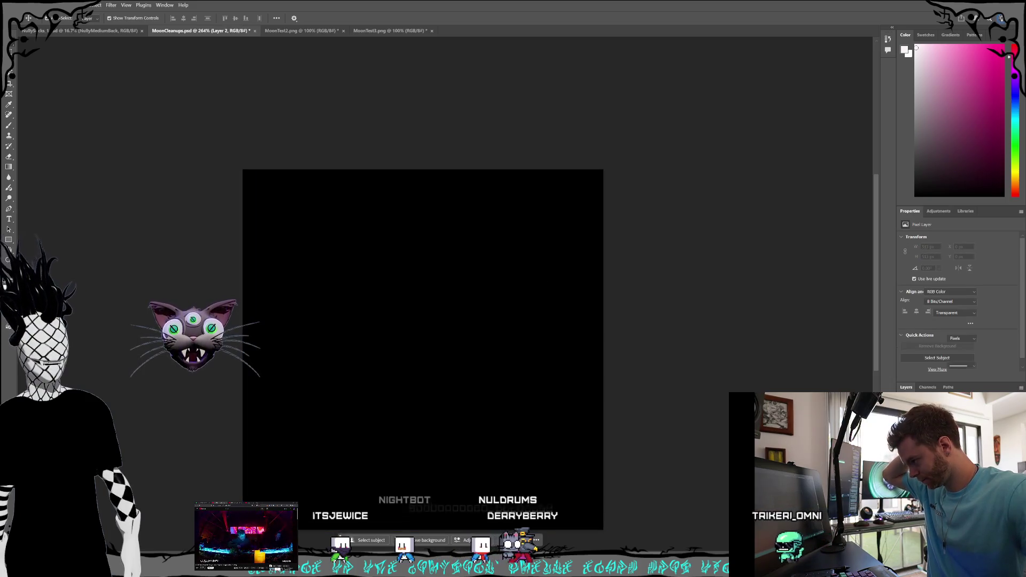
- Copy the whole MoonTest3 image, paste it into MoonCleanups and move it toward the canvas centre
left_click(383, 34)
key("ctrl+a")
key("alt+e")
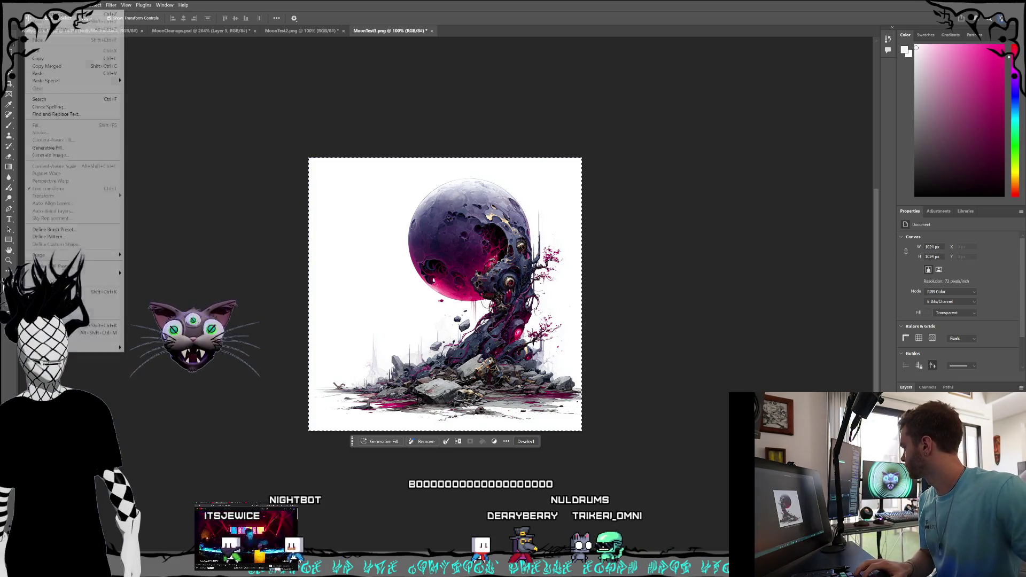
left_click(101, 58)
left_click(187, 36)
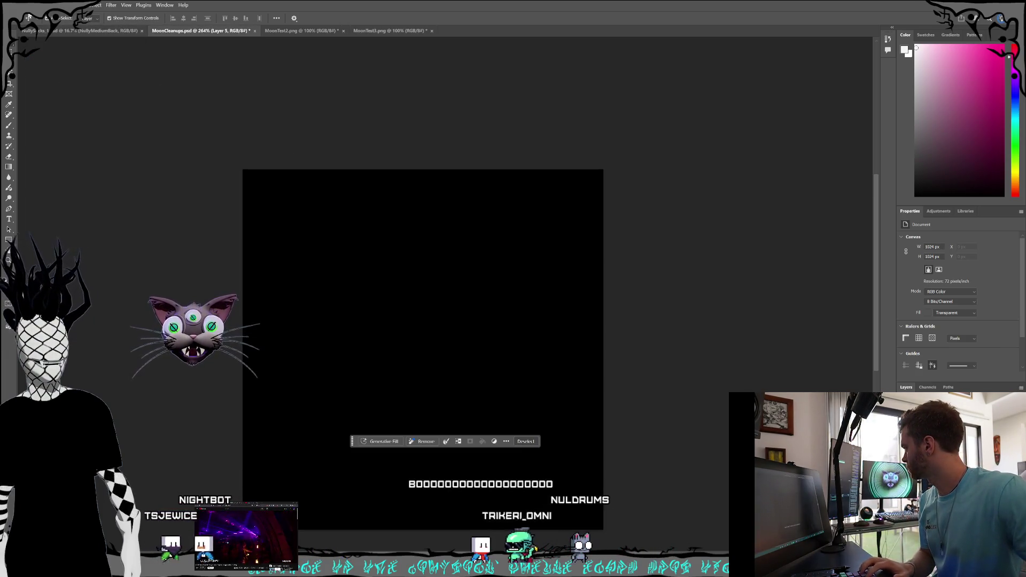
left_click(47, 5)
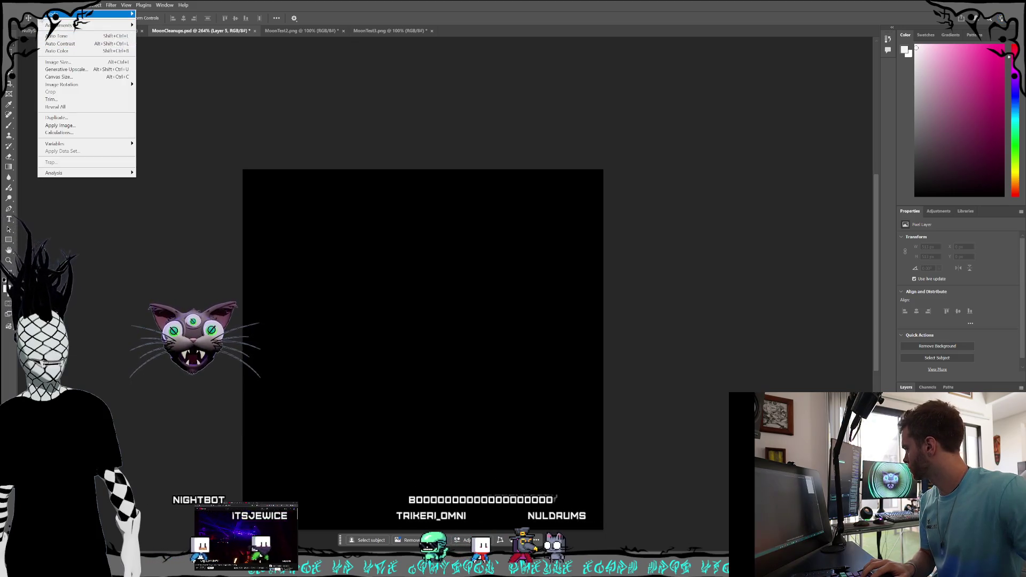
mouse_move(30, 5)
left_click(75, 73)
mouse_move(276, 196)
left_mouse_down()
mouse_move(203, 177)
mouse_move(122, 206)
mouse_move(73, 207)
left_mouse_up()
- Select the white background around the moon with the Magic Wand and delete it
scroll(583, 341, "down", 1)
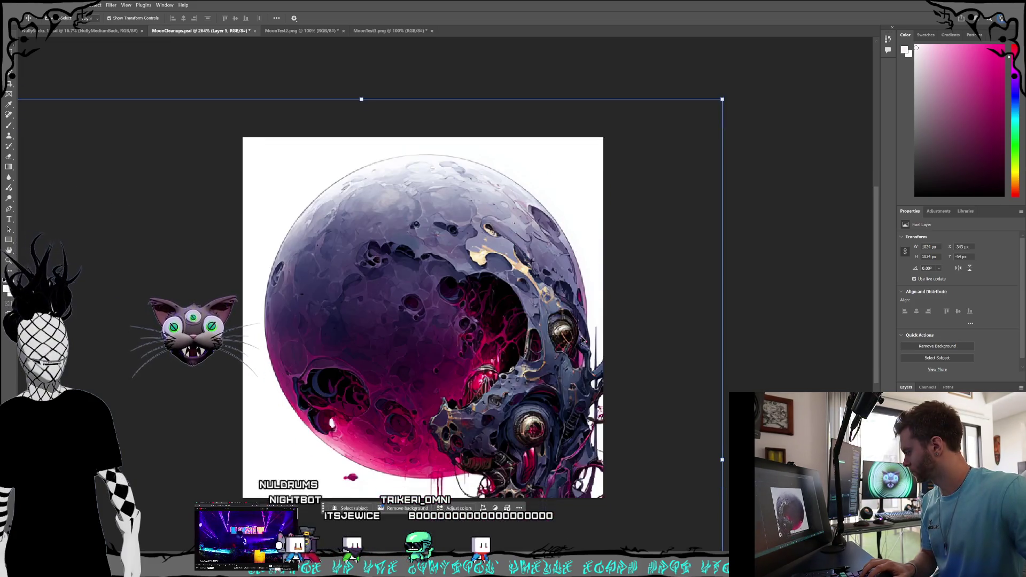
scroll(582, 340, "down", 3)
scroll(587, 309, "up", 3)
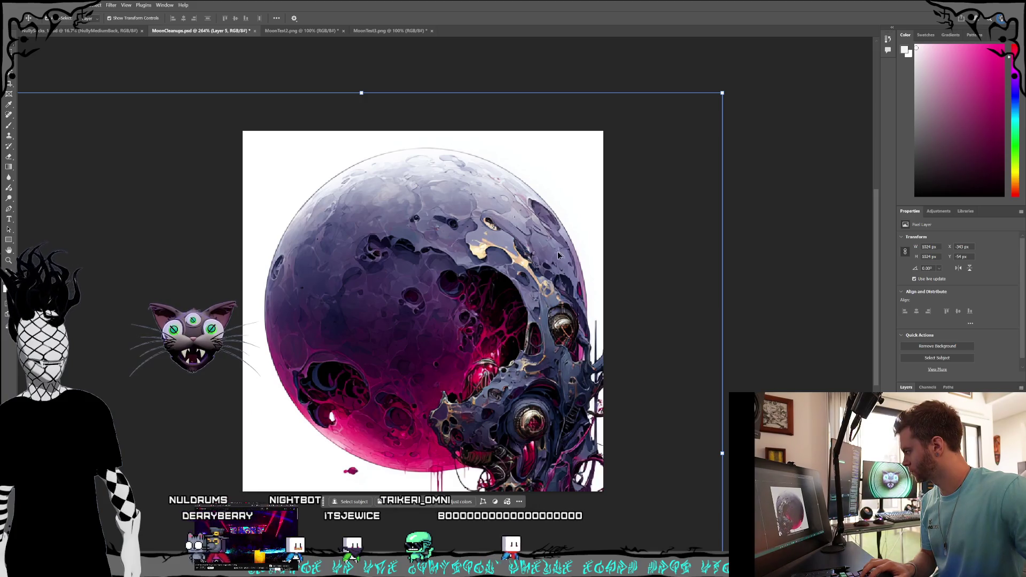
key("w")
left_click(274, 163)
key("Delete")
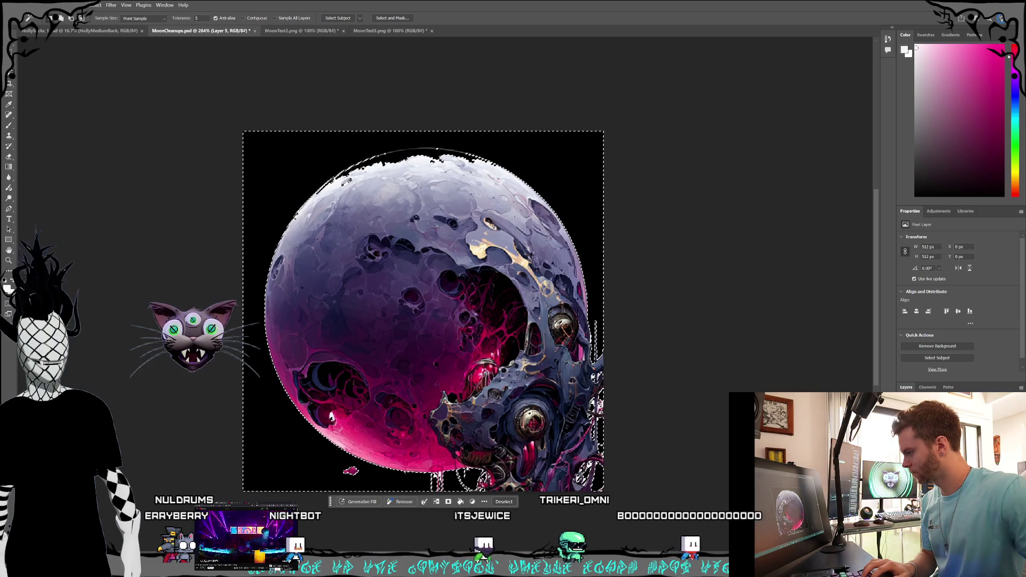
- Make Layer 5 the active layer and clear the circular selection around the moon
left_click(957, 534)
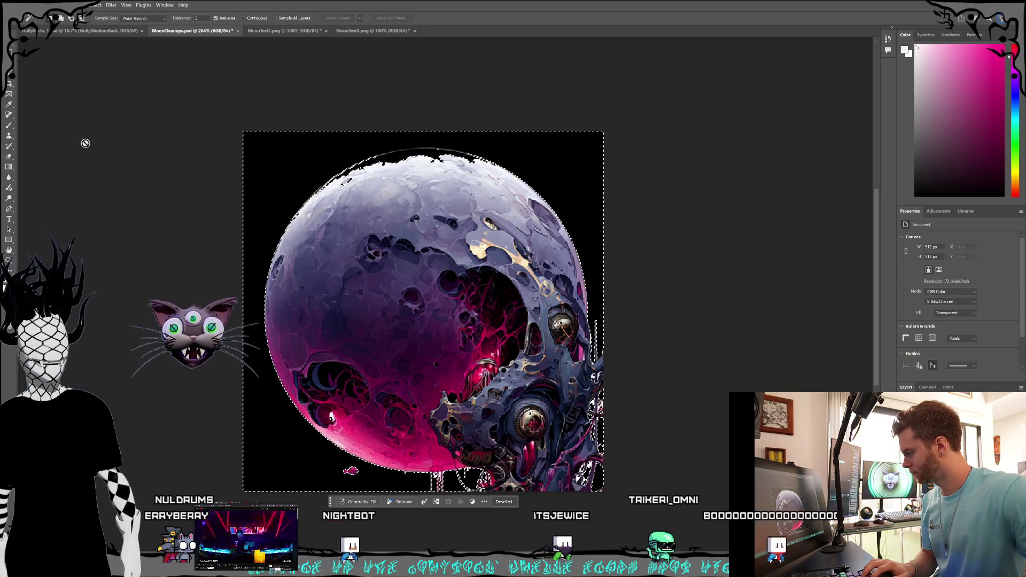
key("v")
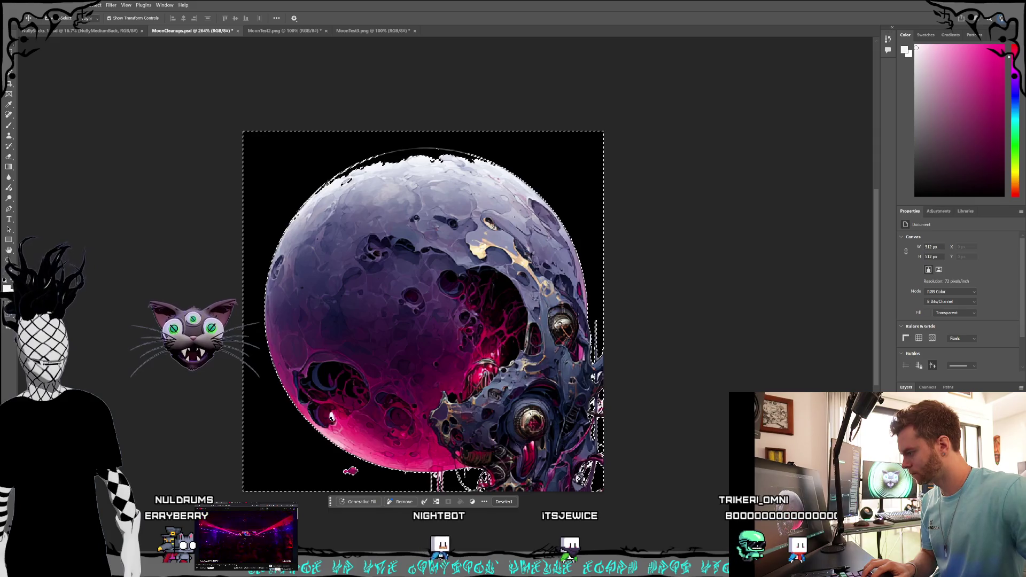
left_click(956, 529)
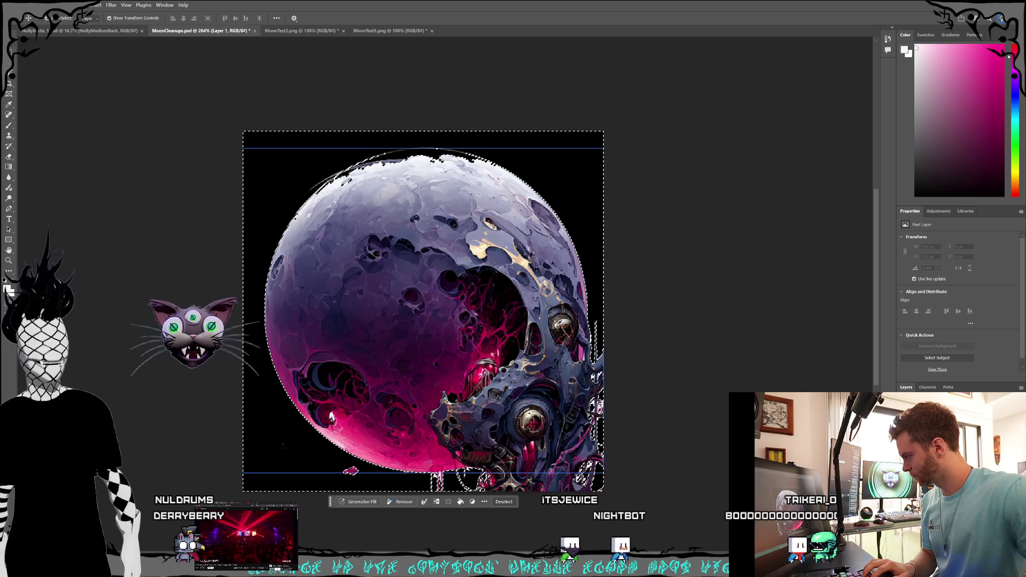
left_click(112, 187)
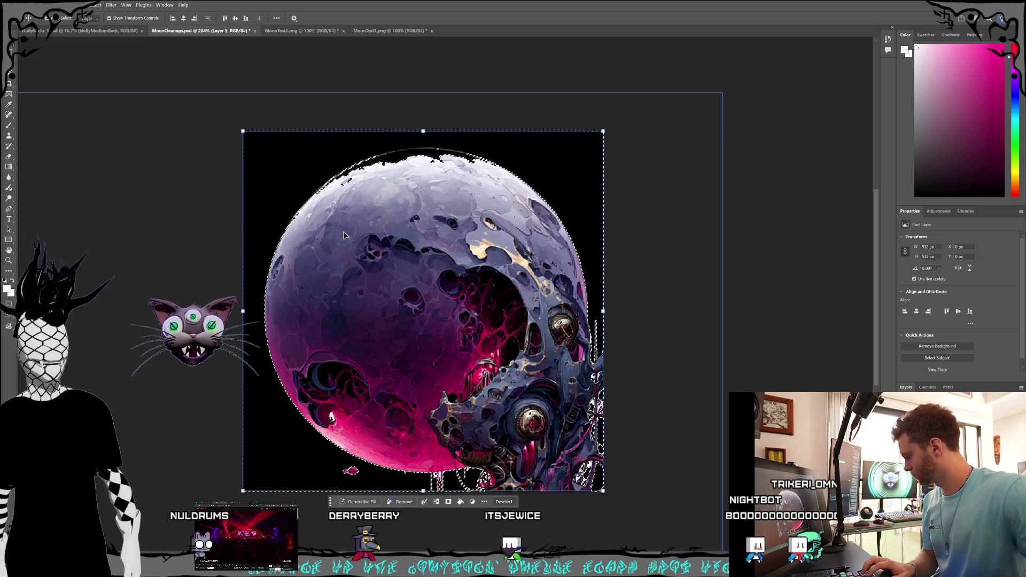
key("ctrl+d")
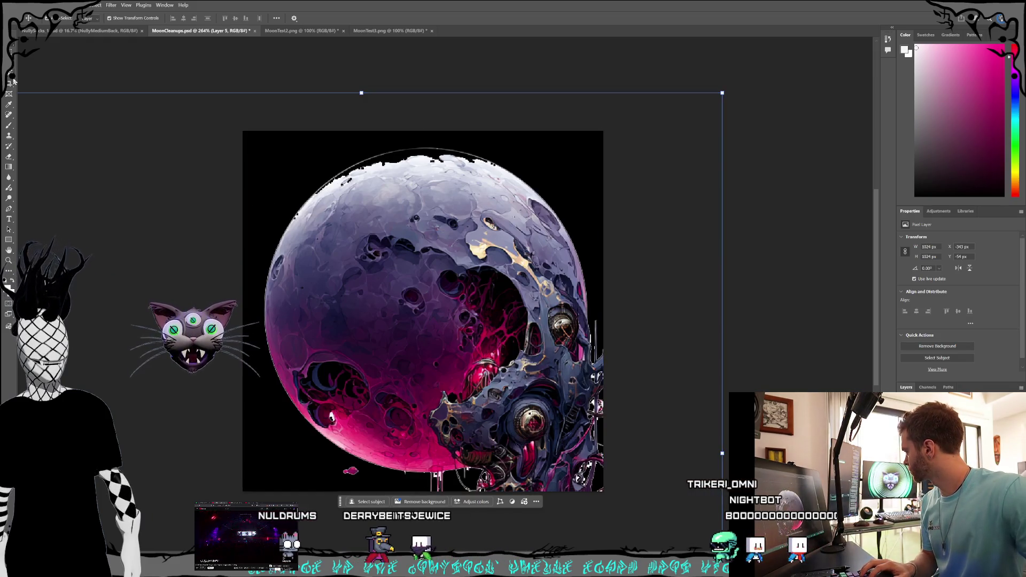
left_click(10, 157)
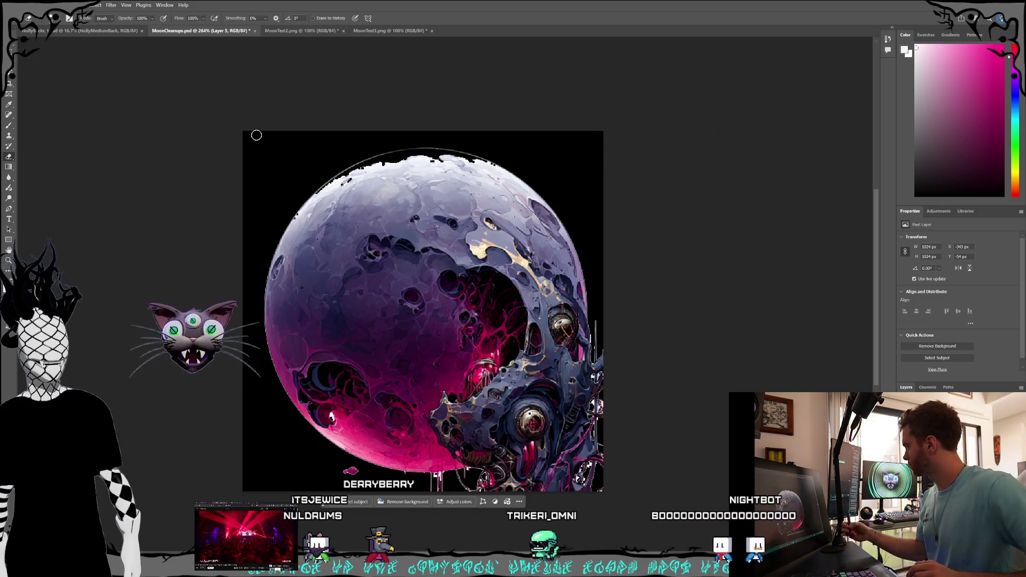
- Erase the stray arc on the moon's top edge and the pink speck below the moon
left_click_drag(368, 151, 419, 146)
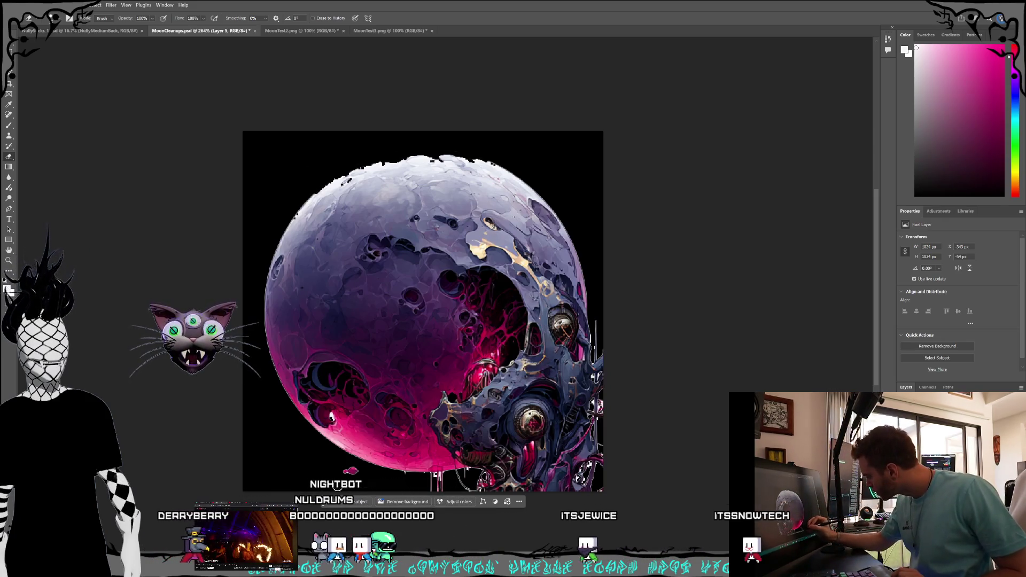
left_click(356, 474)
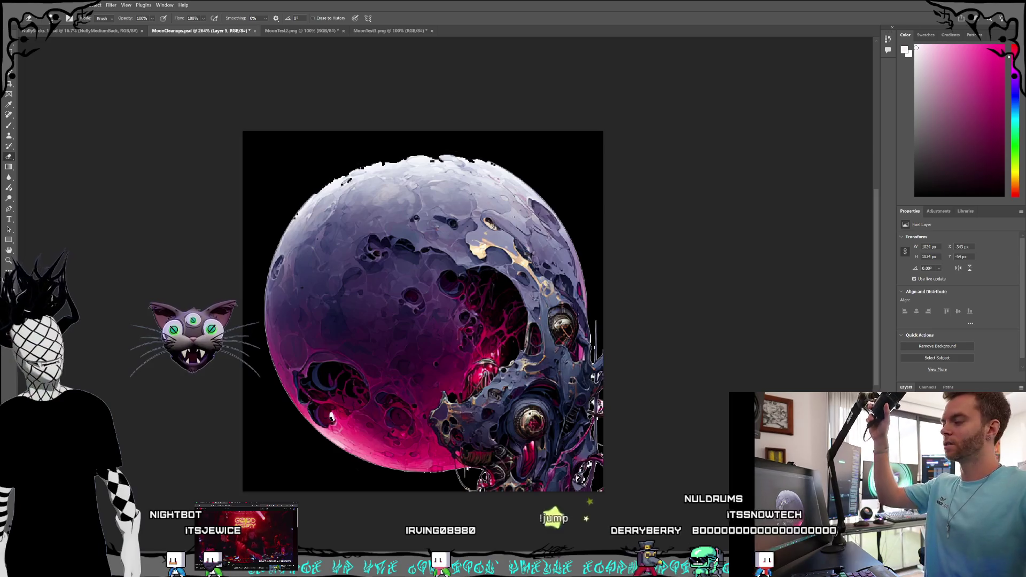
key("ctrl+d")
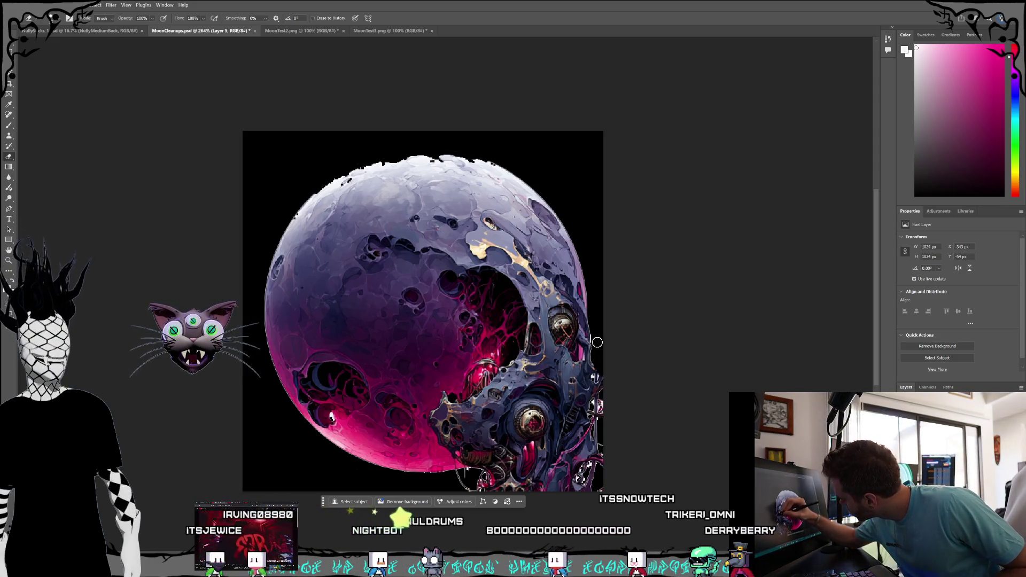
- Erase the ragged stray pixels down the moon's right and lower-right edge
left_click_drag(599, 366, 600, 443)
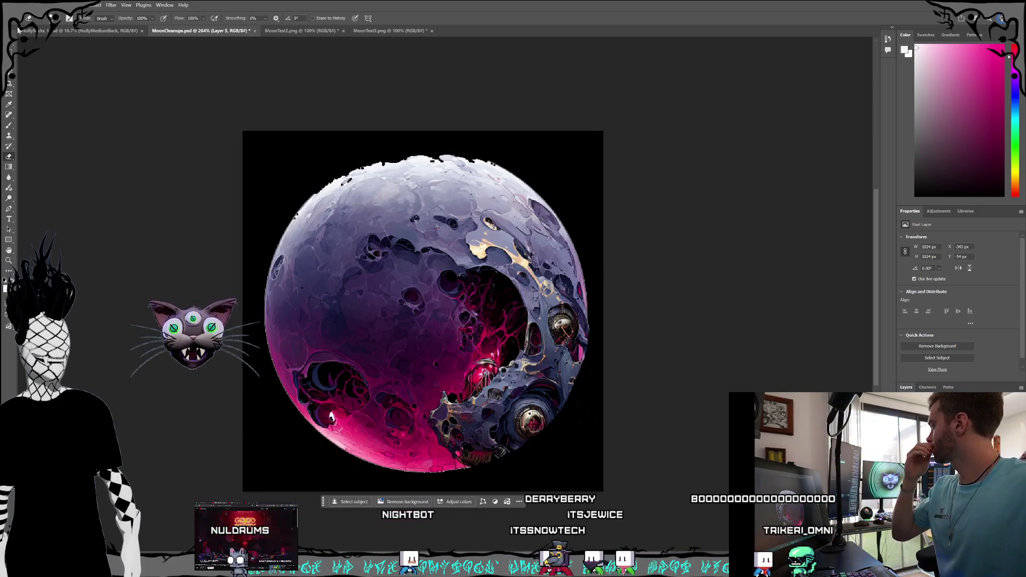
- Delete the black background layer and save MoonCleanups.psd
key("v")
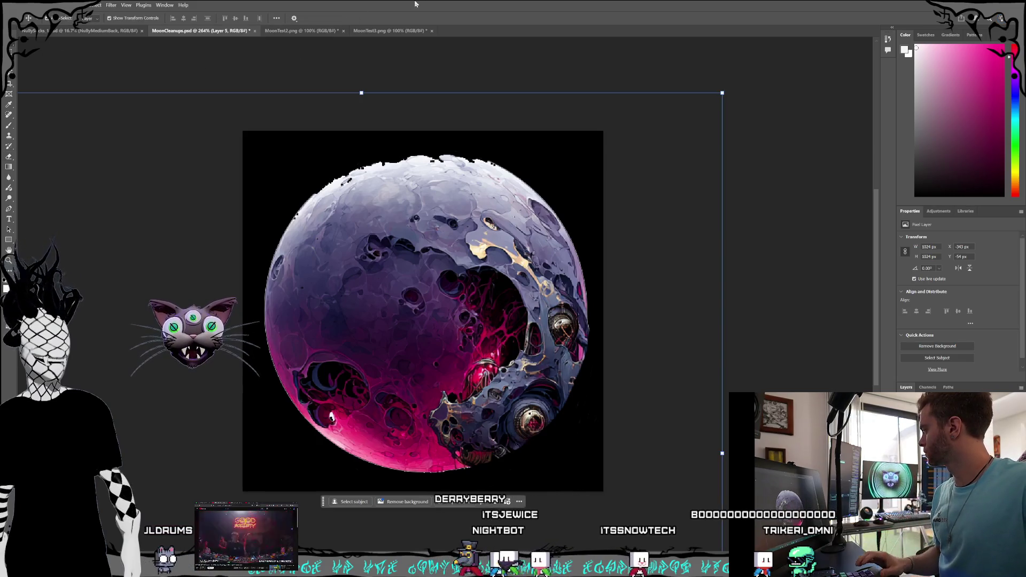
left_click(18, 4)
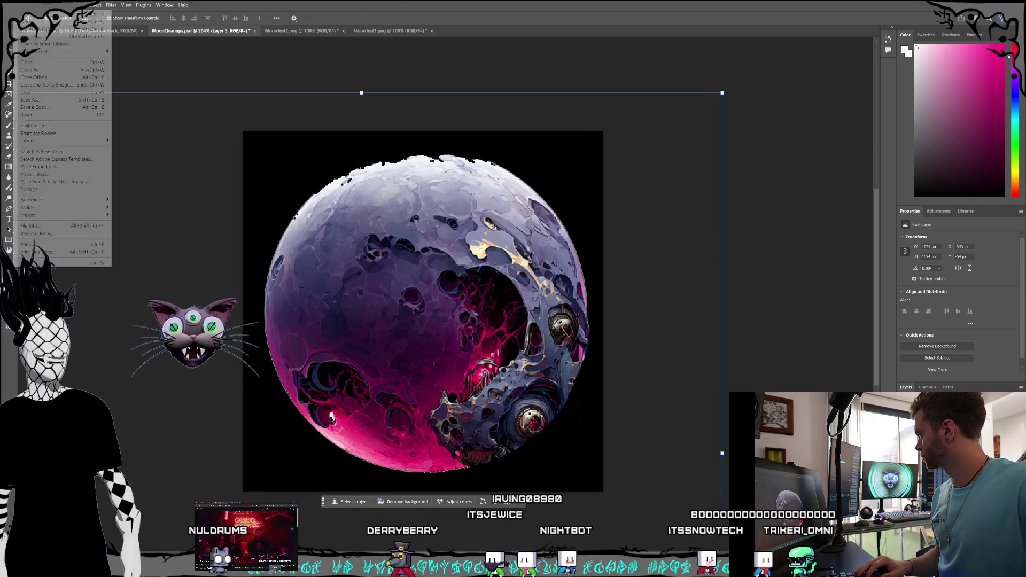
left_click(38, 97)
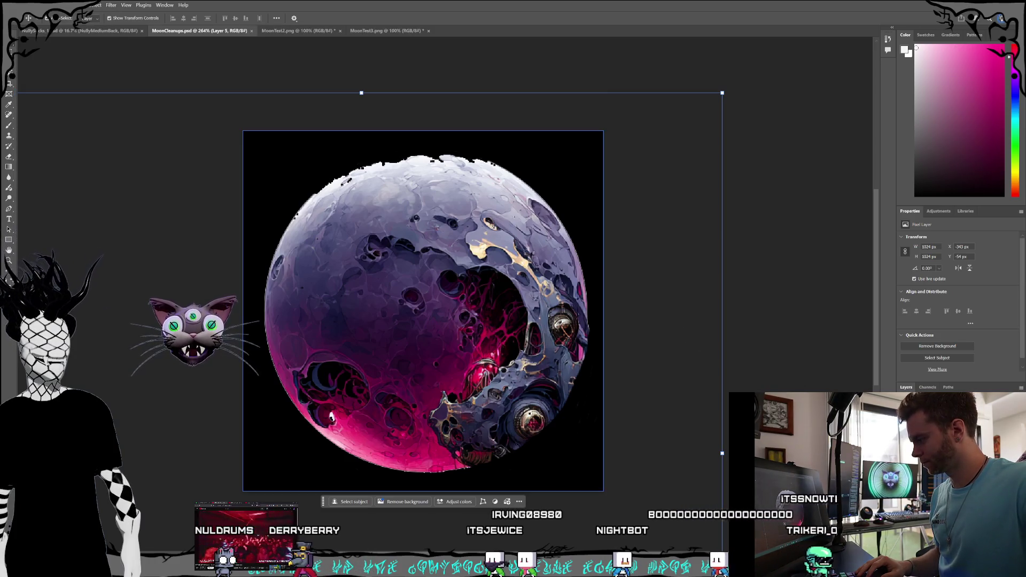
key("Delete")
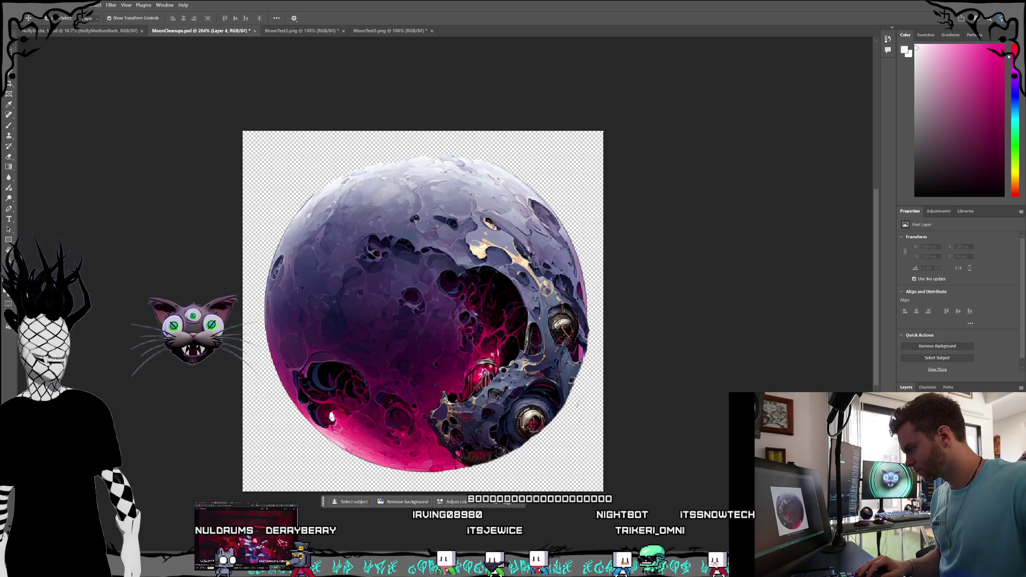
key("ctrl+z")
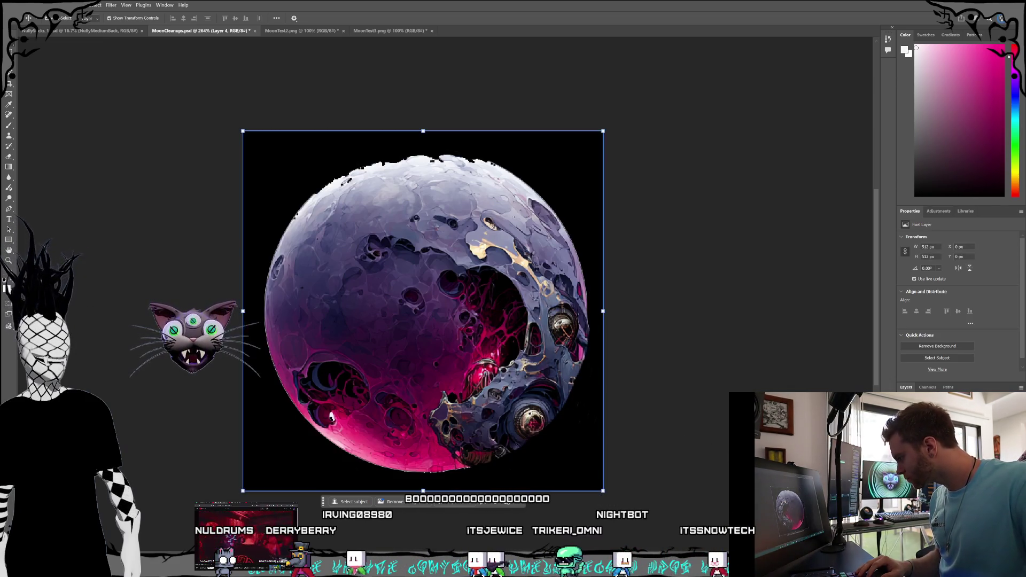
key("Delete")
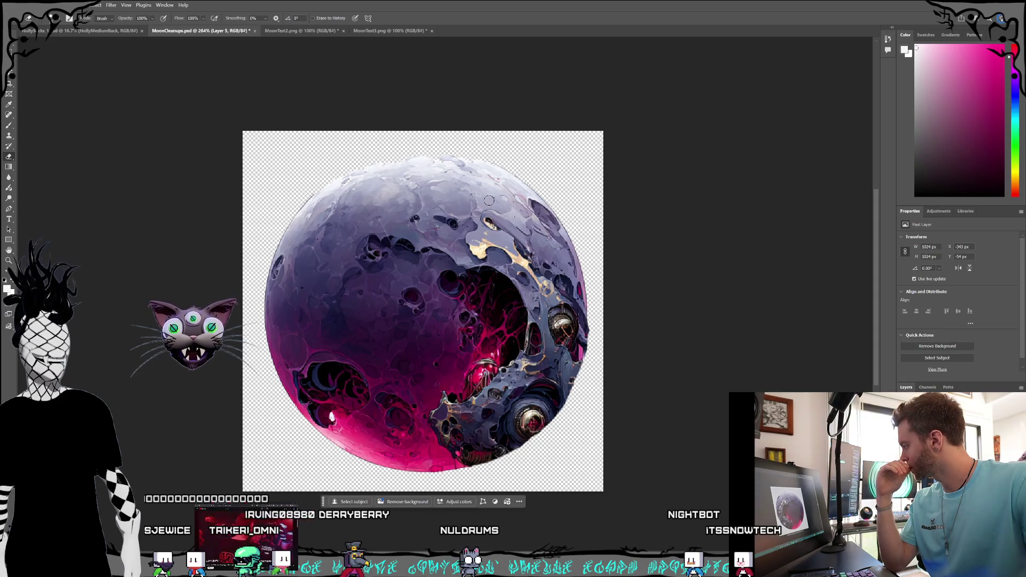
left_click(16, 5)
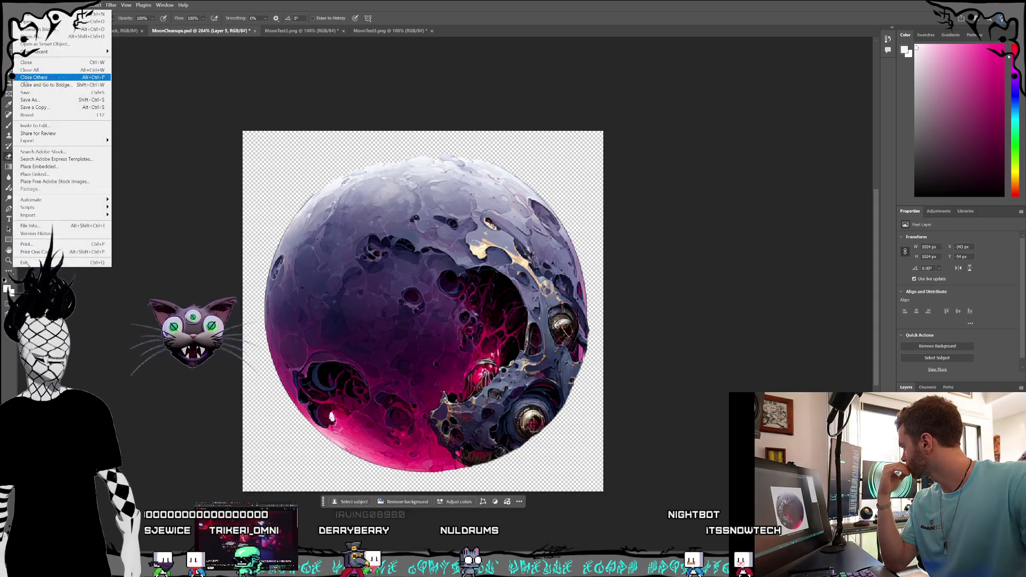
left_click(30, 92)
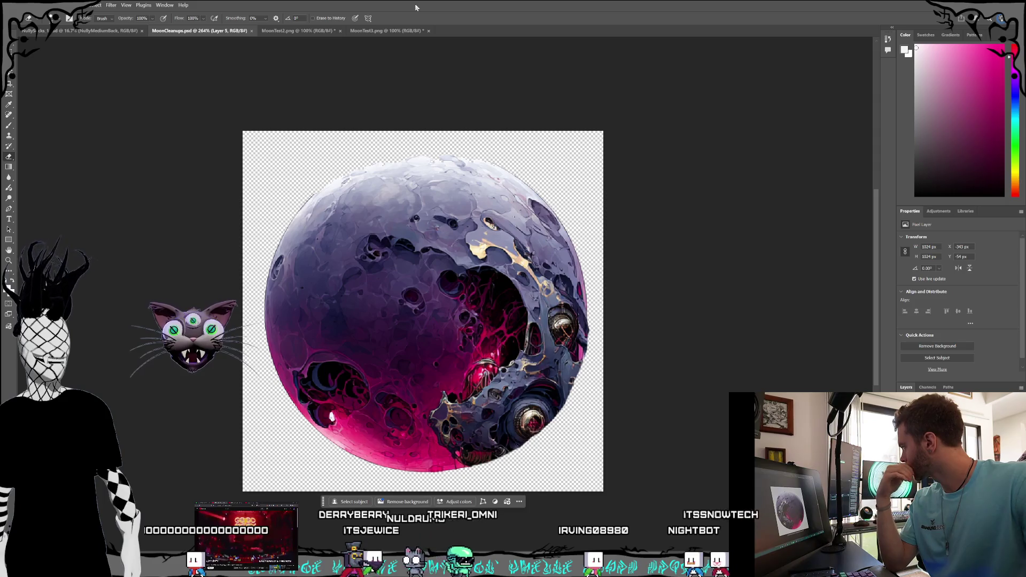
- Close MoonTest2.png and MoonTest3.png, and show the grey-blue moon version
left_click(341, 33)
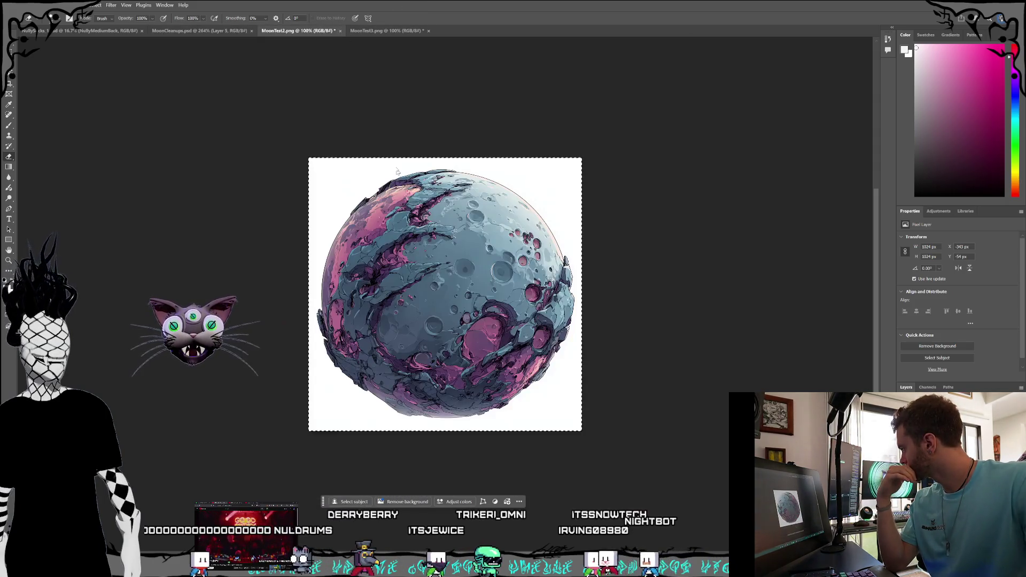
left_click(340, 31)
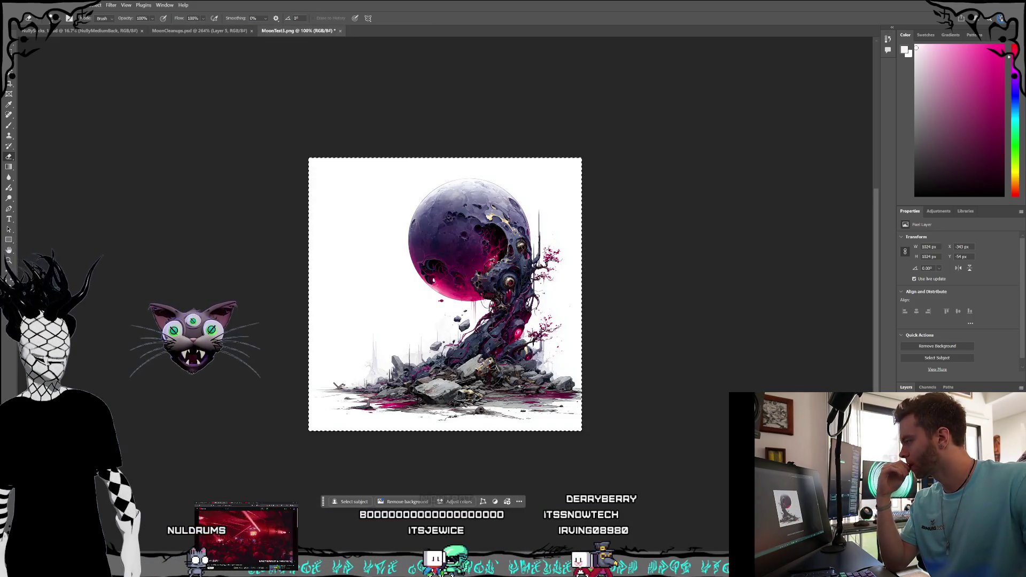
left_click(340, 31)
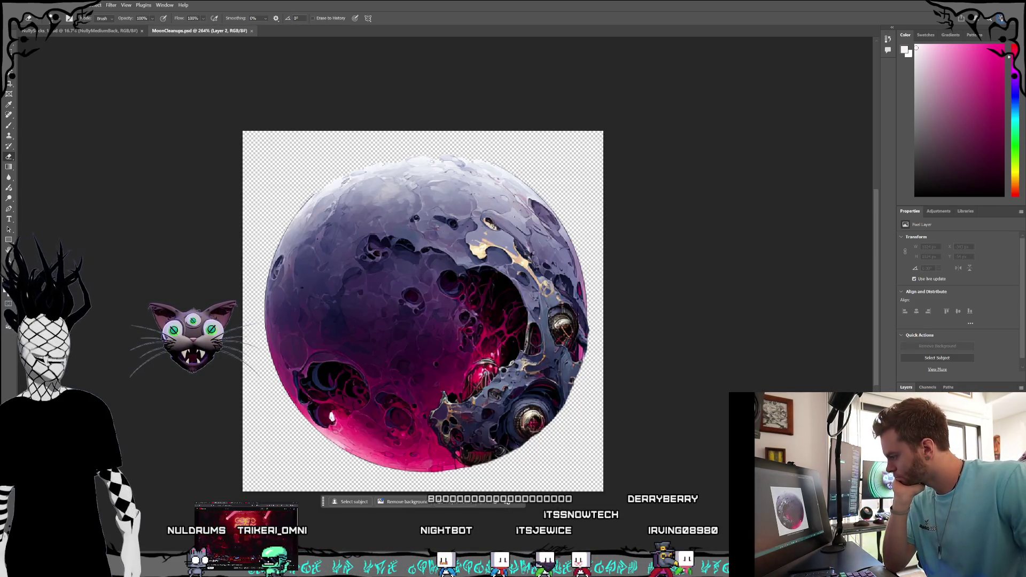
key("ctrl+z")
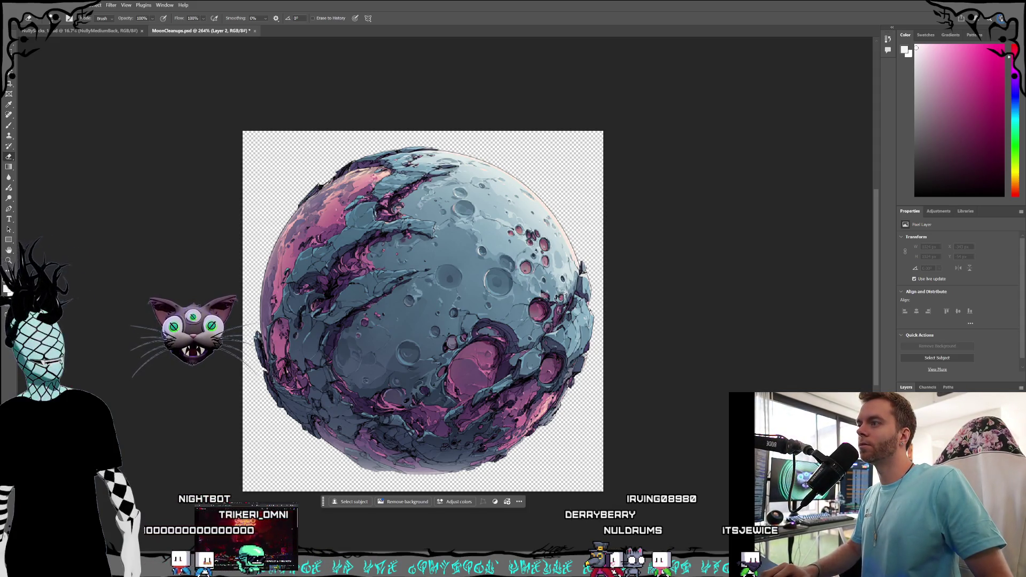
key("alt+Tab")
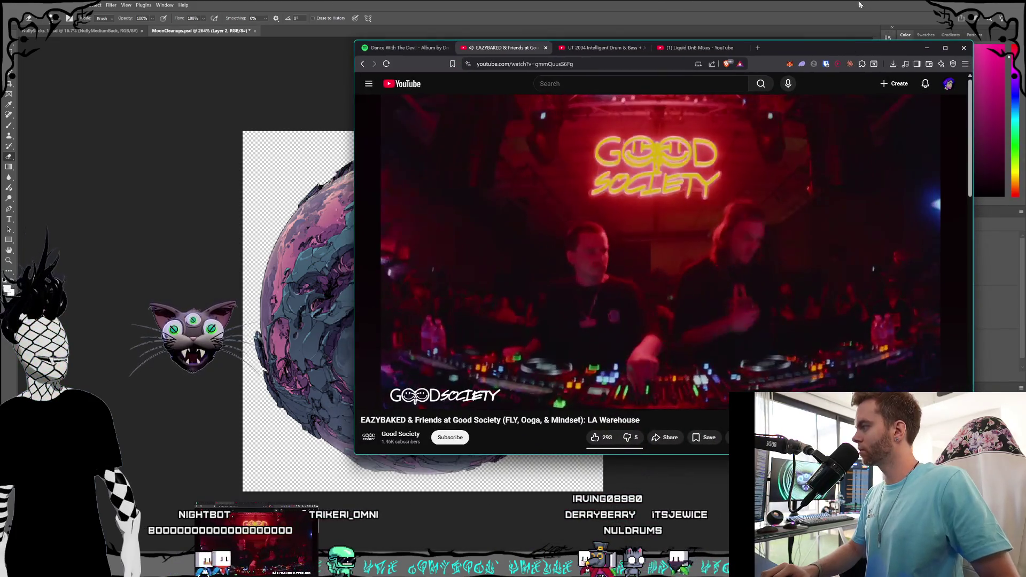
- Bring Photoshop back to the front and shrink it into a smaller floating window
left_click(665, 32)
mouse_move(664, 32)
left_mouse_down()
mouse_move(562, 28)
mouse_move(619, 55)
mouse_move(462, 85)
mouse_move(423, 45)
mouse_move(784, 85)
mouse_move(1025, 91)
left_mouse_up()
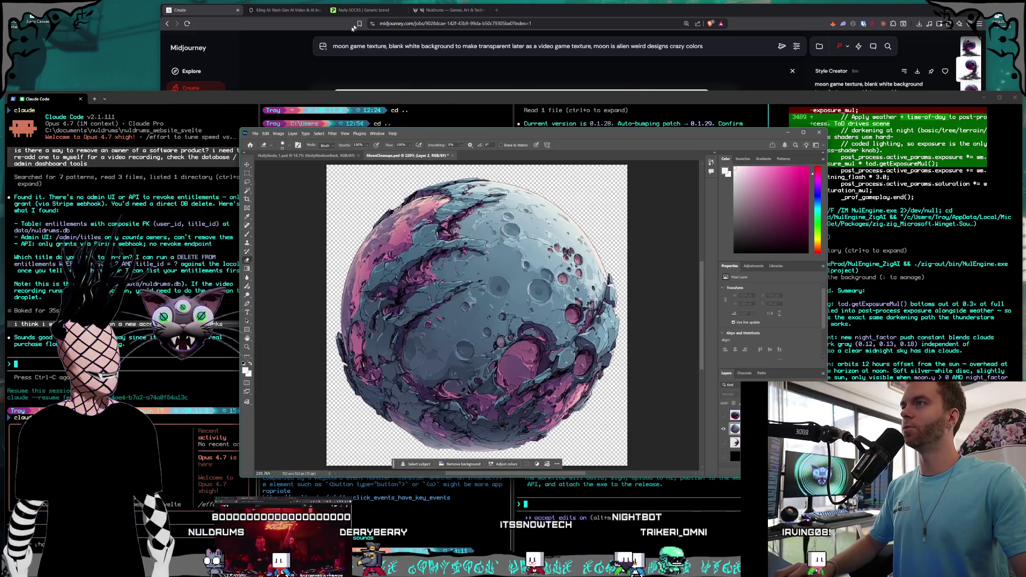
- In Midjourney, open the third moon of the second row and step through the next two images
left_click(201, 13)
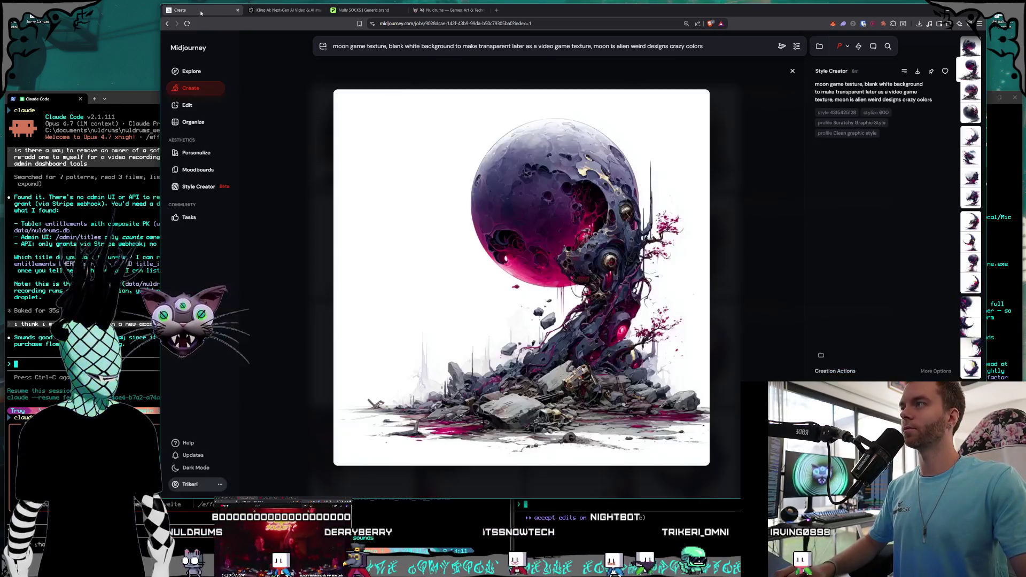
key("Escape")
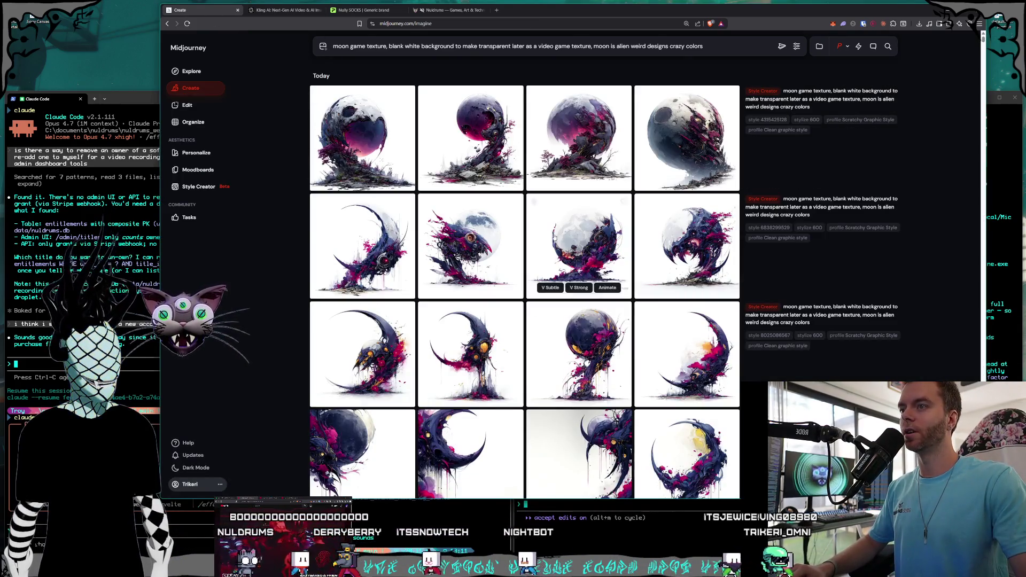
left_click(628, 251)
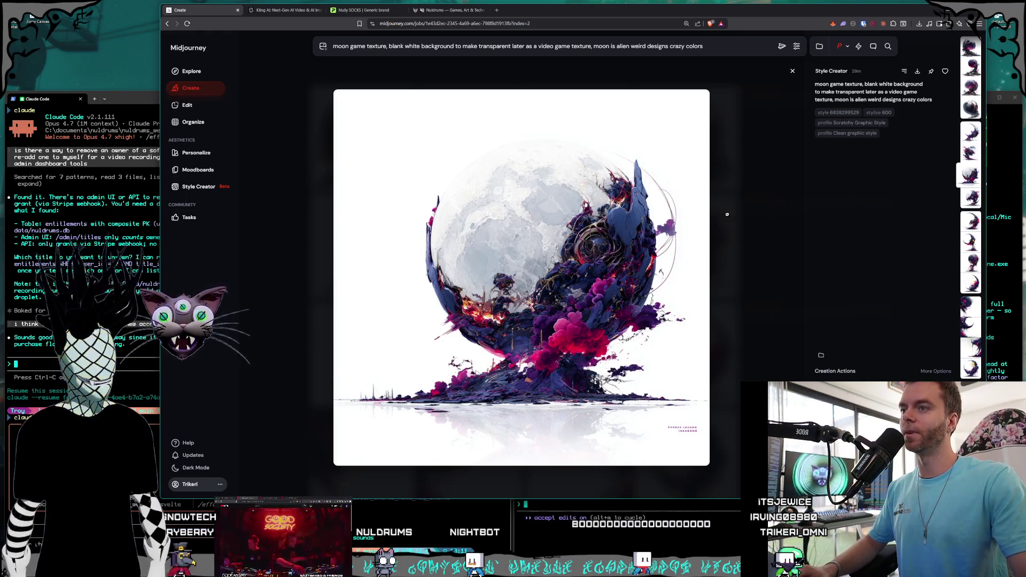
key("Right")
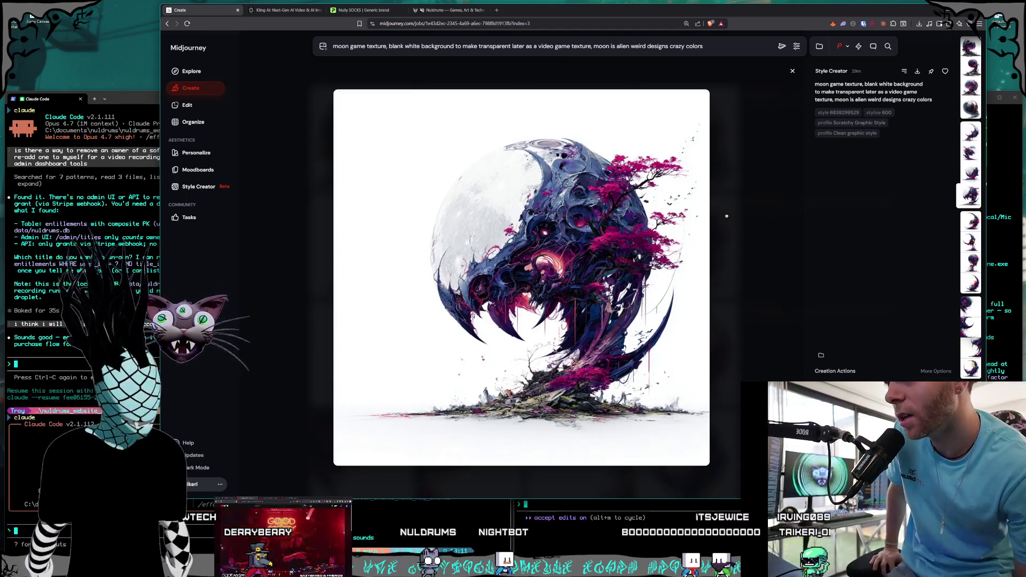
key("Right")
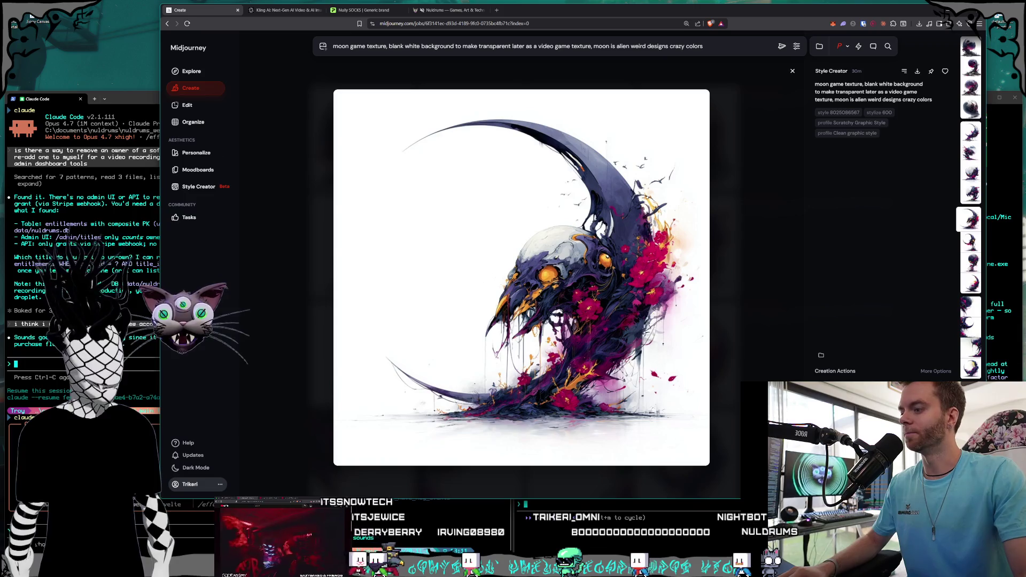
key("alt+Tab")
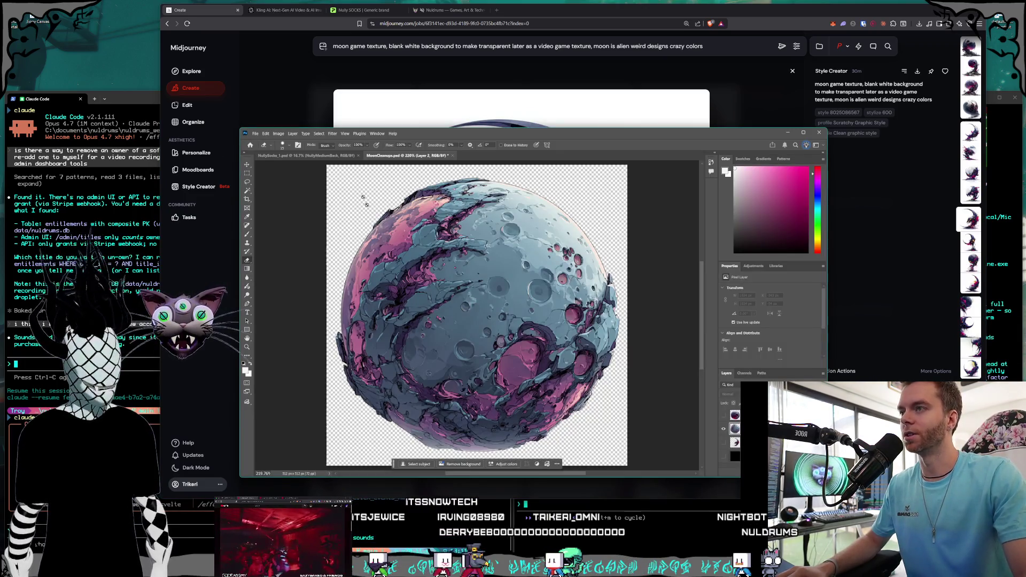
- Reposition and enlarge the Photoshop window, then switch the canvas back to the purple-magenta moon
left_click_drag(488, 133, 530, 175)
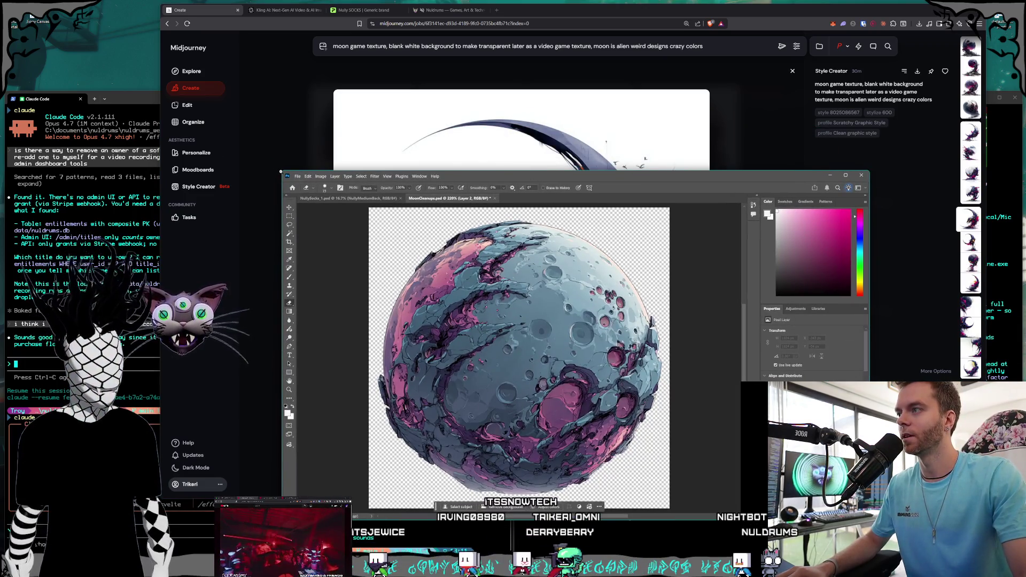
left_click_drag(282, 172, 199, 86)
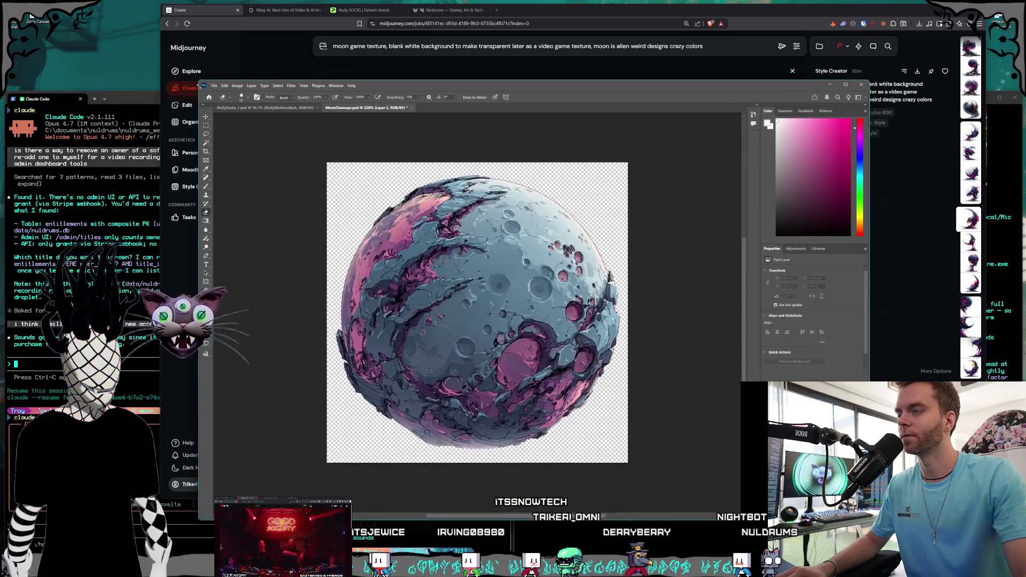
left_click_drag(392, 91, 382, 78)
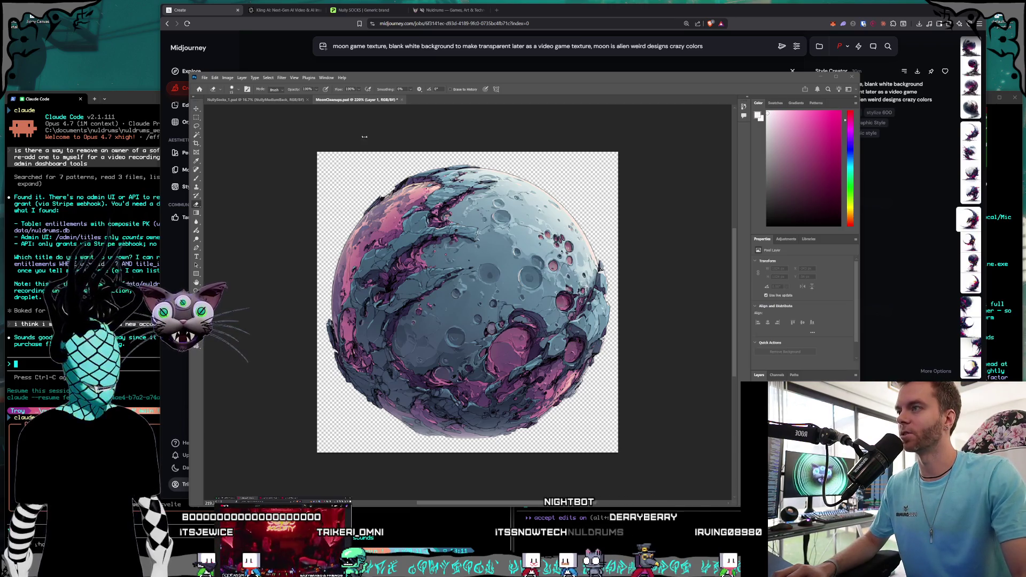
left_click(839, 89)
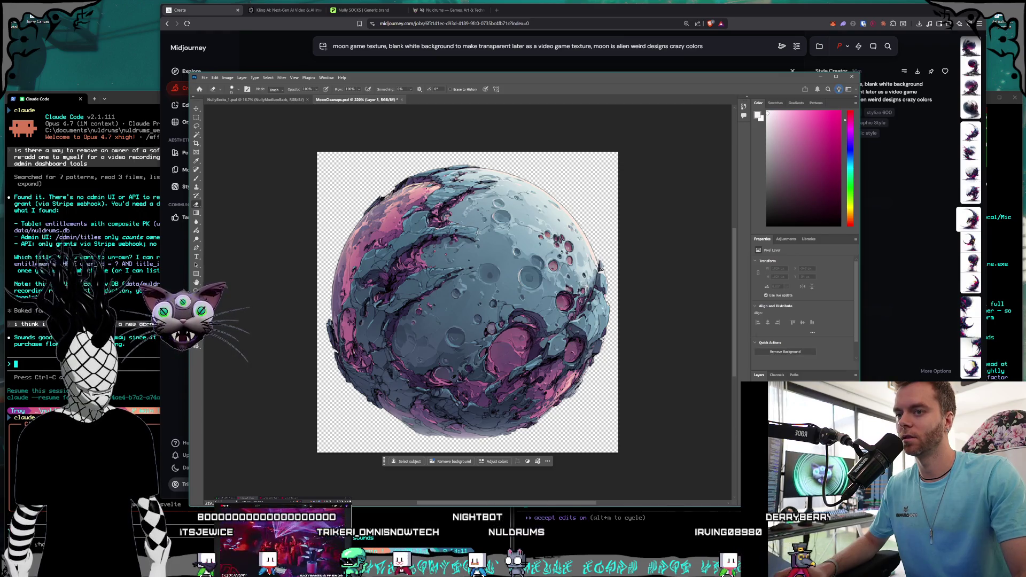
key("ctrl+z")
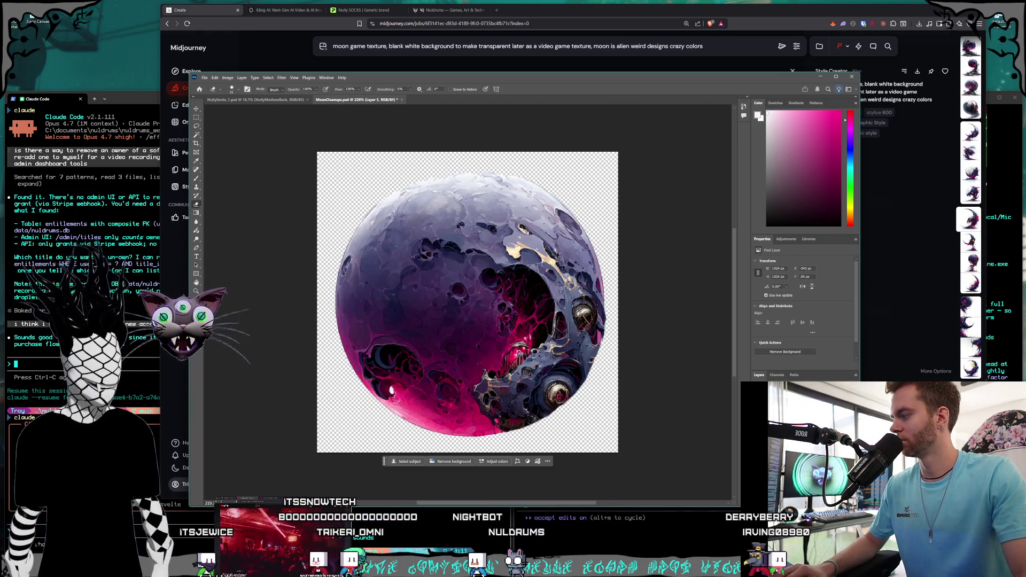
left_click(204, 77)
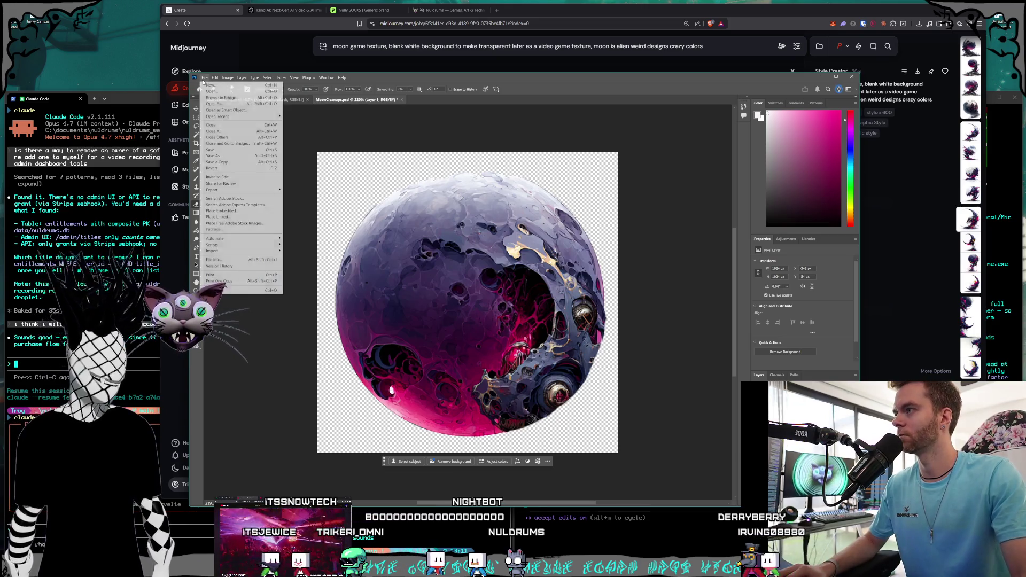
- Quick-export the moon as a PNG and browse to the Pictures folder on Storage1 (D:)
mouse_move(240, 192)
left_click(307, 189)
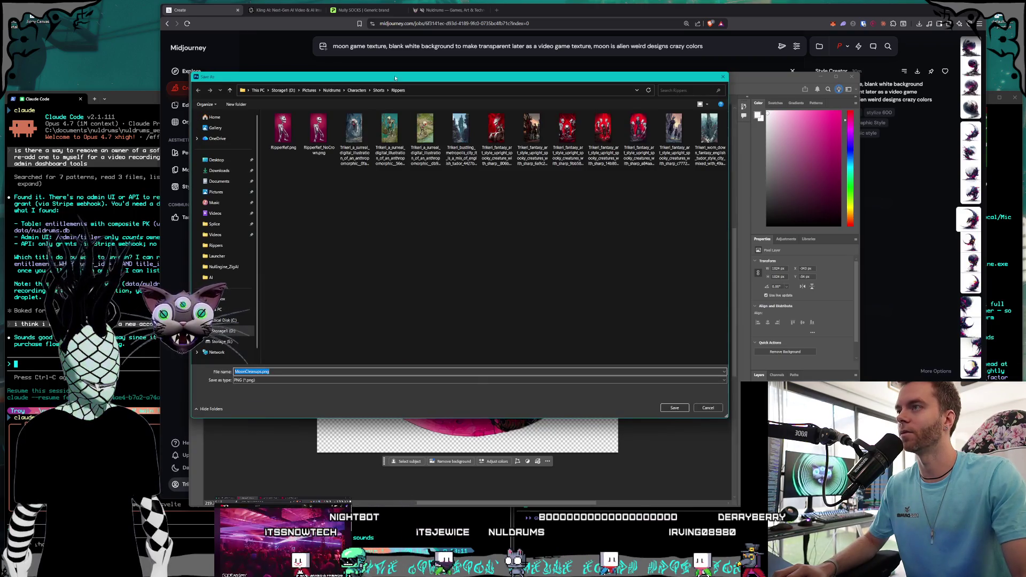
left_click(336, 133)
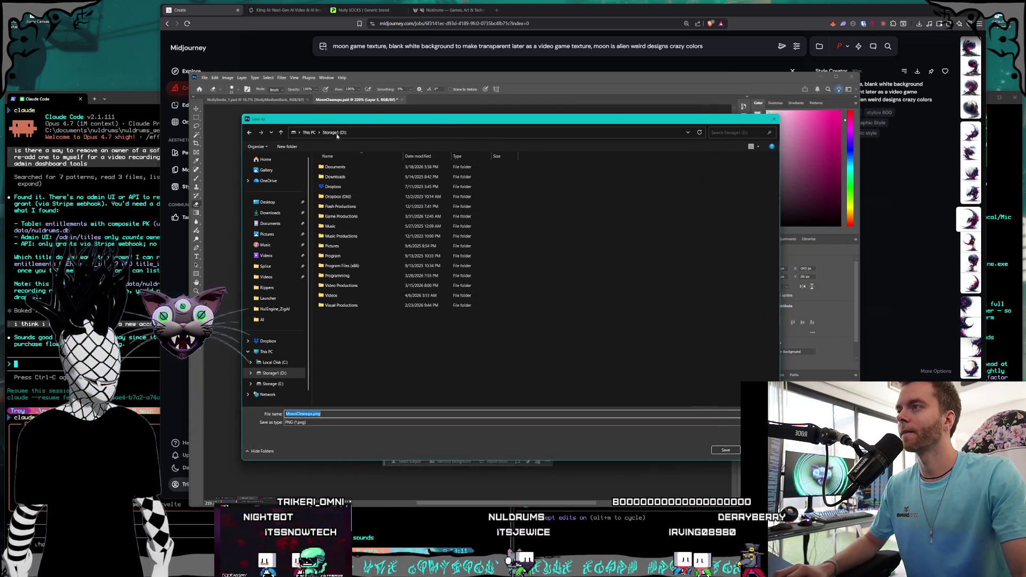
double_click(359, 246)
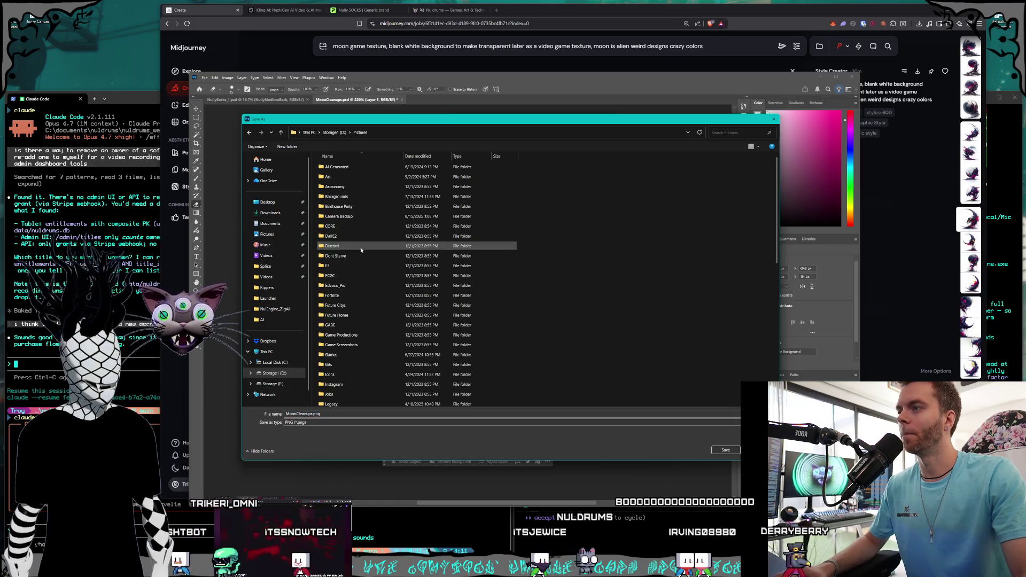
scroll(373, 245, "down", 10)
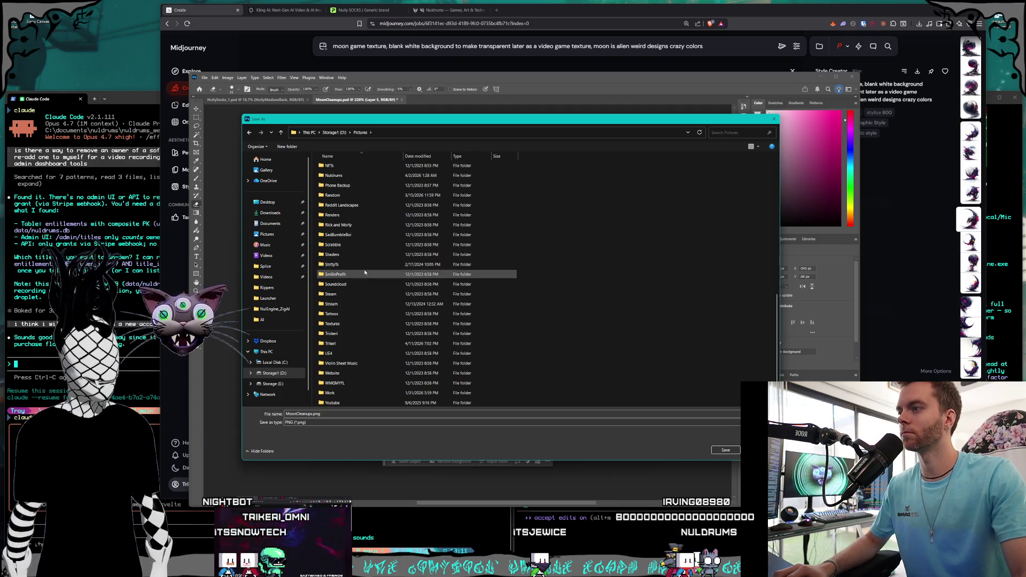
scroll(343, 259, "up", 2)
- Go into Nuldrums > Marlequin > AI and save it as MoonTest3_512.png
double_click(341, 225)
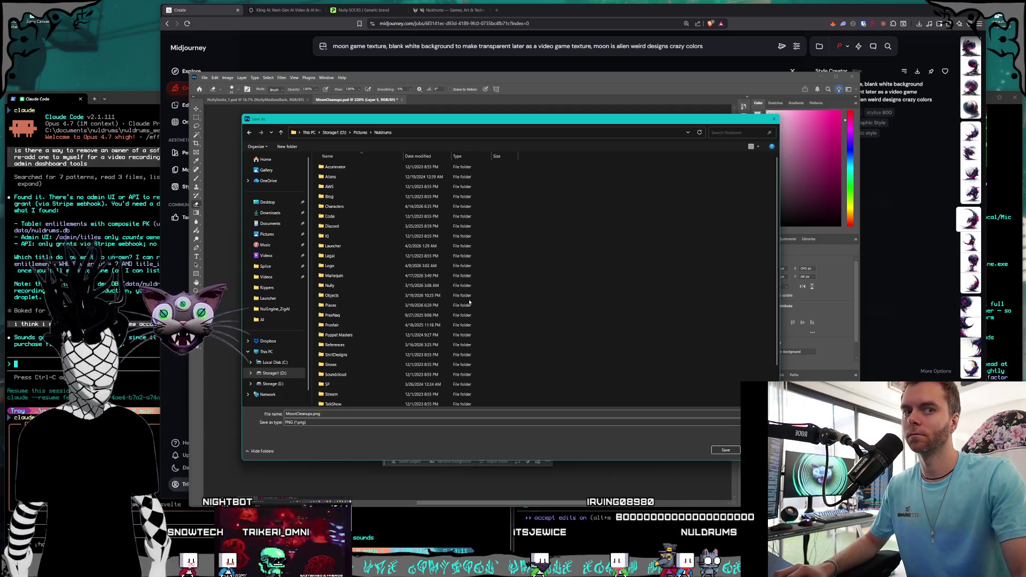
scroll(371, 267, "down", 2)
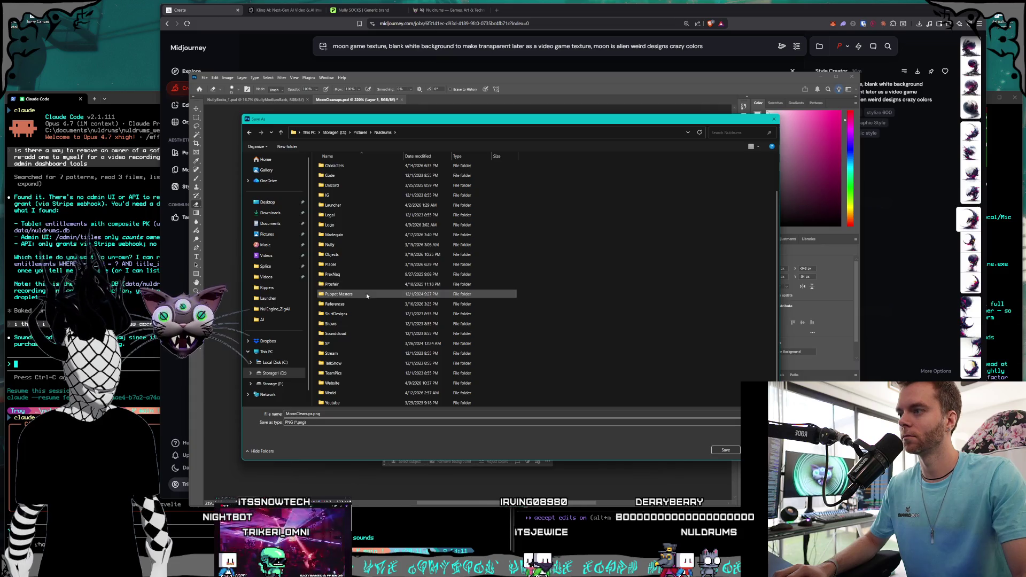
left_click(369, 303)
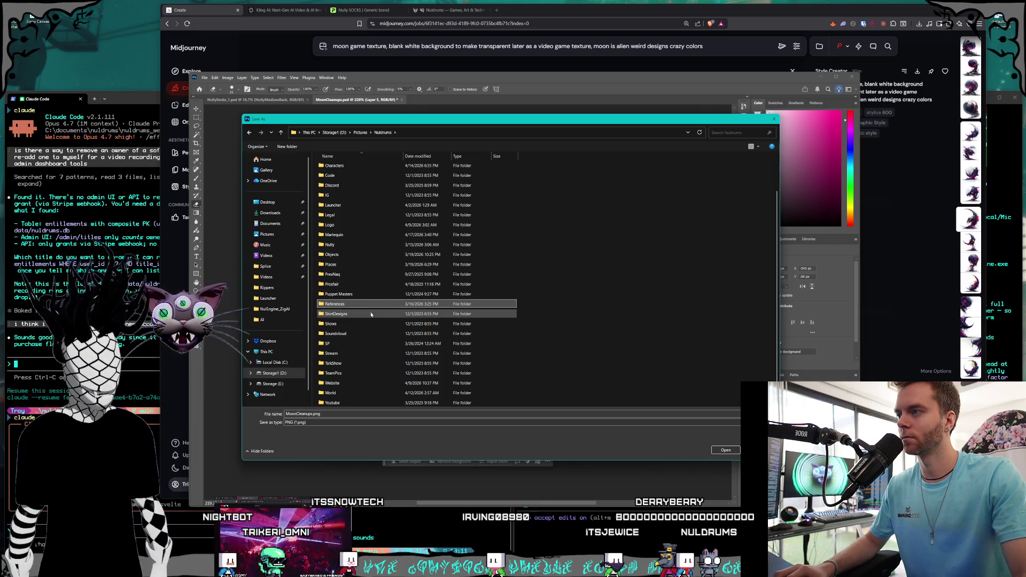
scroll(374, 315, "up", 2)
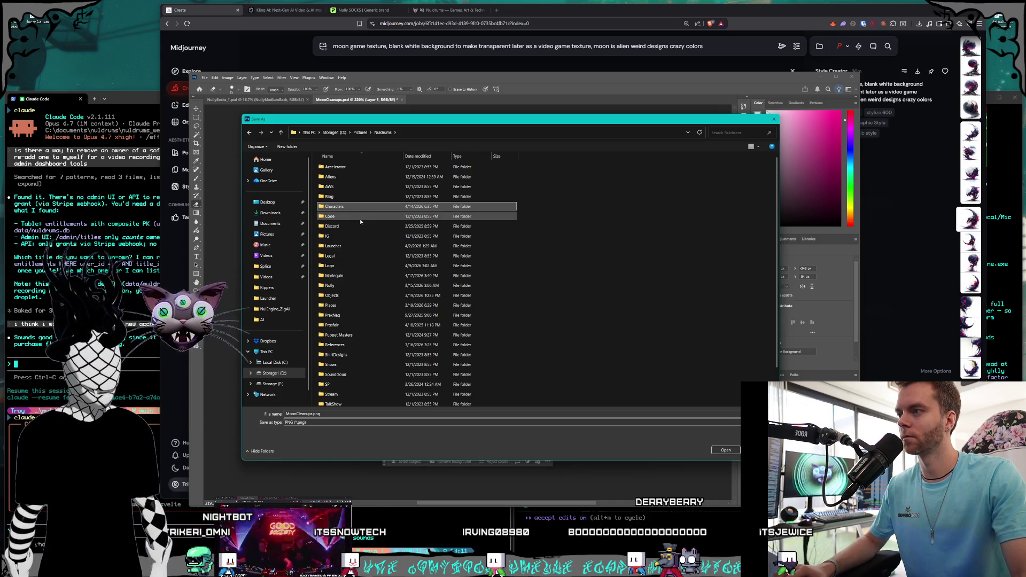
scroll(364, 217, "down", 2)
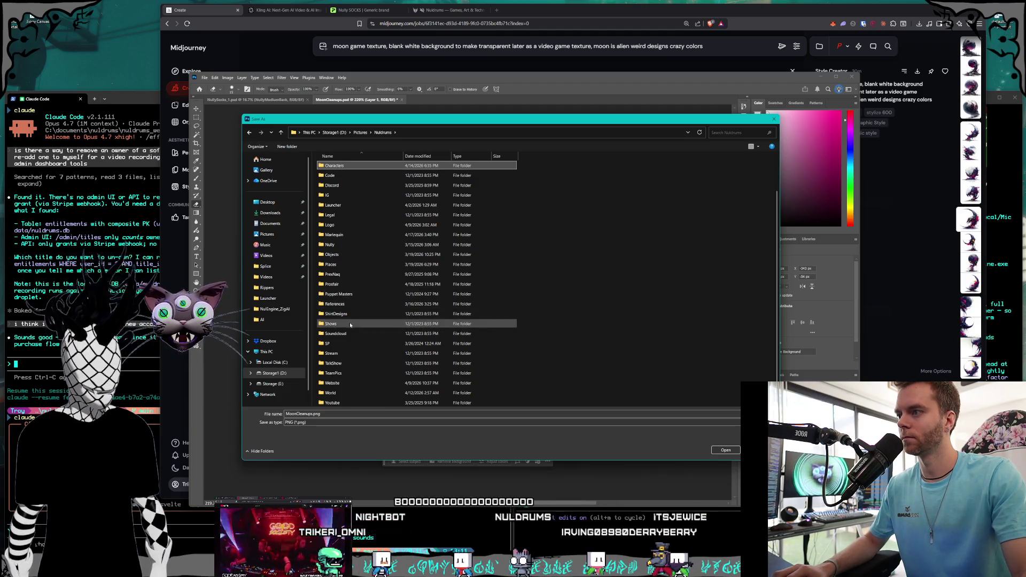
double_click(343, 235)
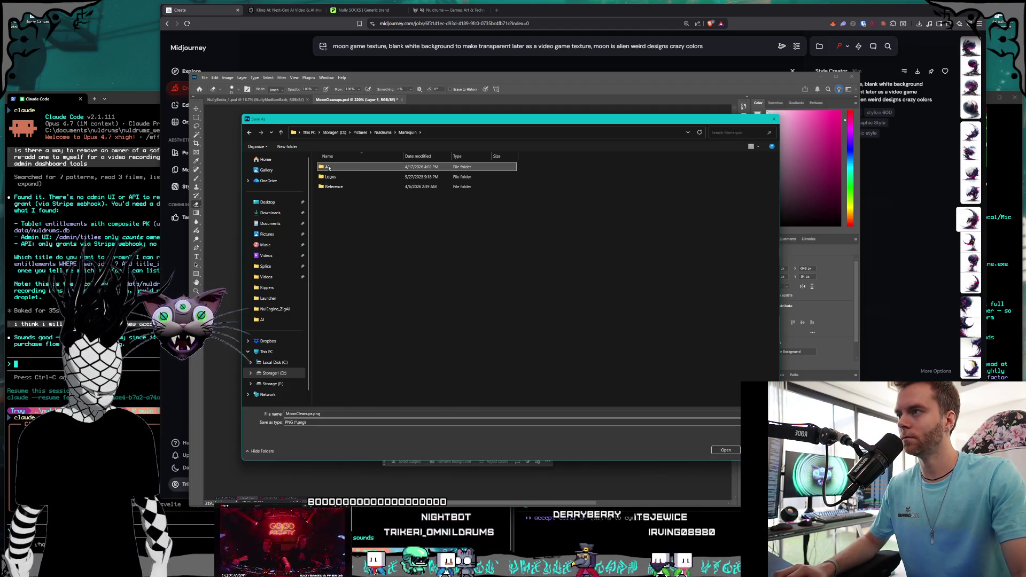
double_click(327, 167)
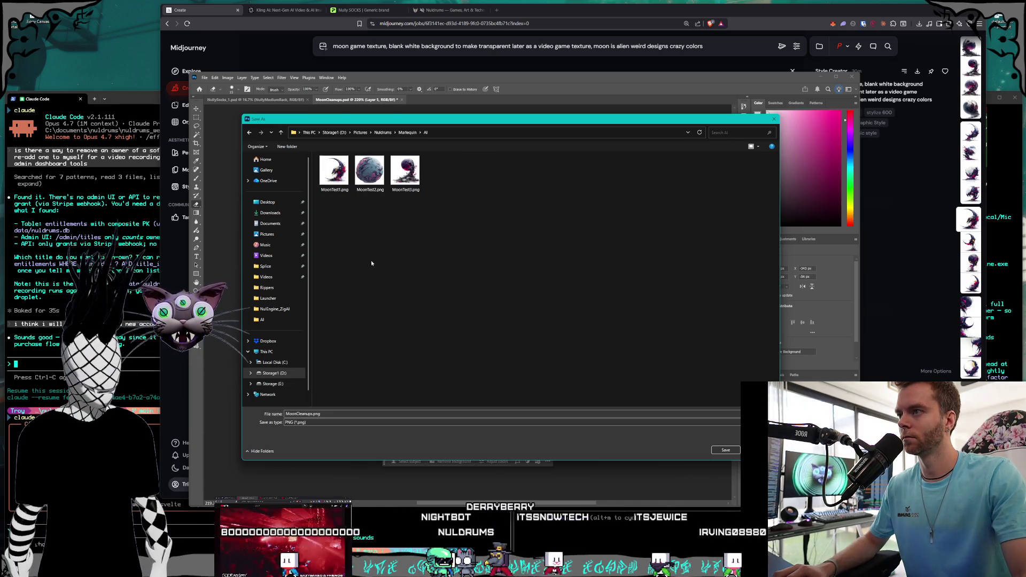
mouse_move(400, 122)
left_mouse_down()
mouse_move(427, 169)
mouse_move(380, 150)
left_mouse_up()
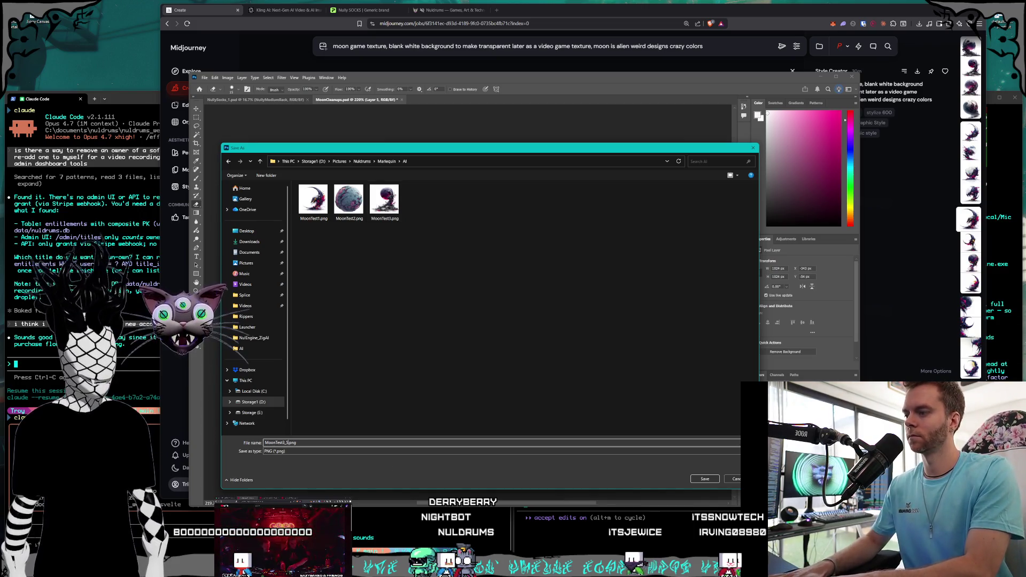
key("Return")
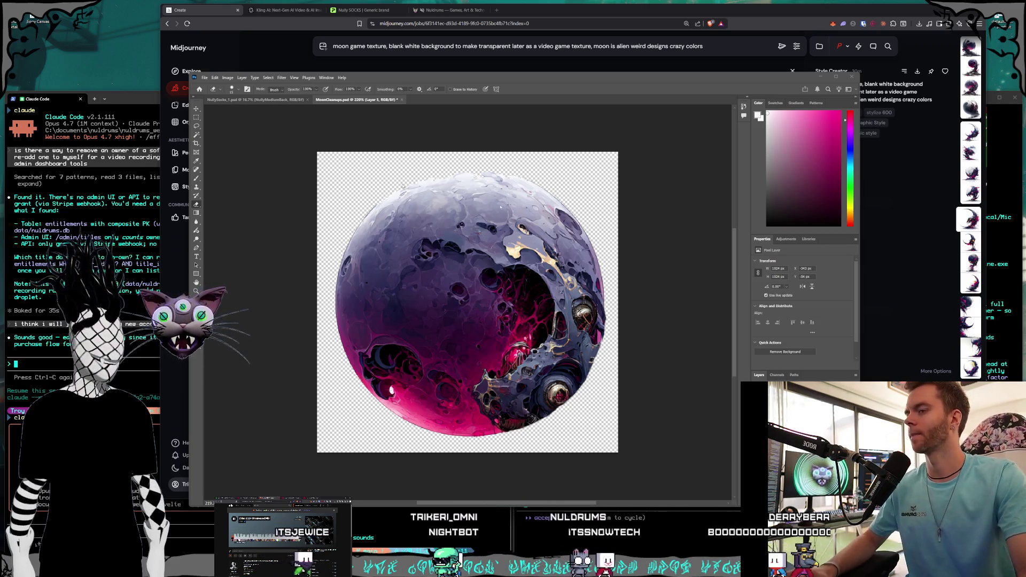
left_click(538, 103)
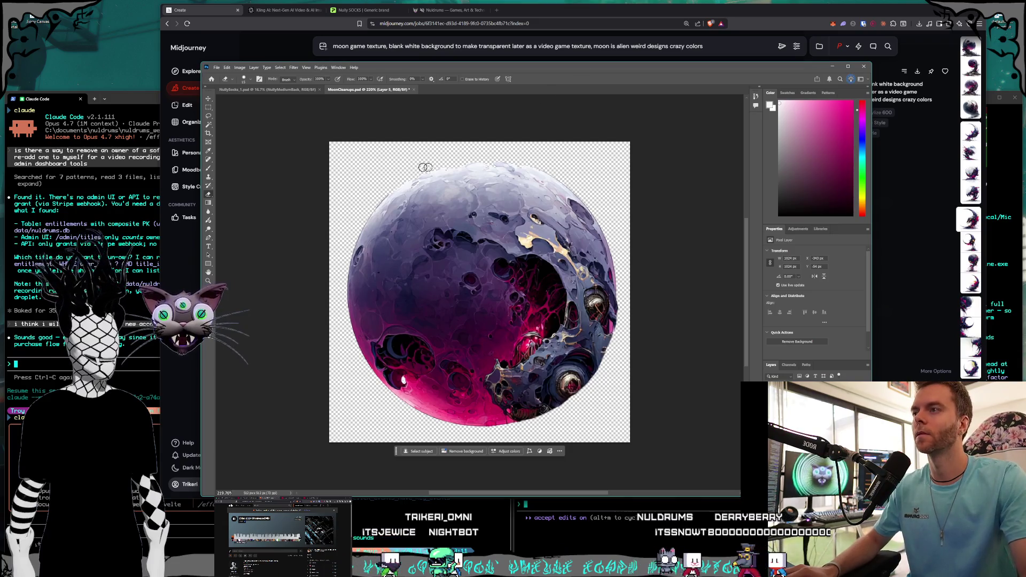
- Switch to Layer 2 so the blue-grey moon shows on the canvas
left_click(216, 68)
mouse_move(227, 68)
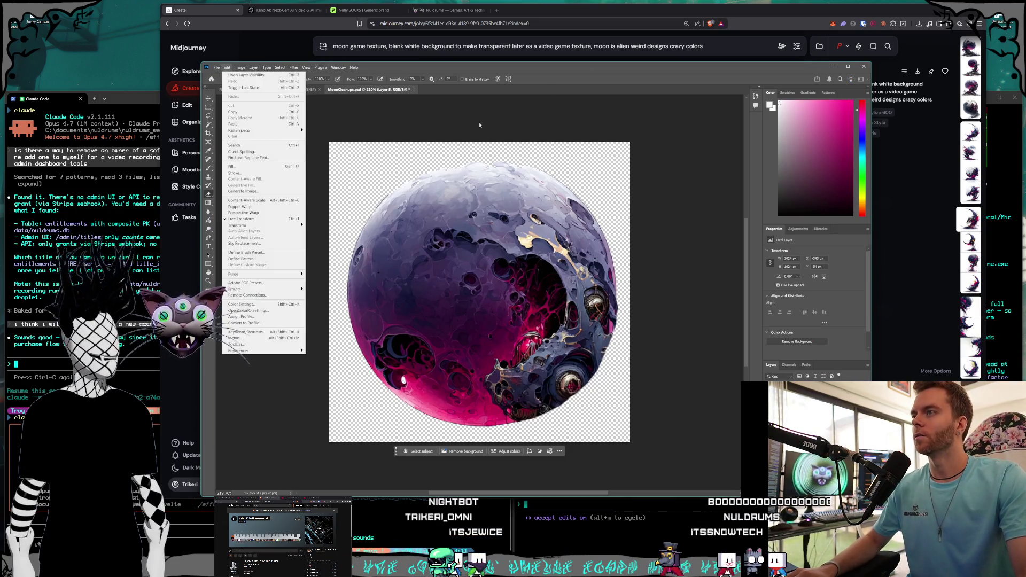
key("Escape")
key("v")
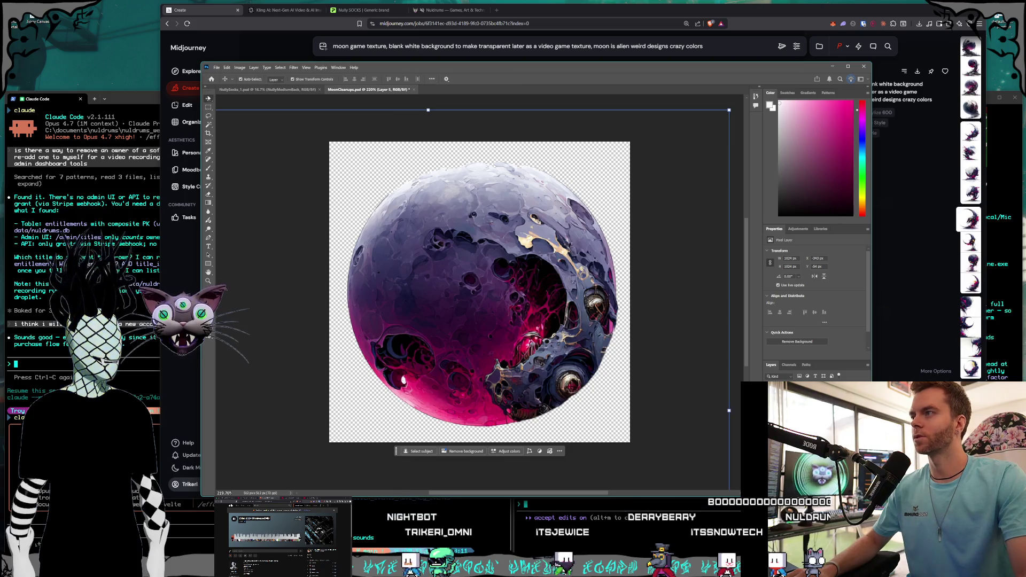
key("alt+bracketleft")
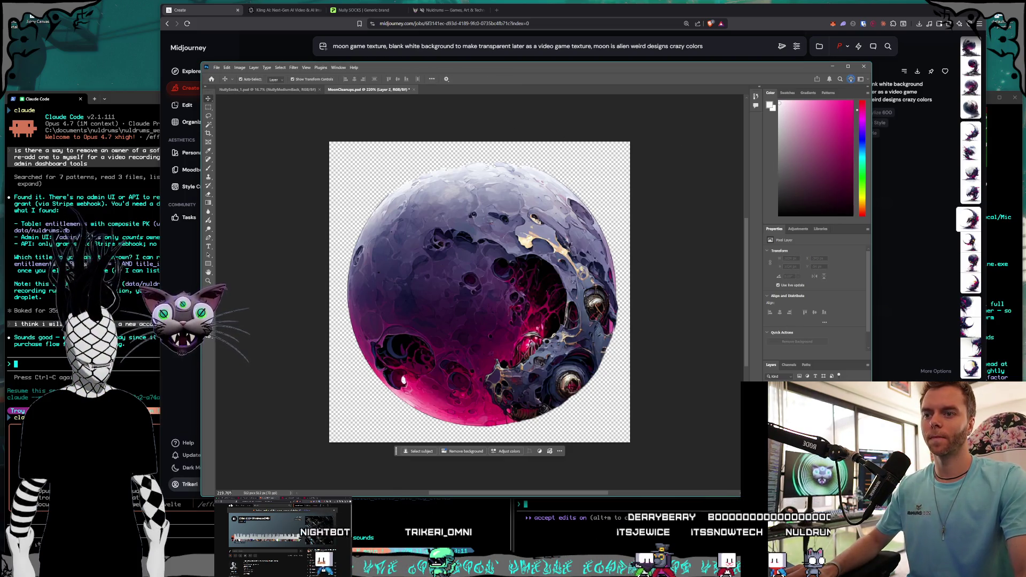
key("ctrl+bracketright")
- Quick-export the blue-grey moon as the PNG MoonTest2_512.png
left_click(217, 67)
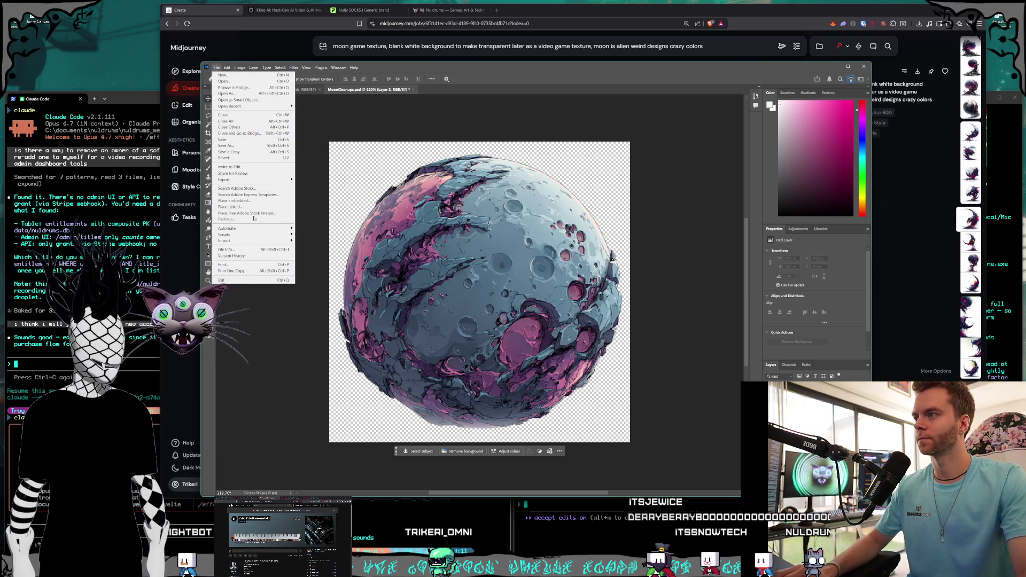
mouse_move(256, 179)
left_click(311, 180)
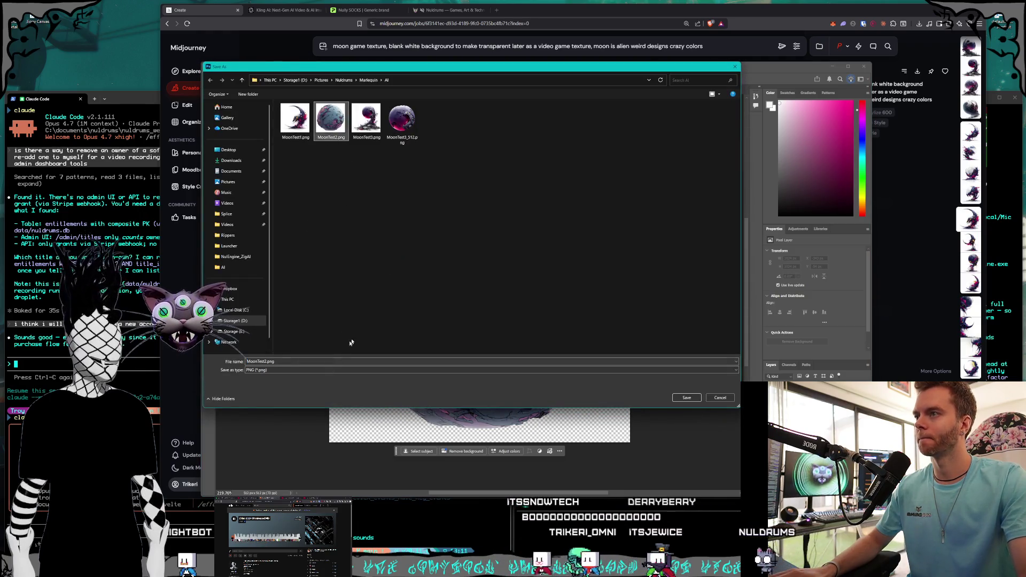
left_click(304, 362)
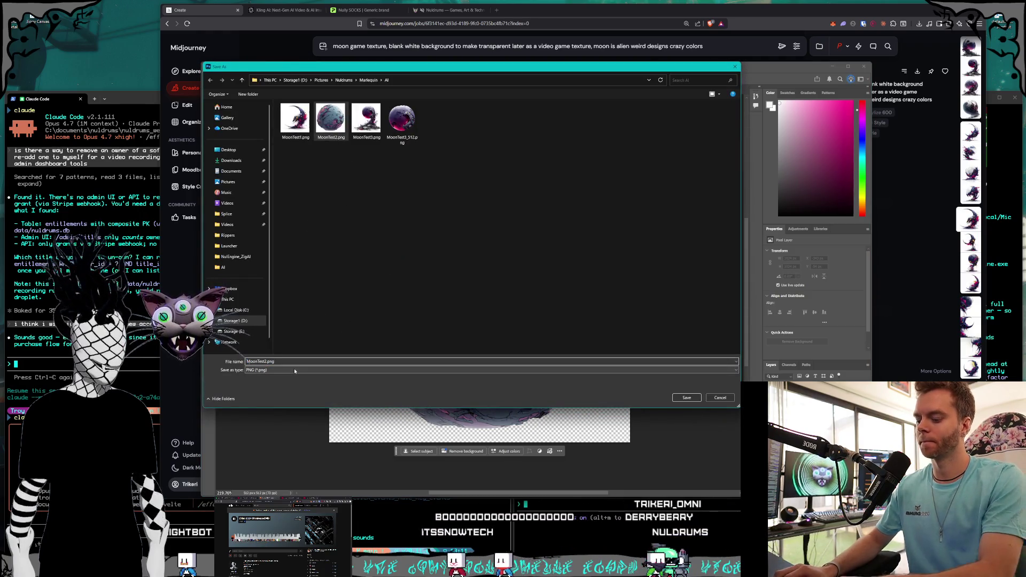
left_click(266, 362)
type("_512")
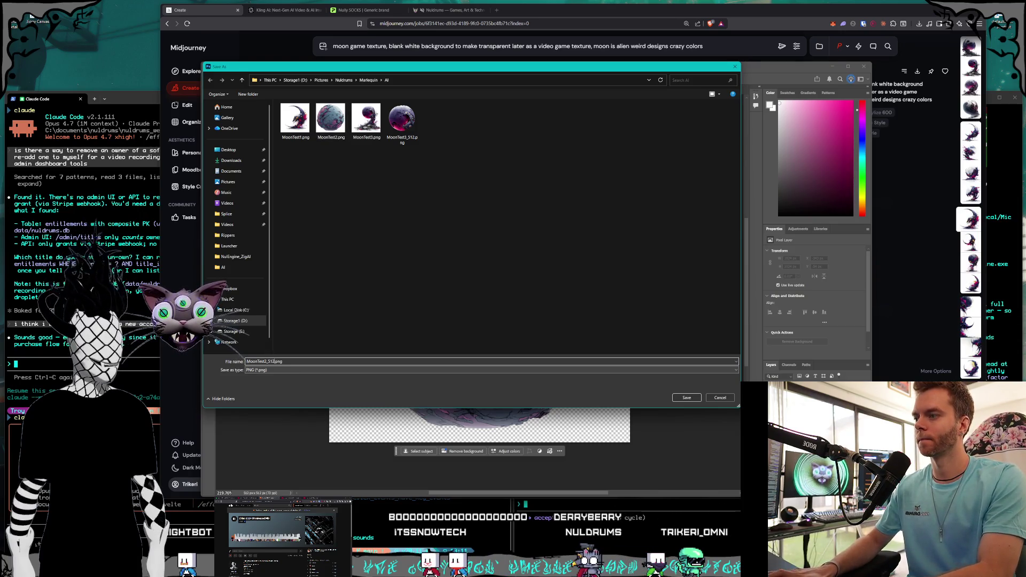
key("Return")
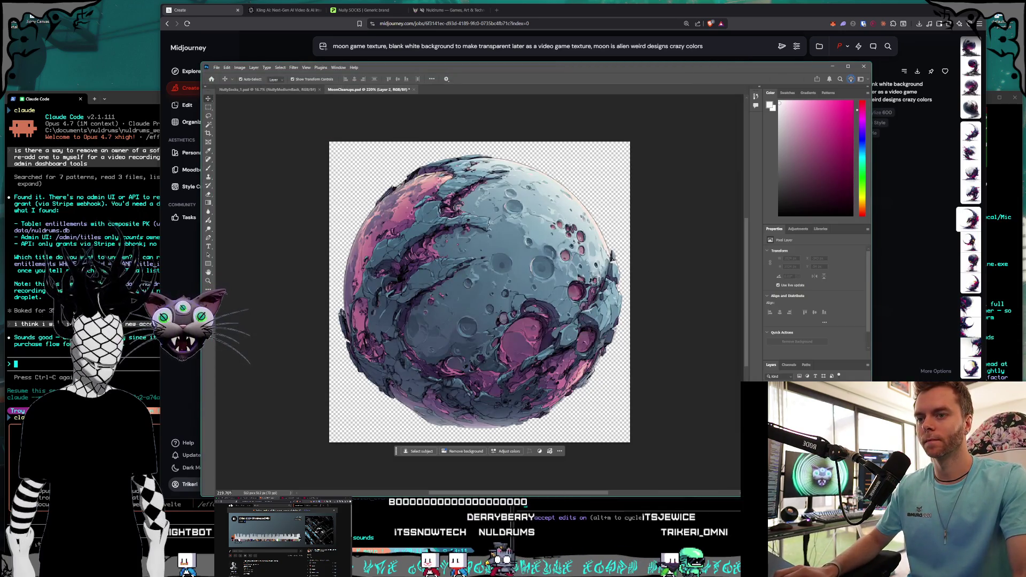
- Show the crescent skull moon and quick-export it as a PNG named MoonTest1 plus an underscore
key("ctrl+v")
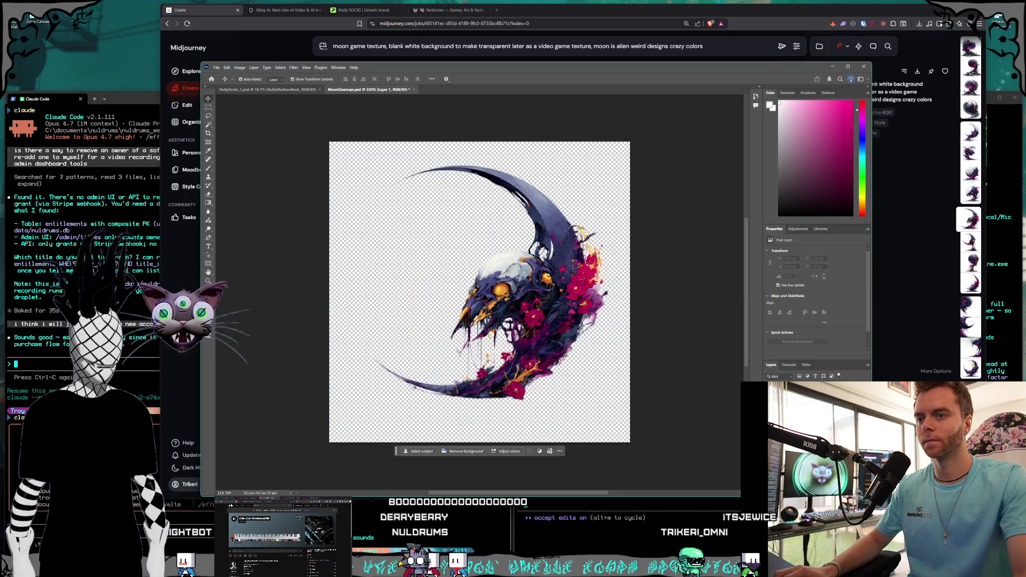
left_click(216, 67)
mouse_move(251, 179)
left_click(301, 179)
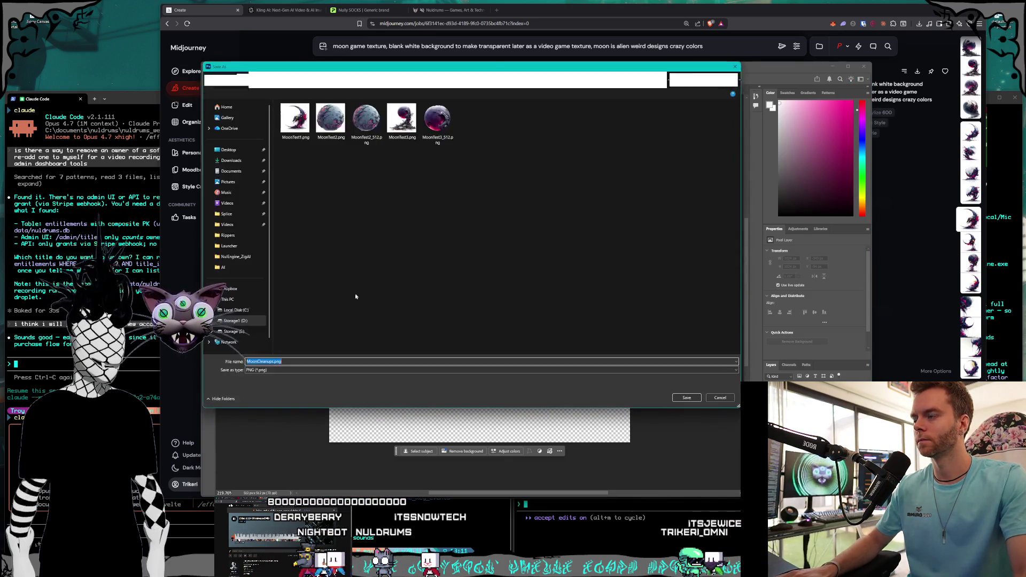
left_click(295, 119)
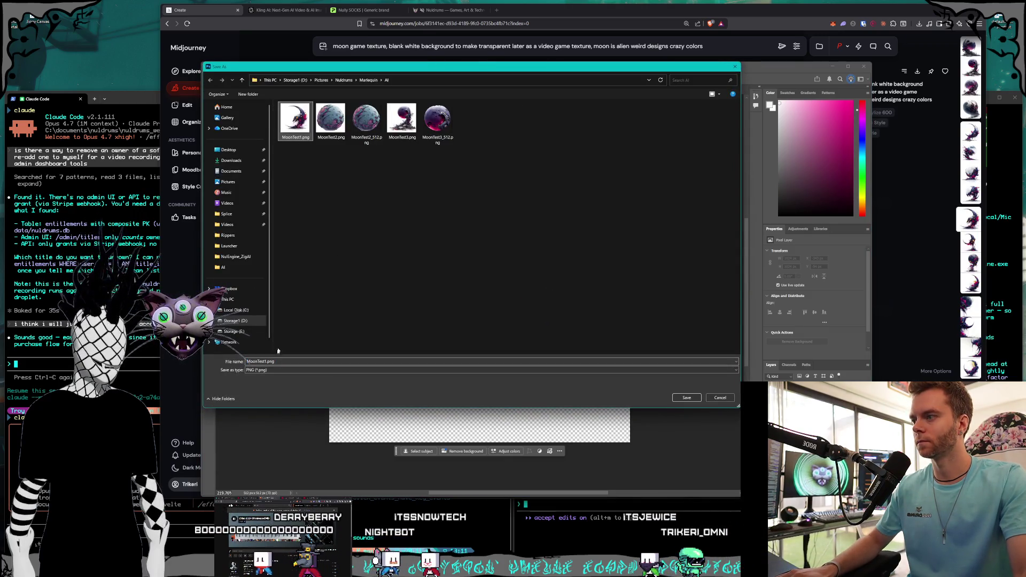
left_click(267, 361)
type("_51")
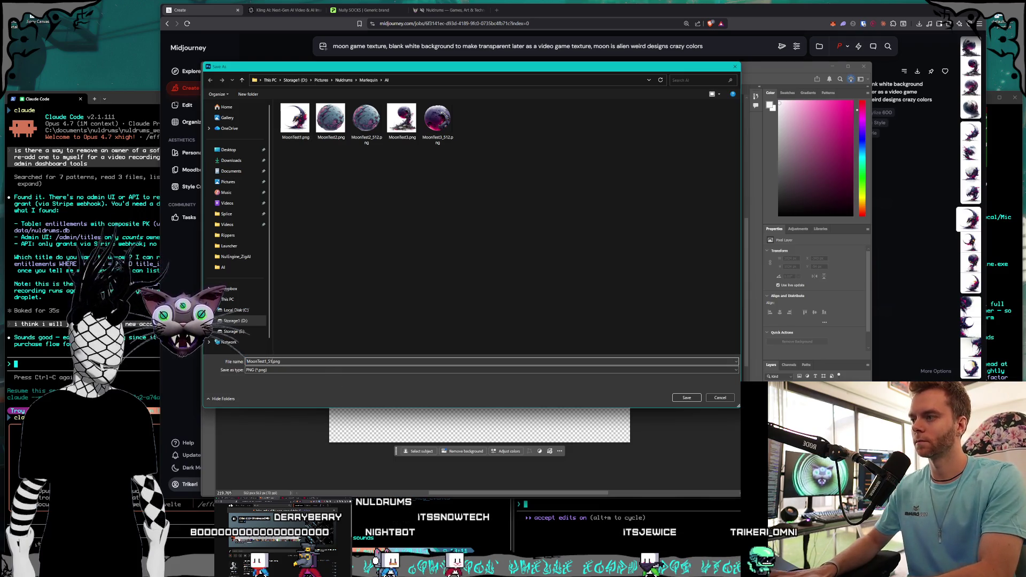
key("Return")
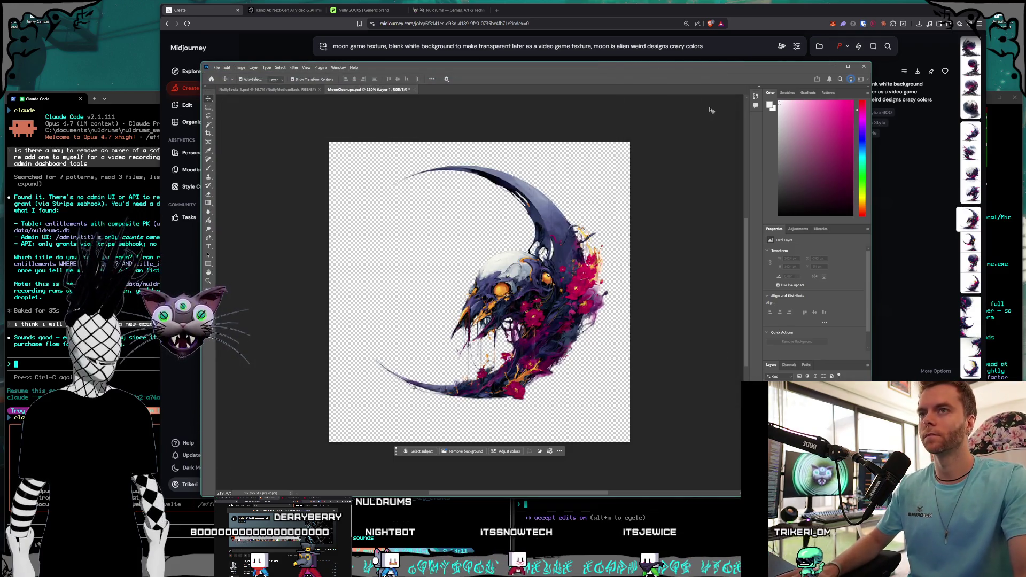
- Move Photoshop aside and bring the terminal windows forward
left_click_drag(566, 74, 555, 83)
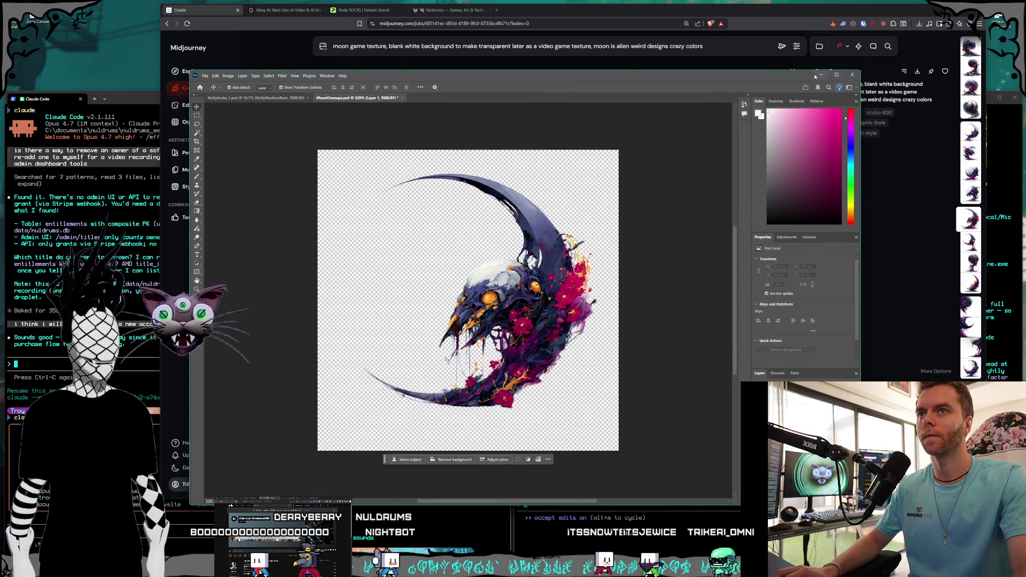
left_click(821, 74)
key("alt+Tab")
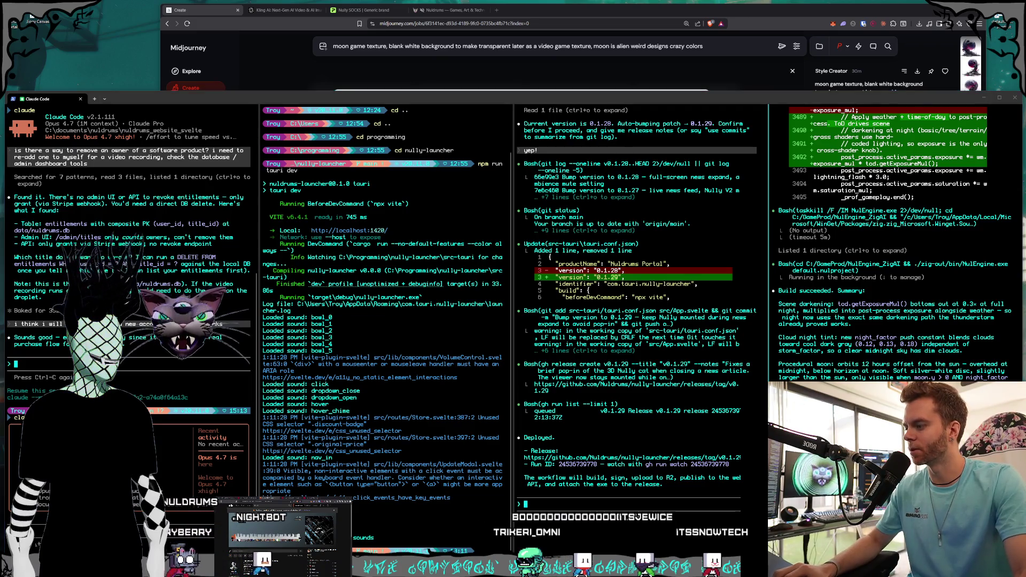
- Open the Pictures folder on Storage1 (D:) in a File Explorer window
mouse_move(502, 208)
left_mouse_down()
mouse_move(352, 163)
mouse_move(290, 161)
mouse_move(236, 56)
left_mouse_up()
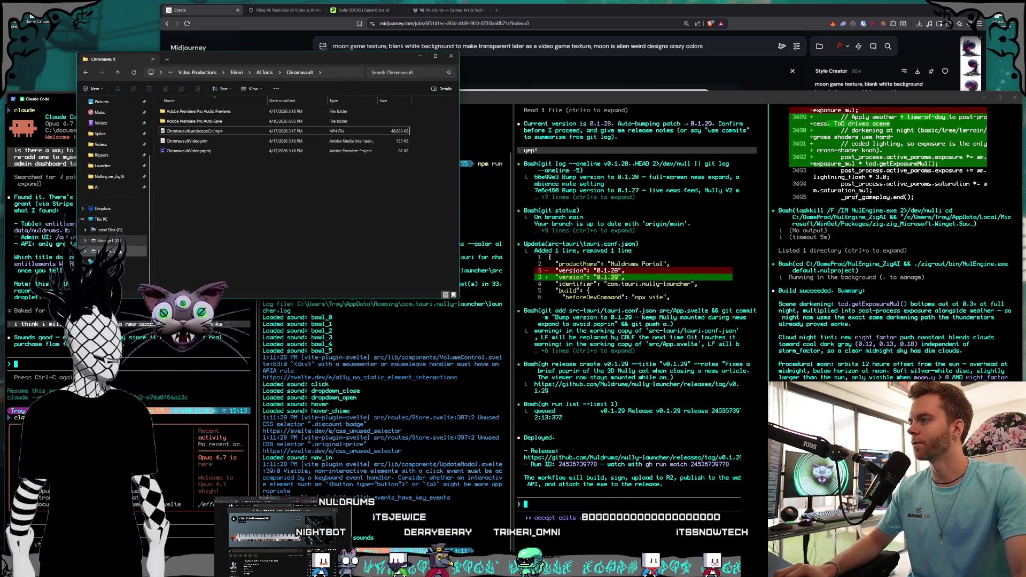
left_click(117, 241)
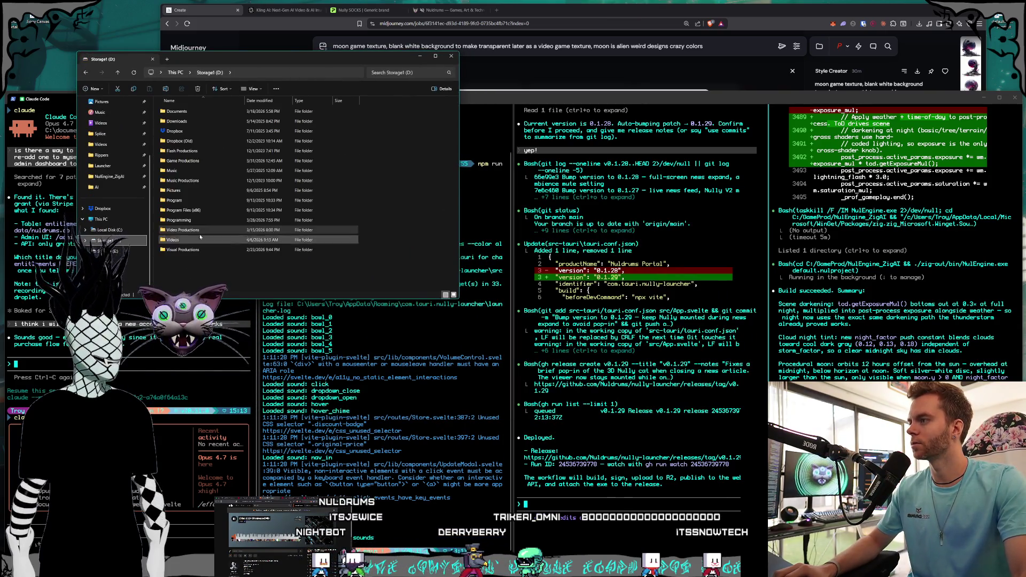
double_click(194, 190)
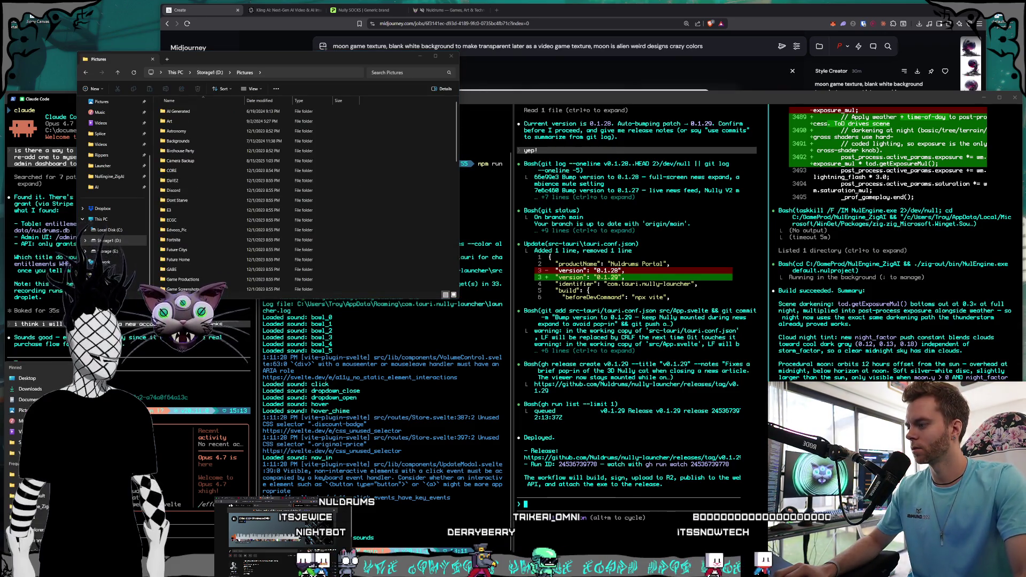
- Open a second Explorer window at C:\GameProd\NulEngine_ZigAI\content\Textures
key("super+e")
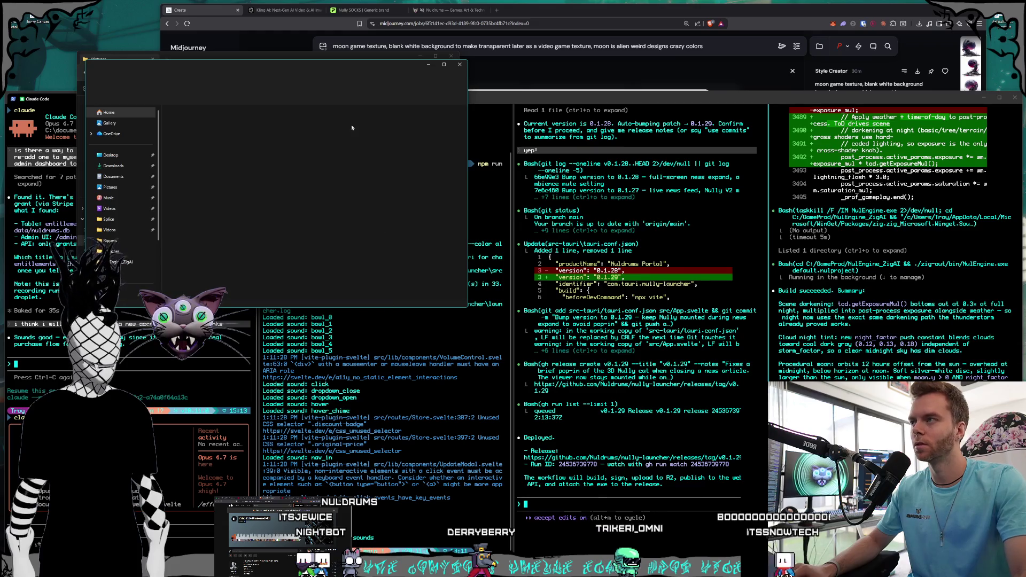
left_click_drag(326, 64, 370, 258)
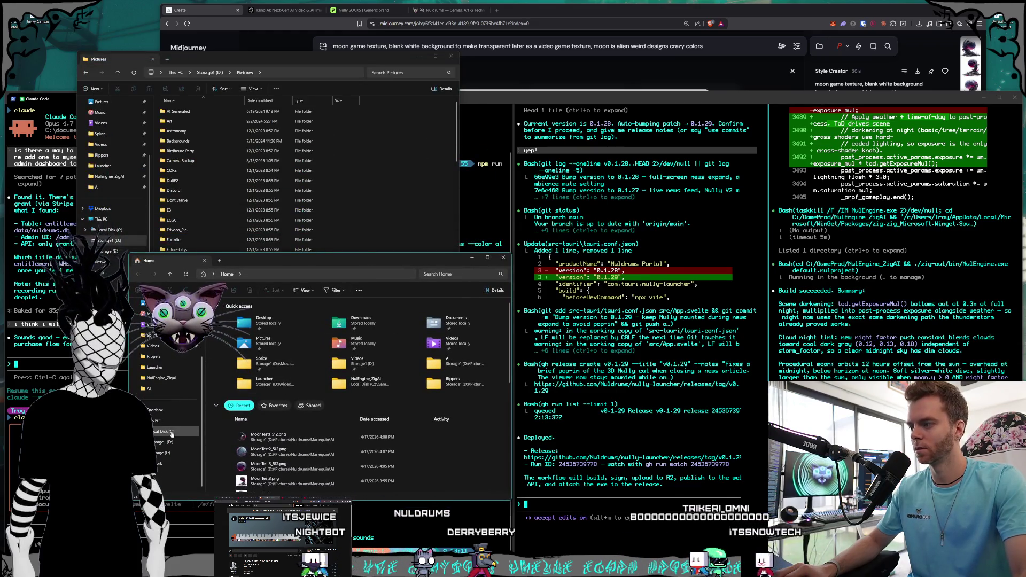
left_click(172, 433)
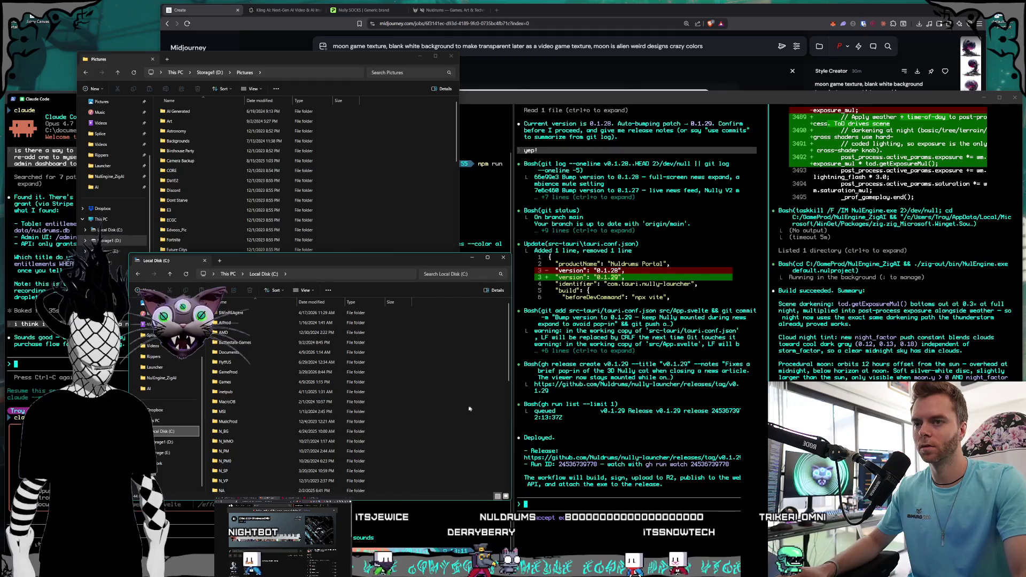
double_click(354, 372)
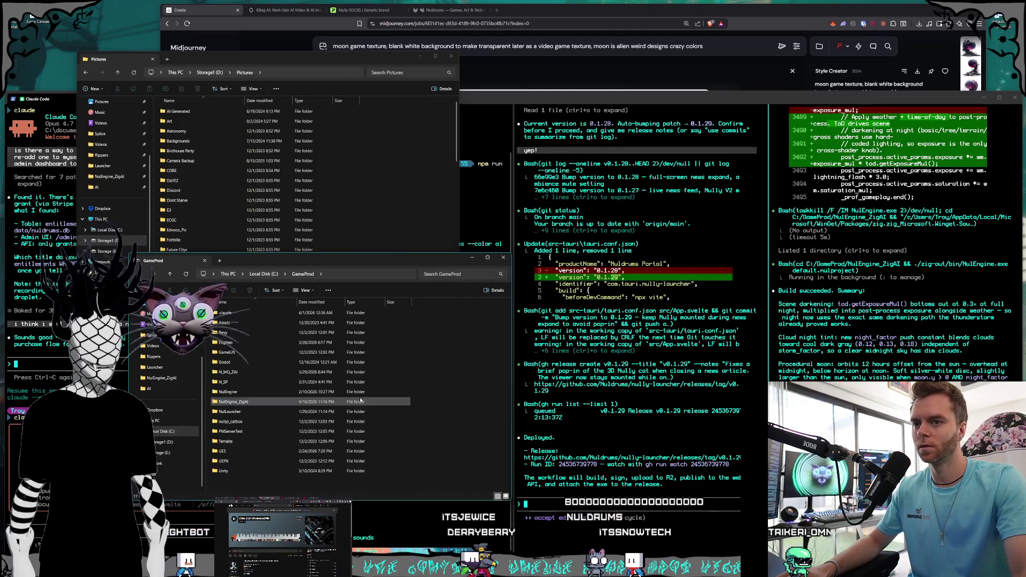
double_click(258, 402)
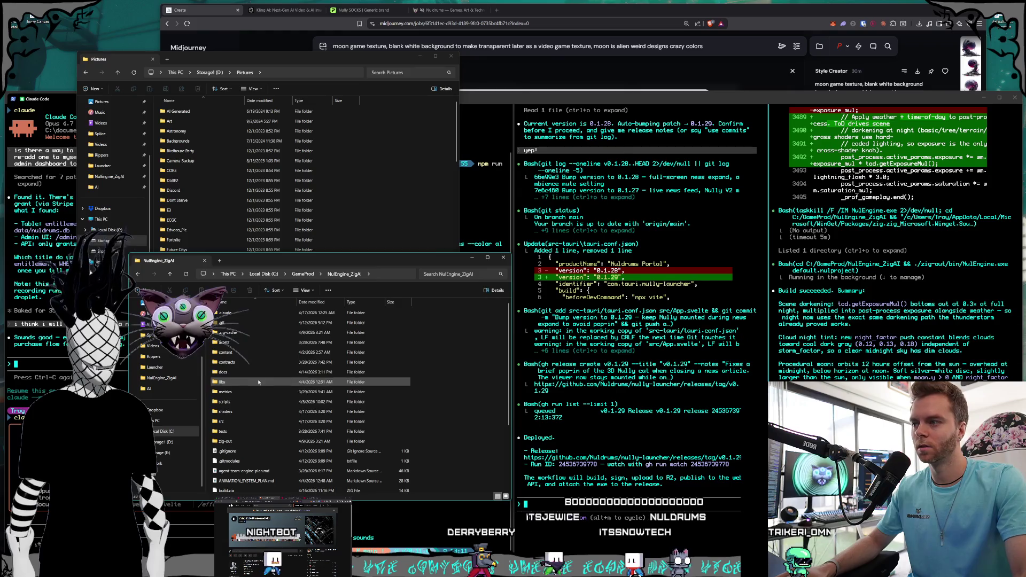
double_click(226, 352)
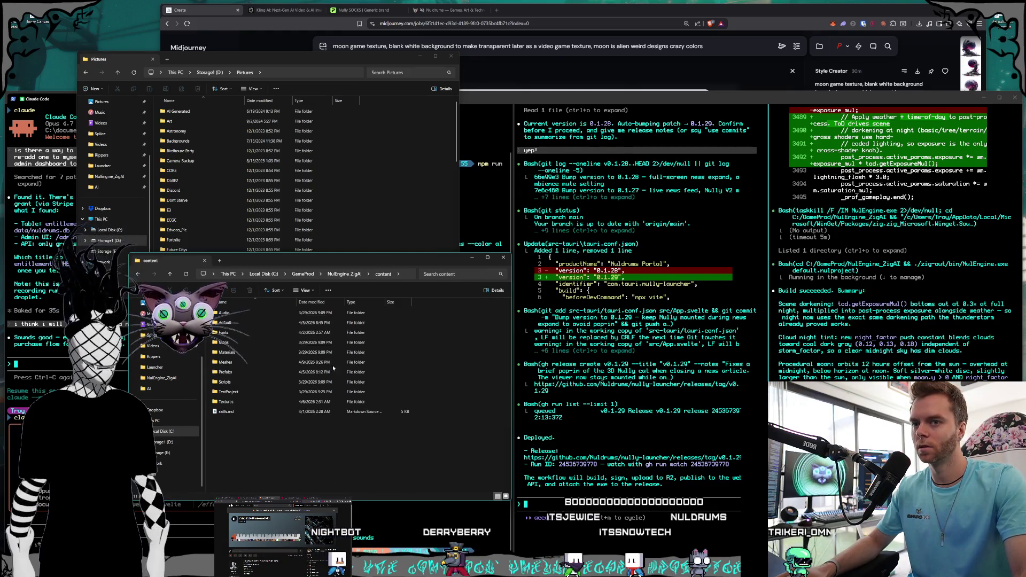
double_click(226, 402)
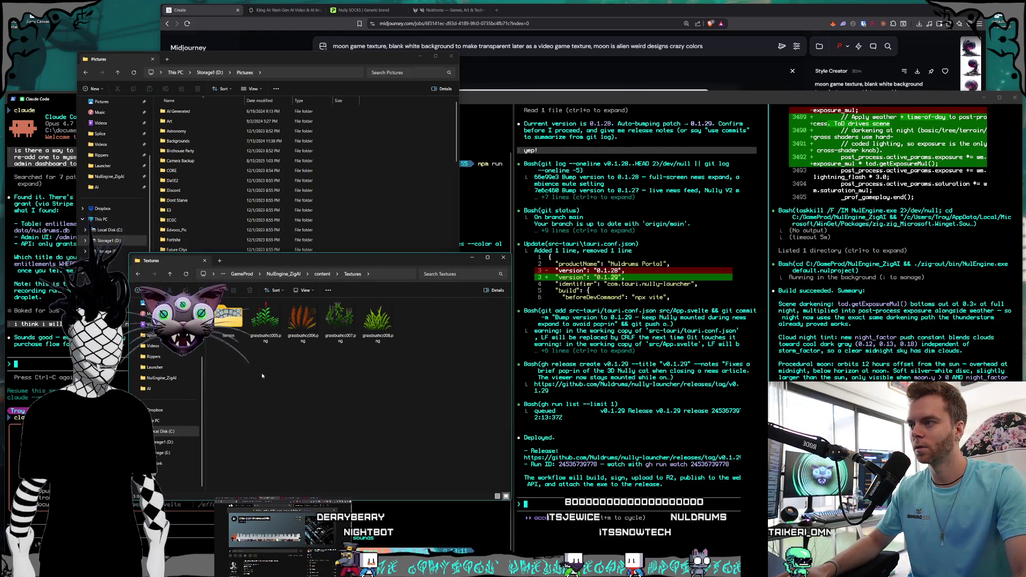
- Arrange the two windows with Pictures in front and select the Nuldrums folder
mouse_move(309, 262)
left_mouse_down()
mouse_move(284, 287)
mouse_move(257, 291)
left_mouse_up()
left_click_drag(281, 62, 343, 44)
scroll(267, 177, "down", 10)
left_click(255, 182)
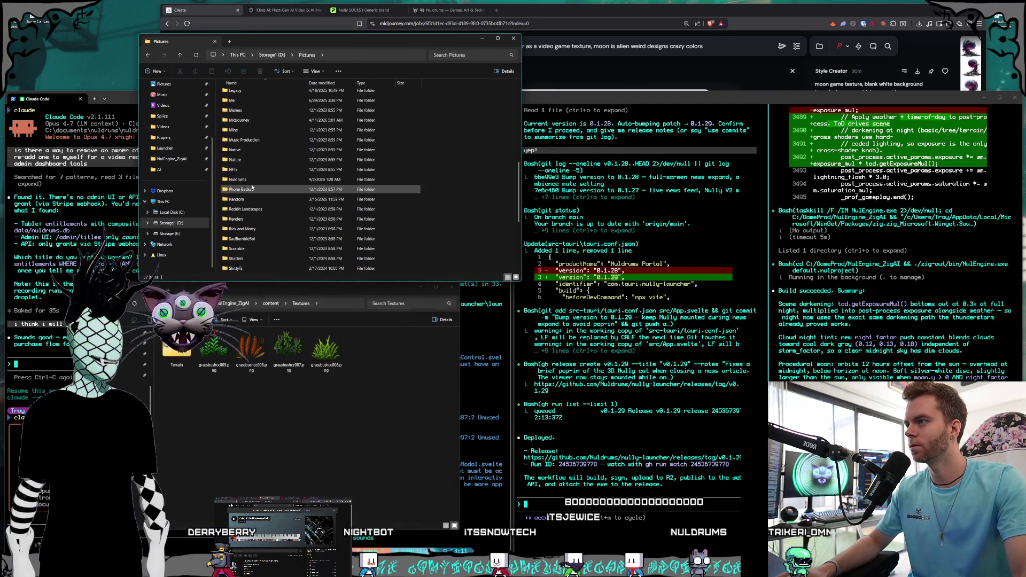
- Copy MoonTest1_512.png from Nuldrums\Marlequin\AI into the engine's Textures folder
double_click(255, 183)
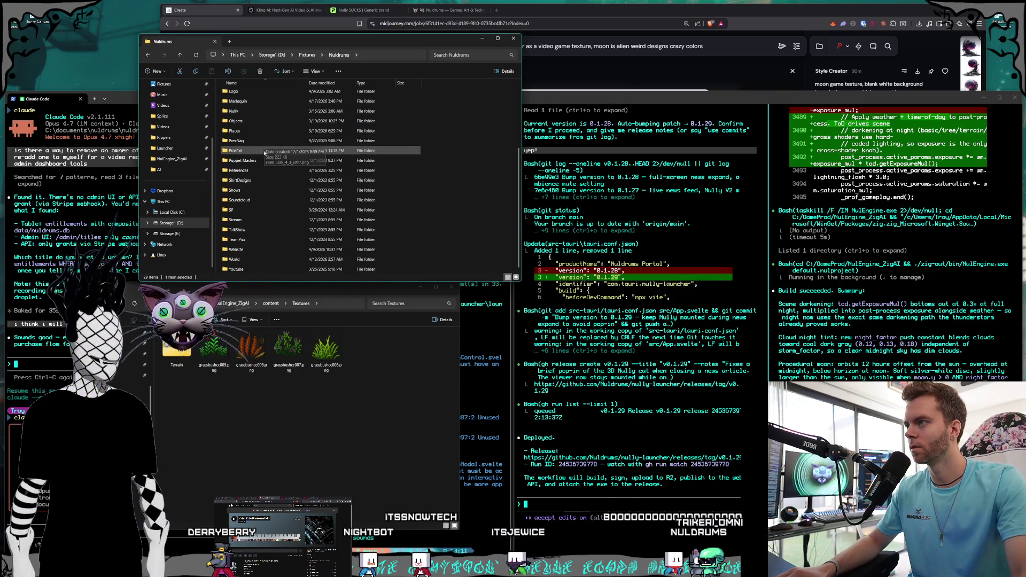
scroll(267, 185, "down", 1)
double_click(268, 191)
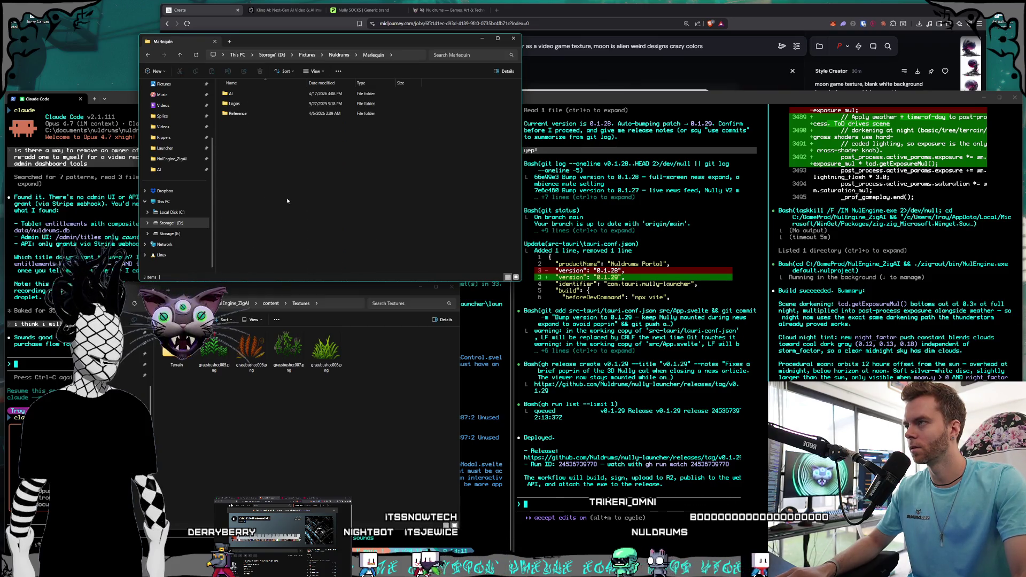
double_click(255, 97)
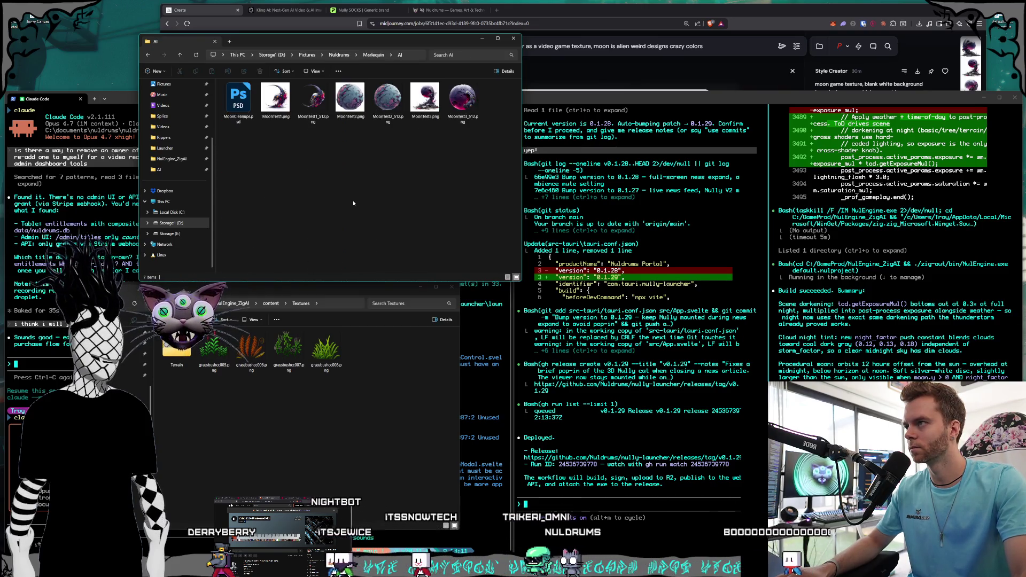
left_click(314, 101)
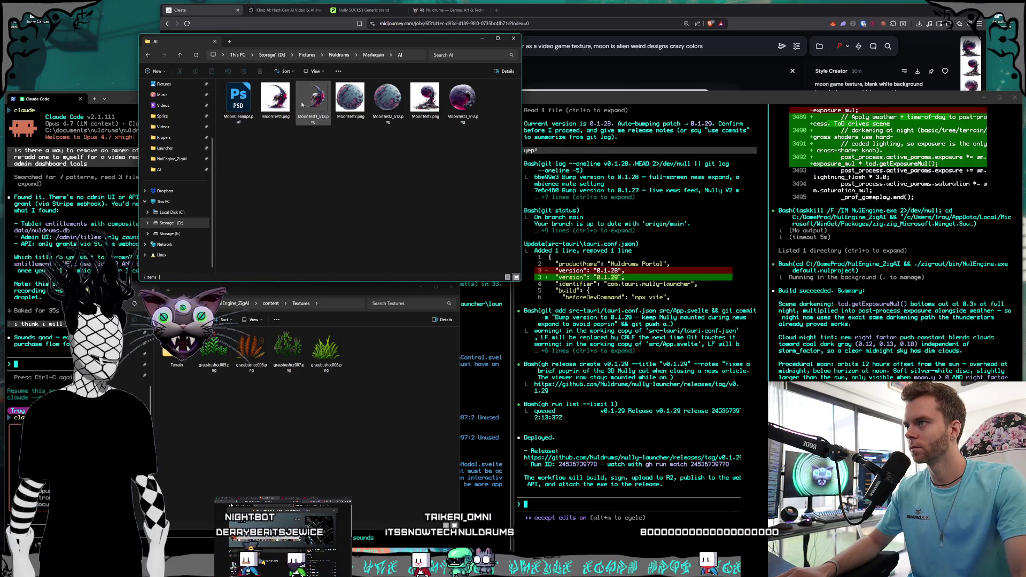
mouse_move(313, 104)
left_mouse_down()
mouse_move(380, 260)
mouse_move(365, 368)
mouse_move(313, 131)
mouse_move(370, 358)
left_mouse_up()
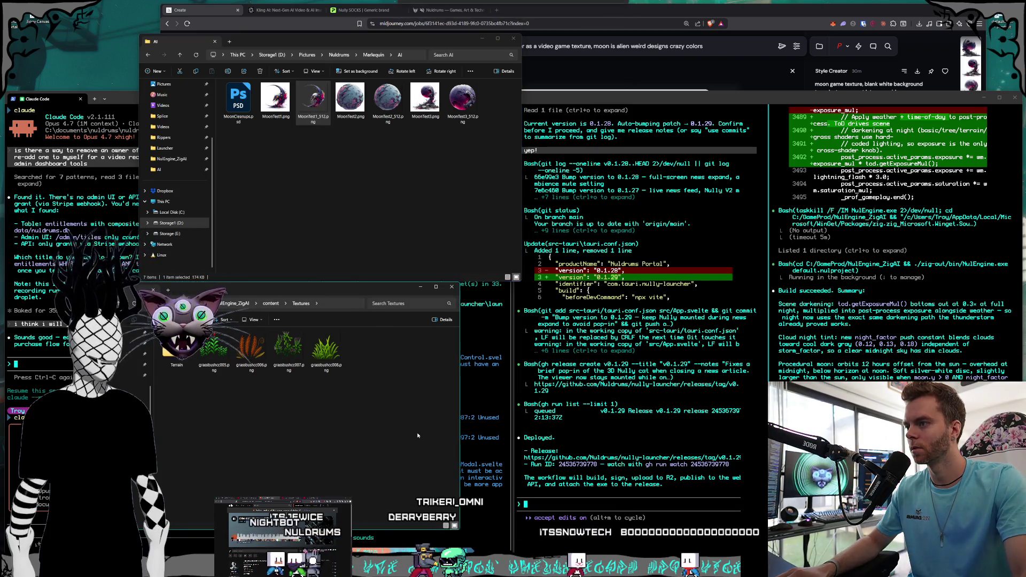
- Rename the copied image to moon.png, then switch over to Premiere Pro
left_click(371, 368)
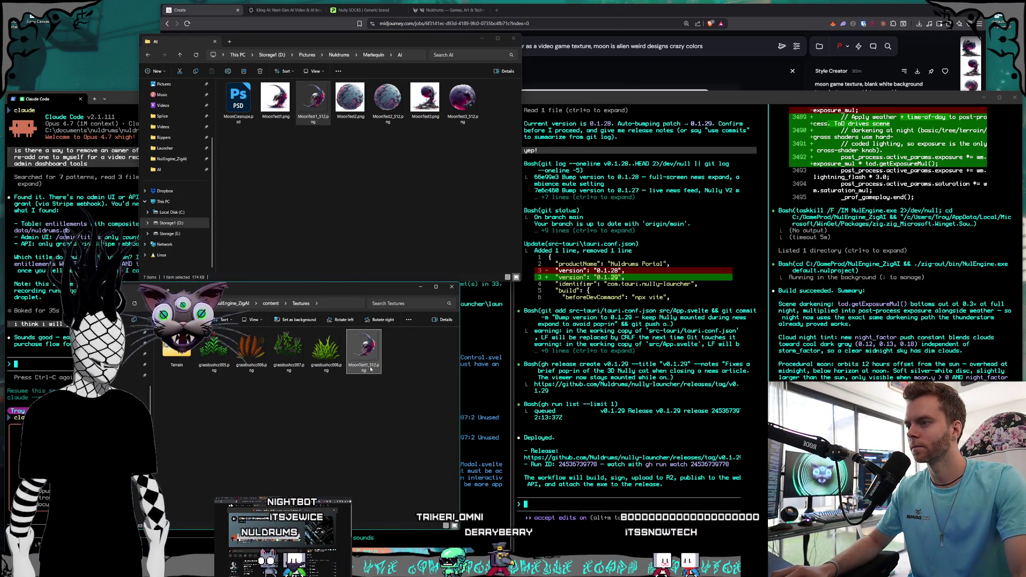
key("BackSpace")
key("BackSpace")
key("BackSpace")
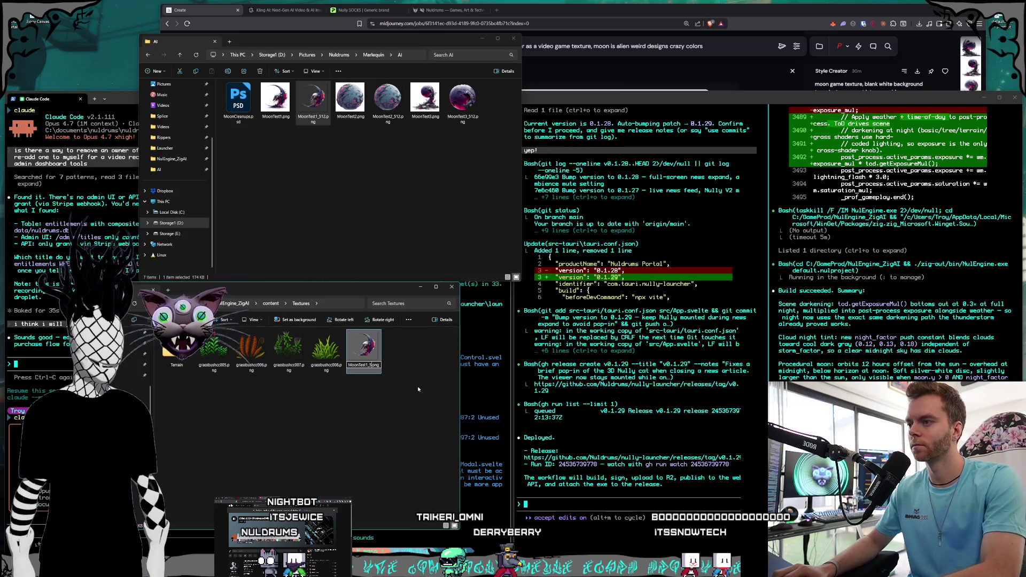
key("Left")
key("Left")
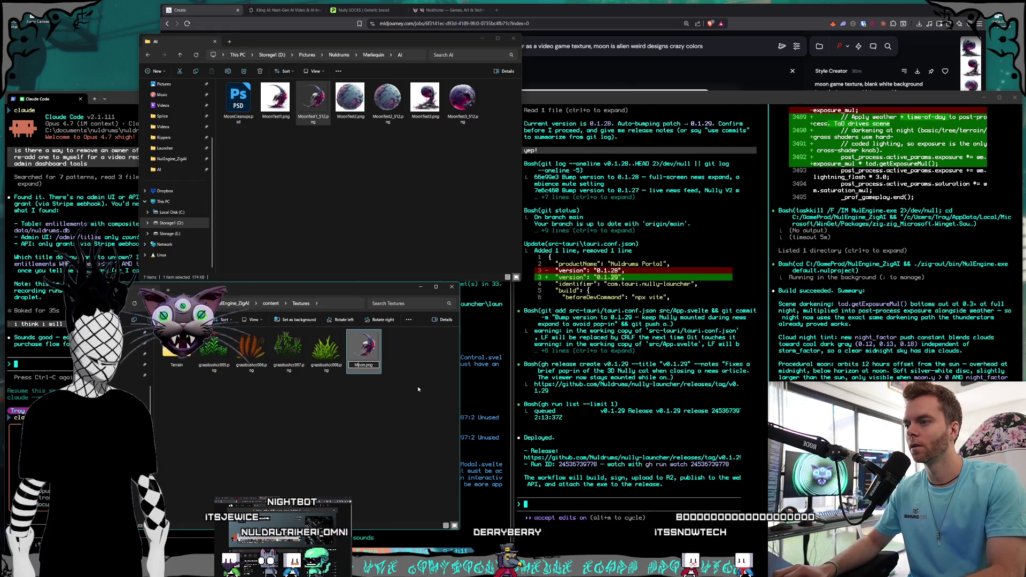
key("BackSpace")
type("m")
key("Return")
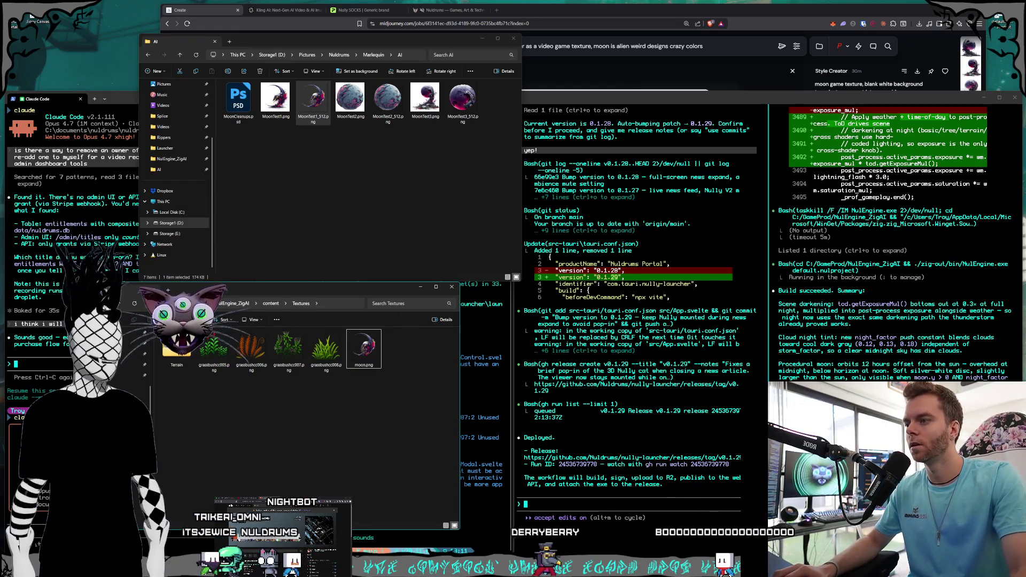
key("alt+Tab")
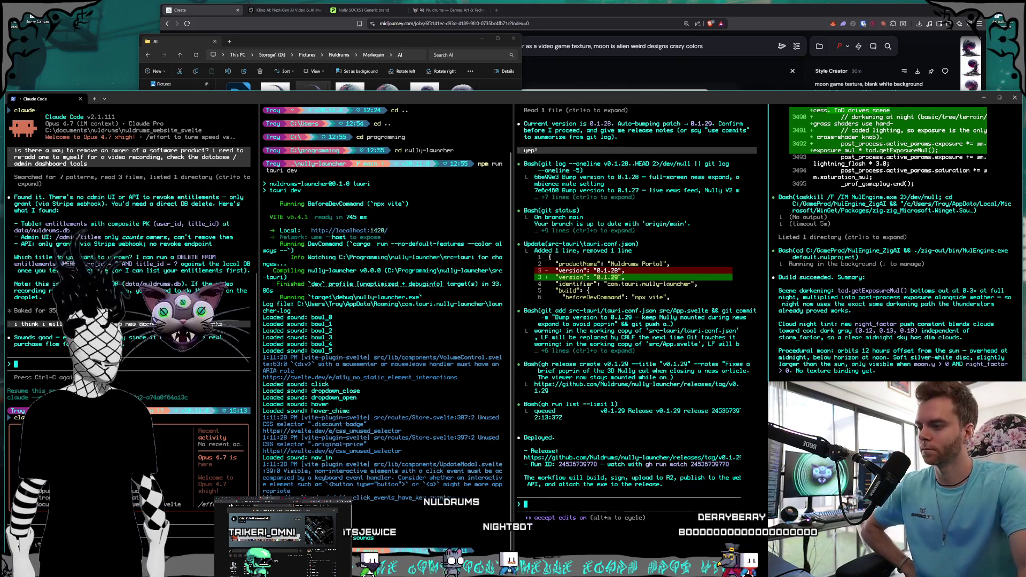
key("alt+Tab")
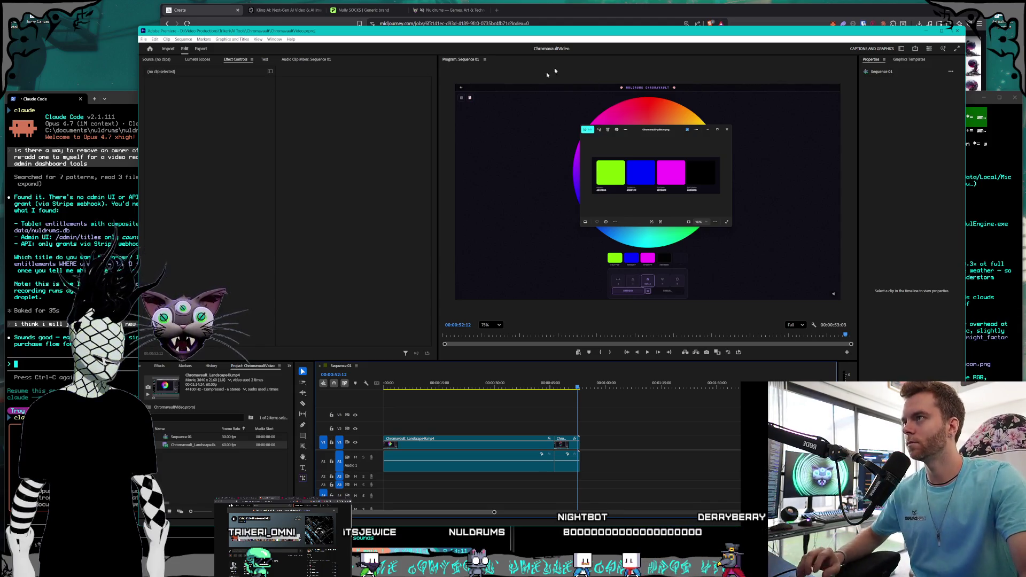
- Browse the moon-on-rubble texture variations in Midjourney, then return to Premiere
left_click(261, 17)
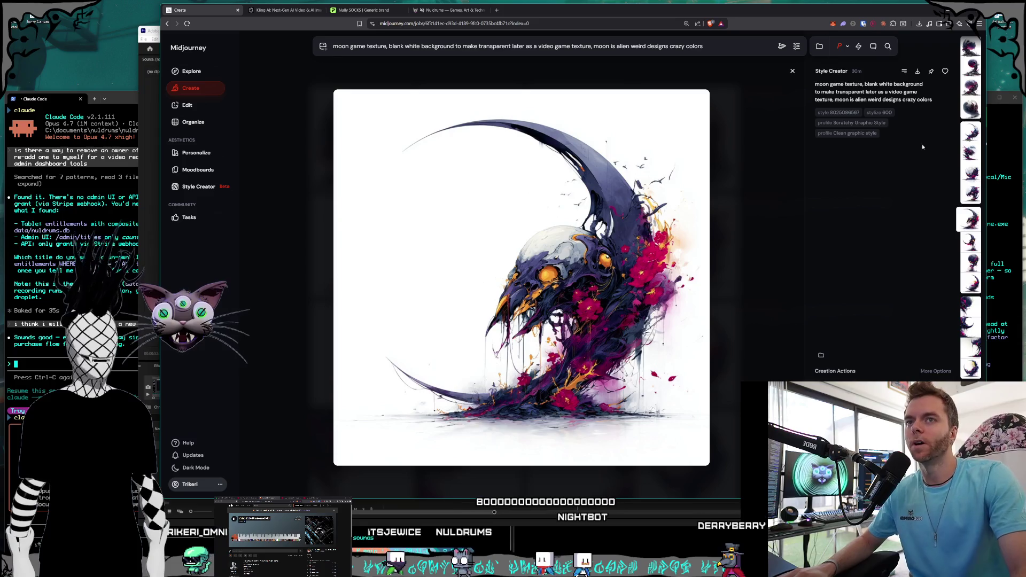
left_click(976, 68)
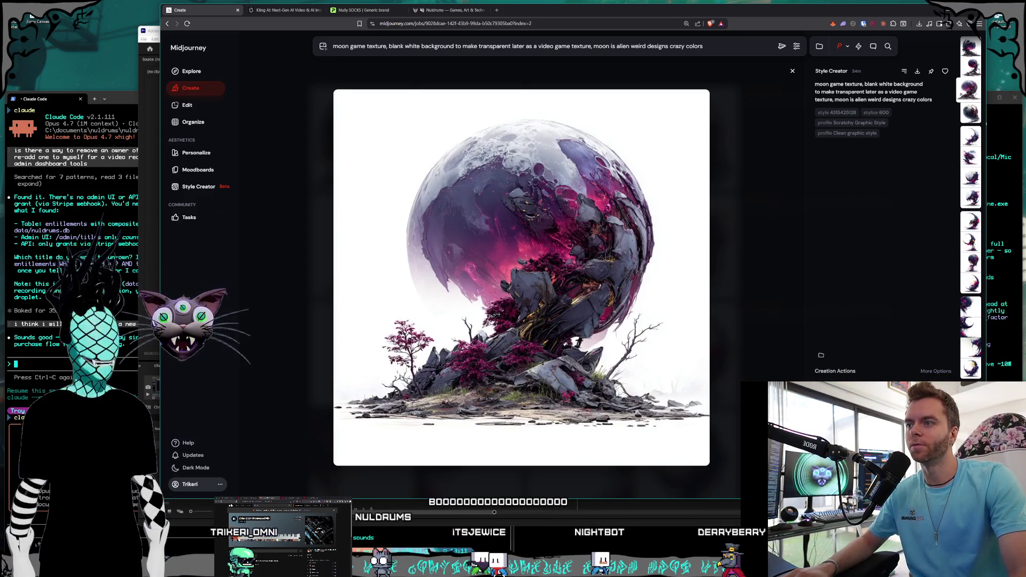
left_click(971, 49)
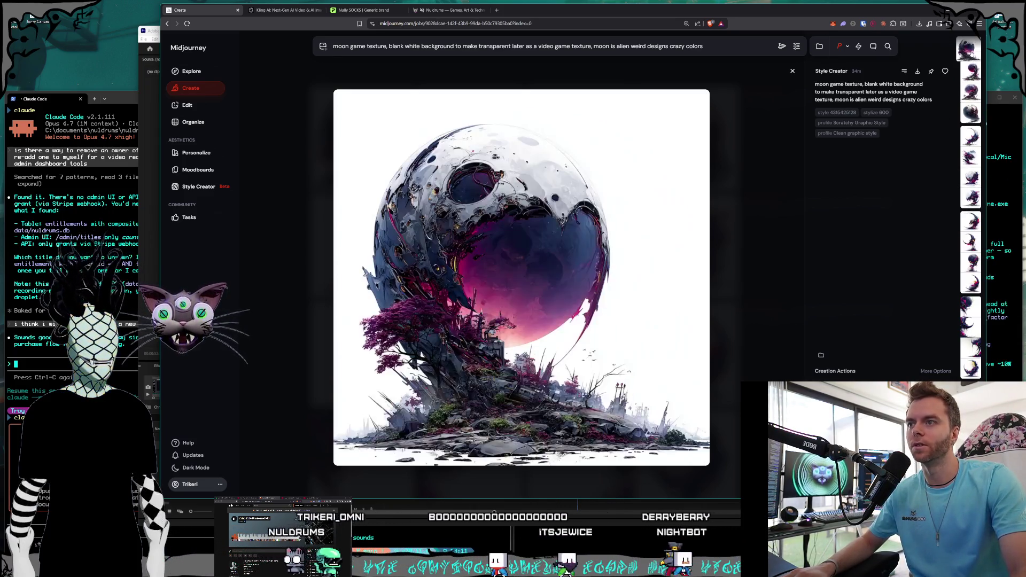
scroll(546, 270, "down", 4)
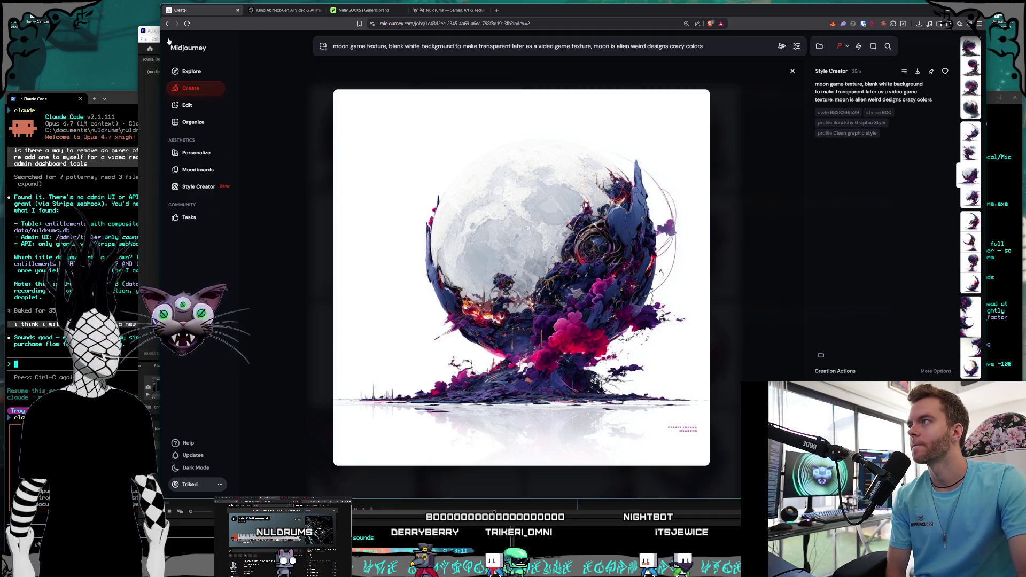
left_click(155, 32)
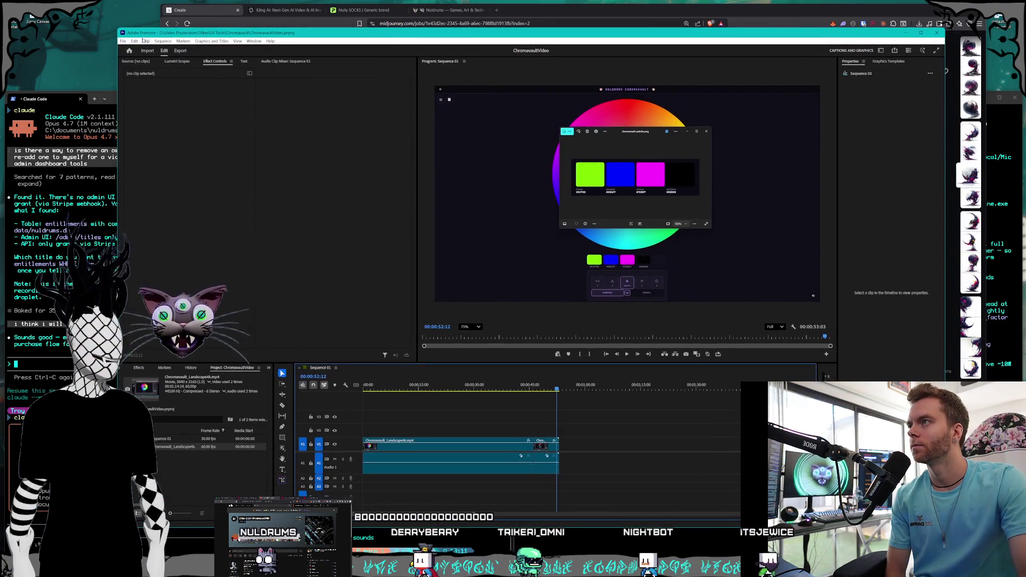
- Open the NulSite_BackgroundLoop project, close ChromavaultVideo, and open its empty Sequence 01
left_click(124, 41)
mouse_move(176, 76)
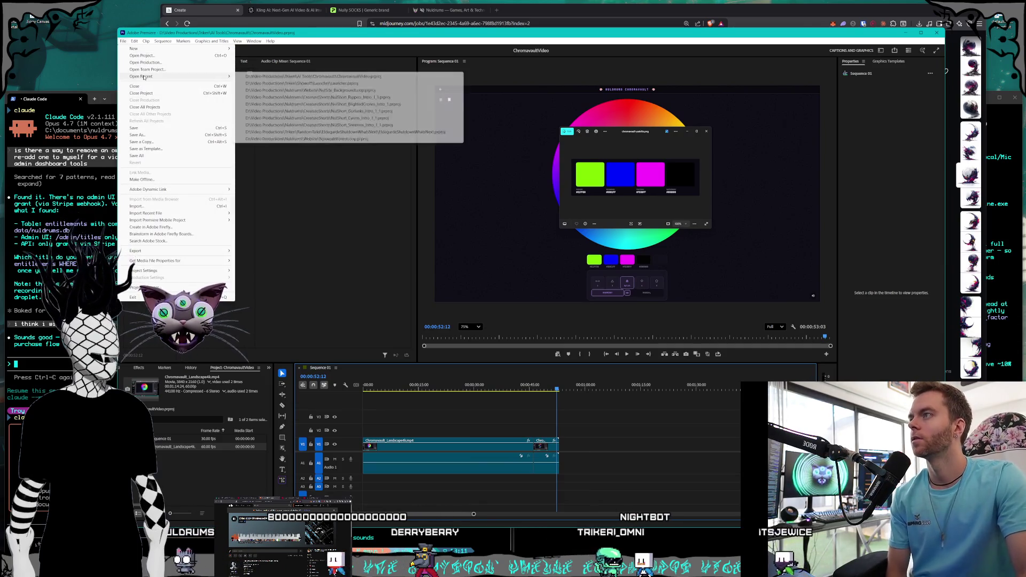
left_click(376, 90)
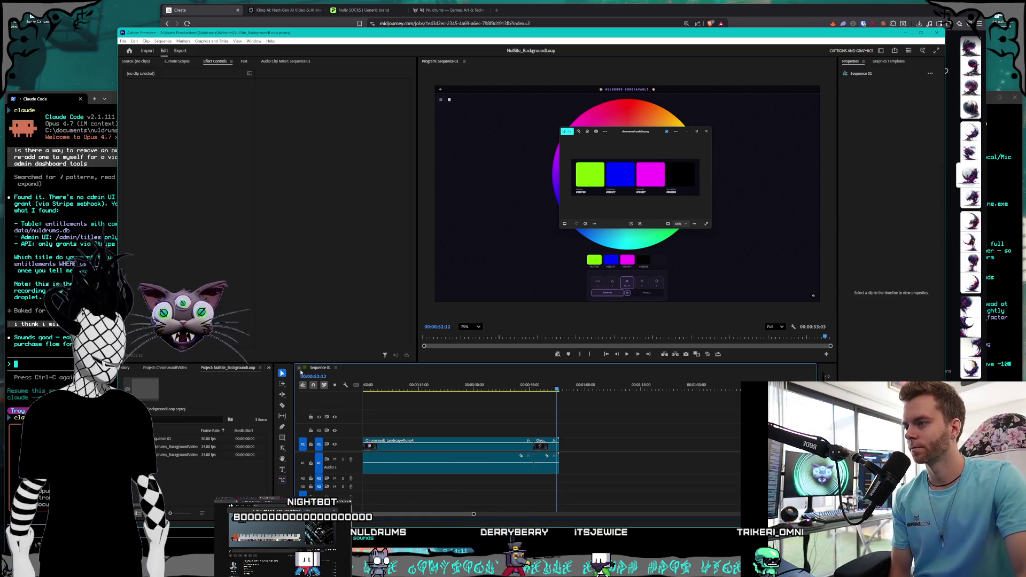
left_click(300, 368)
right_click(177, 368)
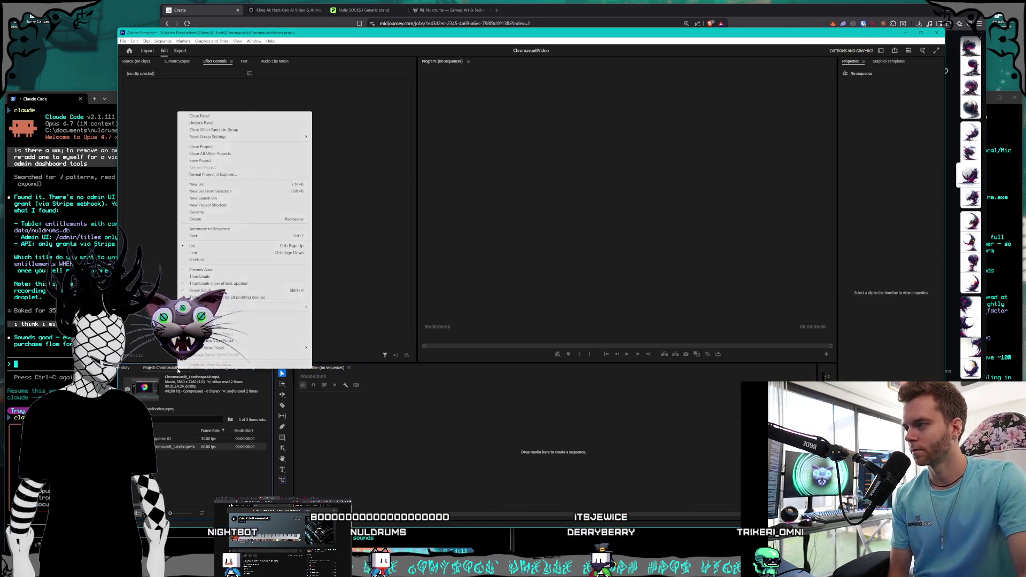
left_click(222, 351)
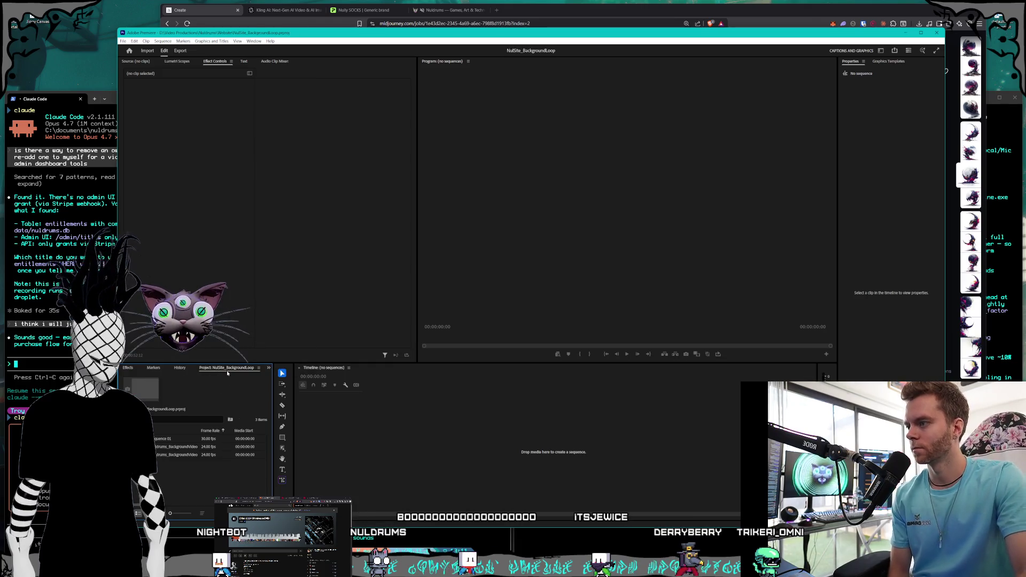
double_click(170, 441)
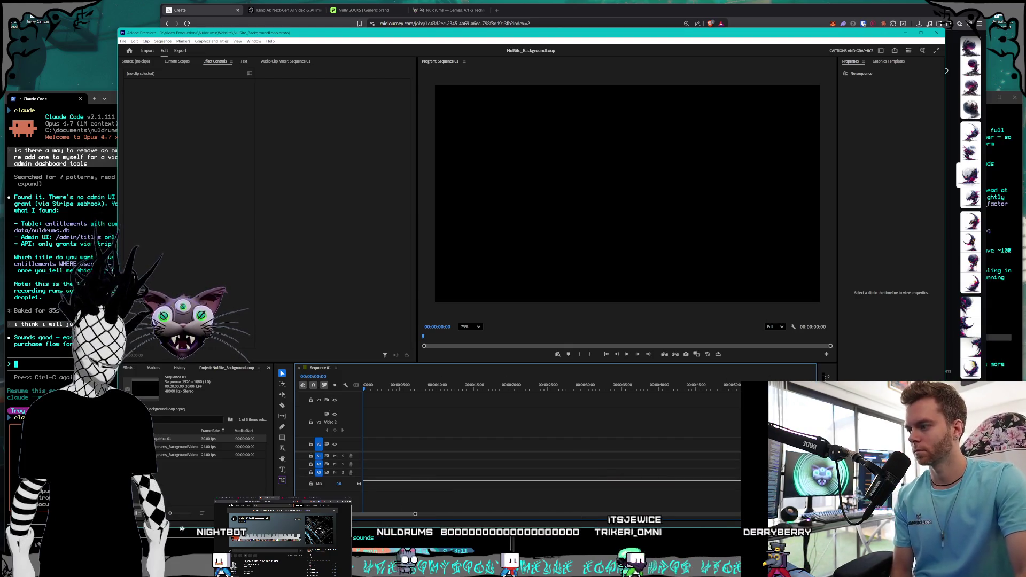
key("ctrl+i")
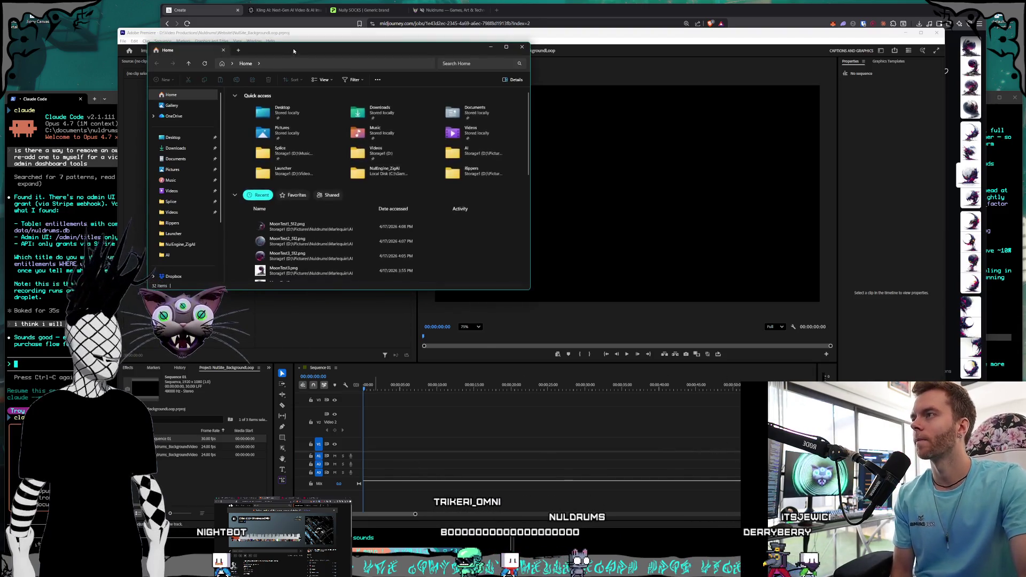
- Browse to the D:\Videos\Nuldrums\Website folder of loop videos
scroll(60, 265, "down", 2)
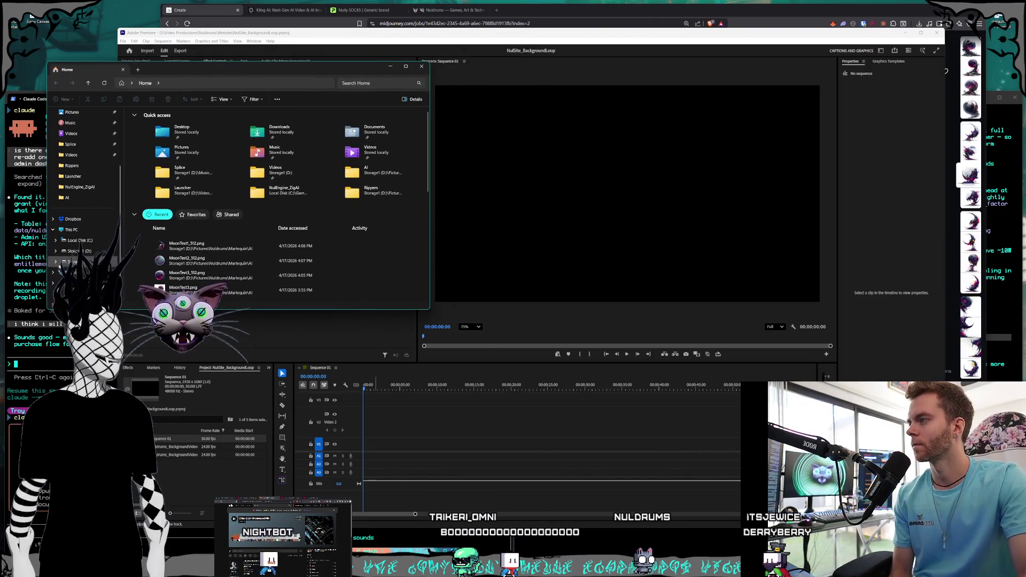
left_click(75, 250)
double_click(147, 254)
scroll(155, 204, "down", 2)
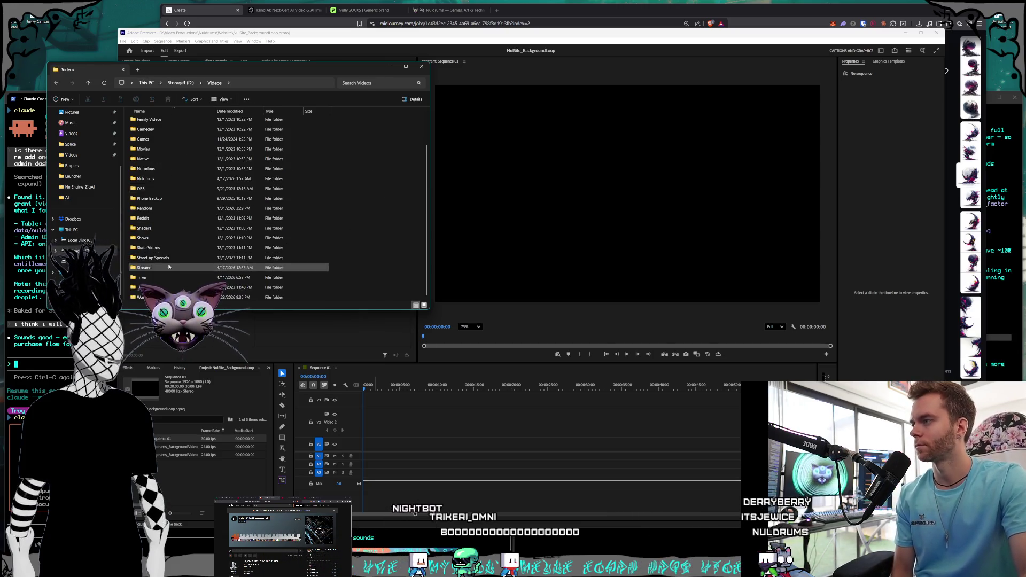
double_click(145, 180)
left_click(153, 222)
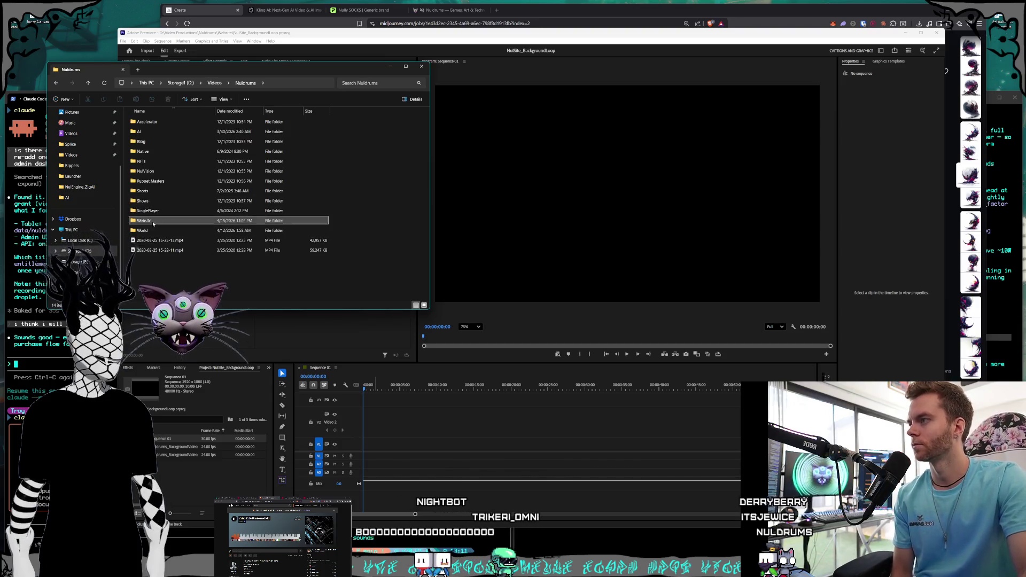
double_click(153, 222)
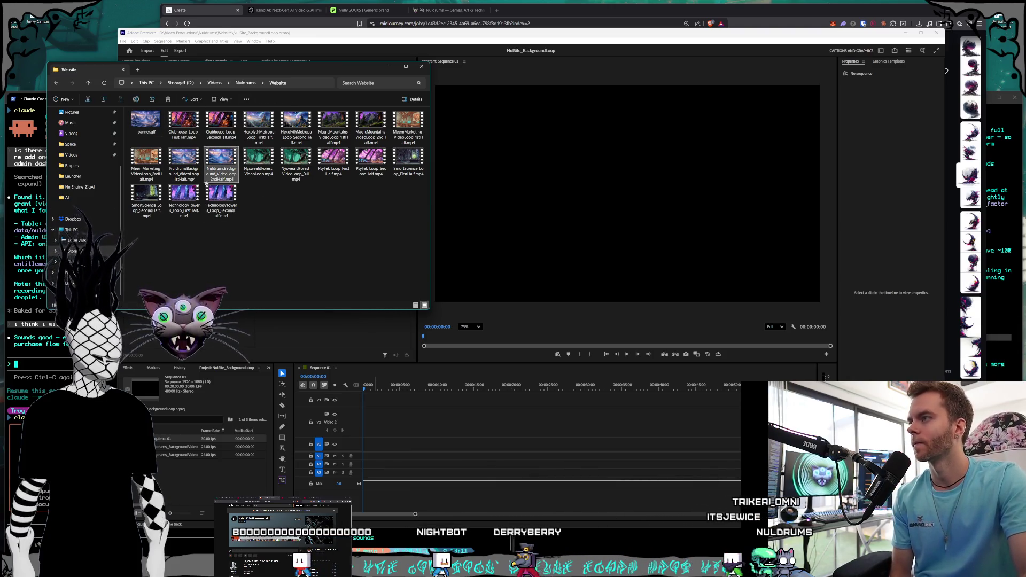
- Drag the first-half and second-half NuldrumsBackground loop videos onto the V1 timeline
left_click(191, 167)
mouse_move(192, 167)
left_mouse_down()
mouse_move(428, 414)
mouse_move(387, 451)
mouse_move(365, 451)
left_mouse_up()
mouse_move(221, 165)
left_mouse_down()
mouse_move(530, 452)
mouse_move(454, 452)
mouse_move(465, 446)
left_mouse_up()
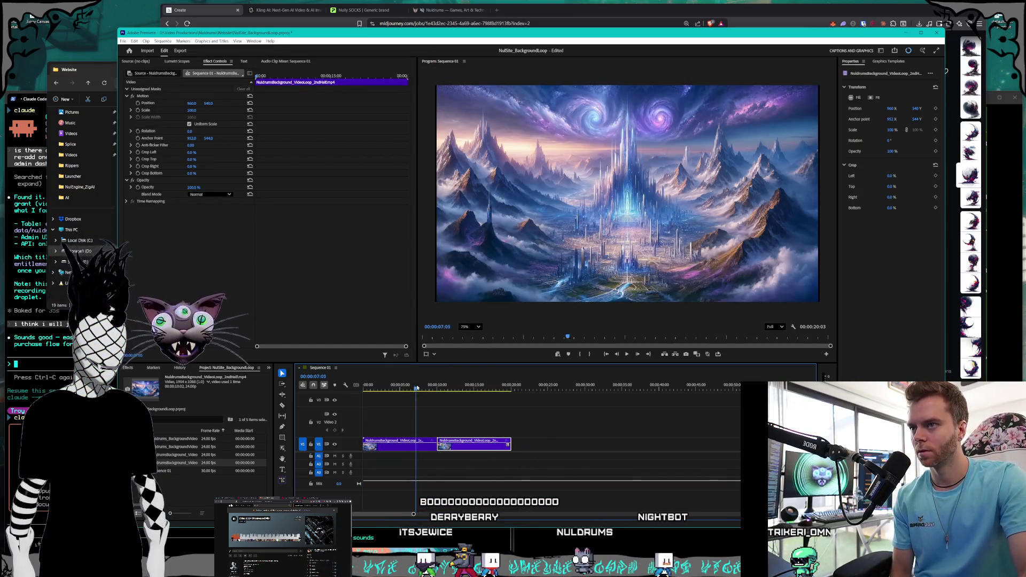
- Snap the second-half clip against the first, check the join, and view the Nuldrums site
left_click(434, 386)
mouse_move(433, 387)
left_mouse_down()
mouse_move(451, 384)
mouse_move(422, 375)
left_mouse_up()
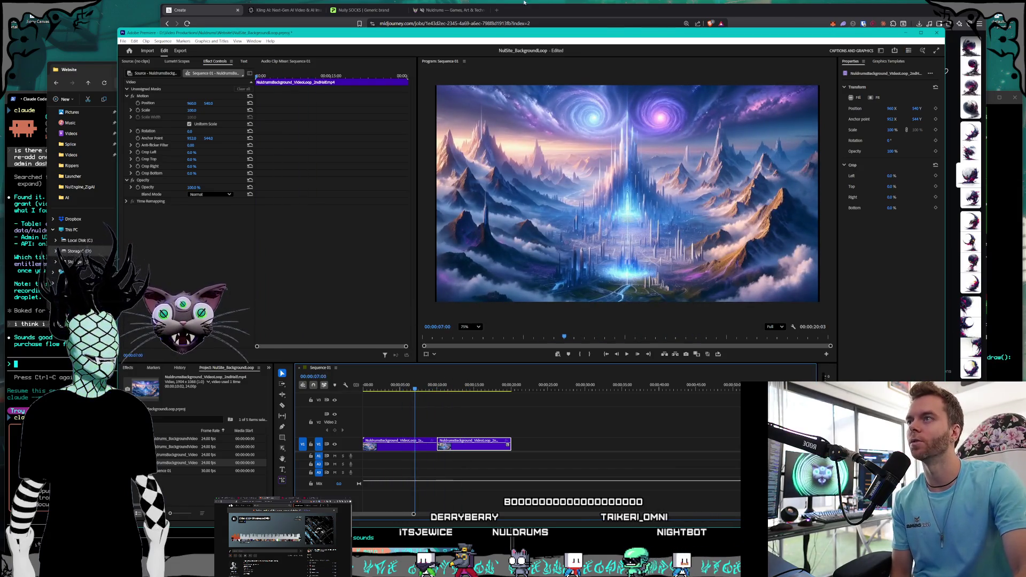
left_click(448, 10)
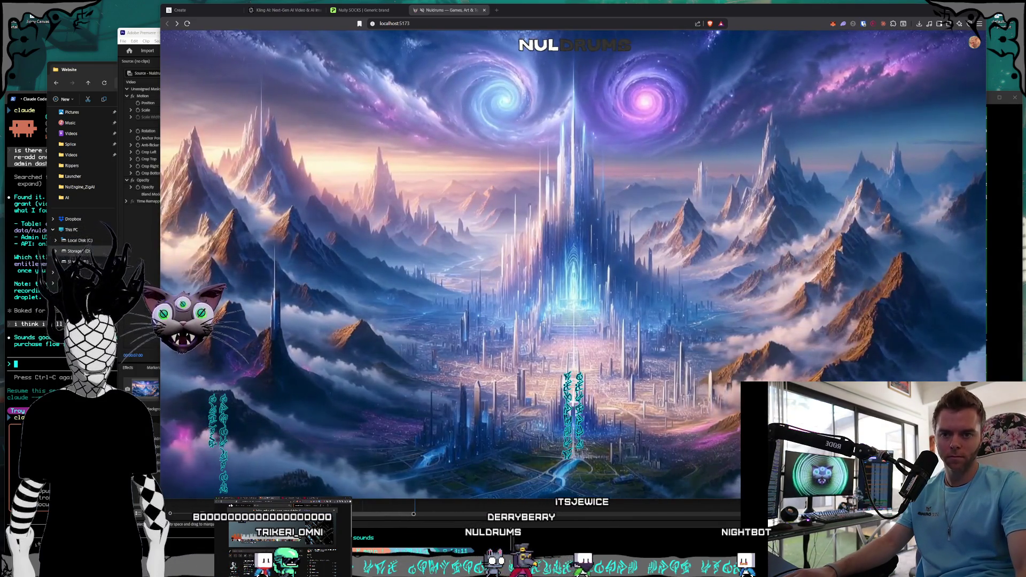
- Return from Brave to Premiere and scrub through the joined loop sequence
key("super+ctrl+v")
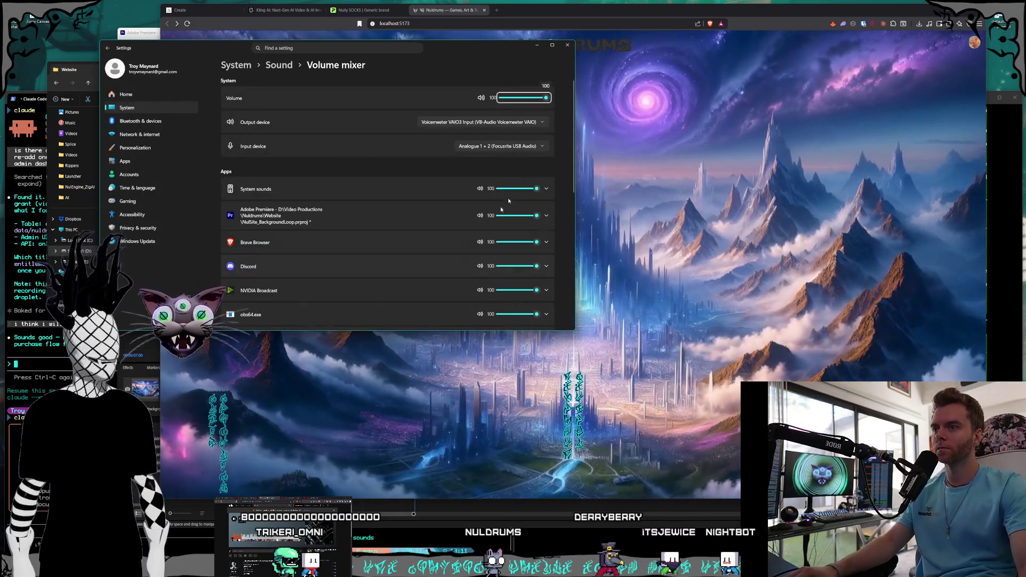
key("alt+F4")
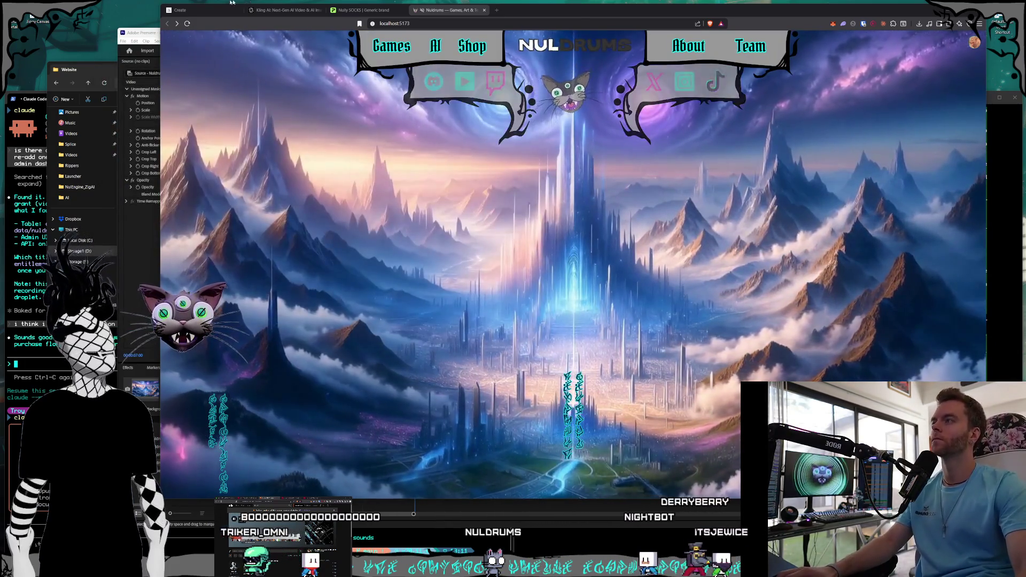
key("alt+Tab")
mouse_move(422, 387)
left_mouse_down()
mouse_move(464, 388)
mouse_move(332, 392)
left_mouse_up()
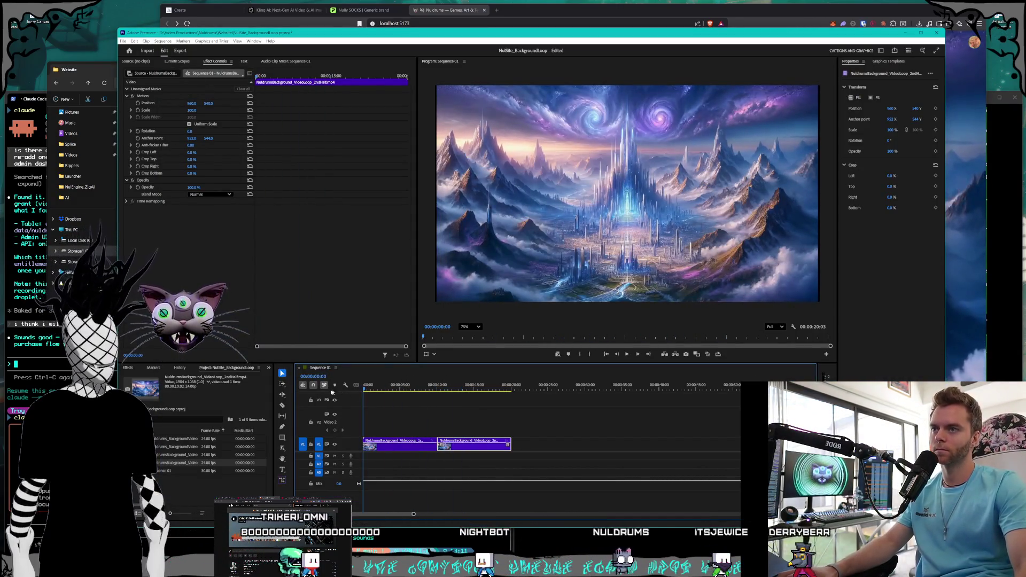
left_click(627, 354)
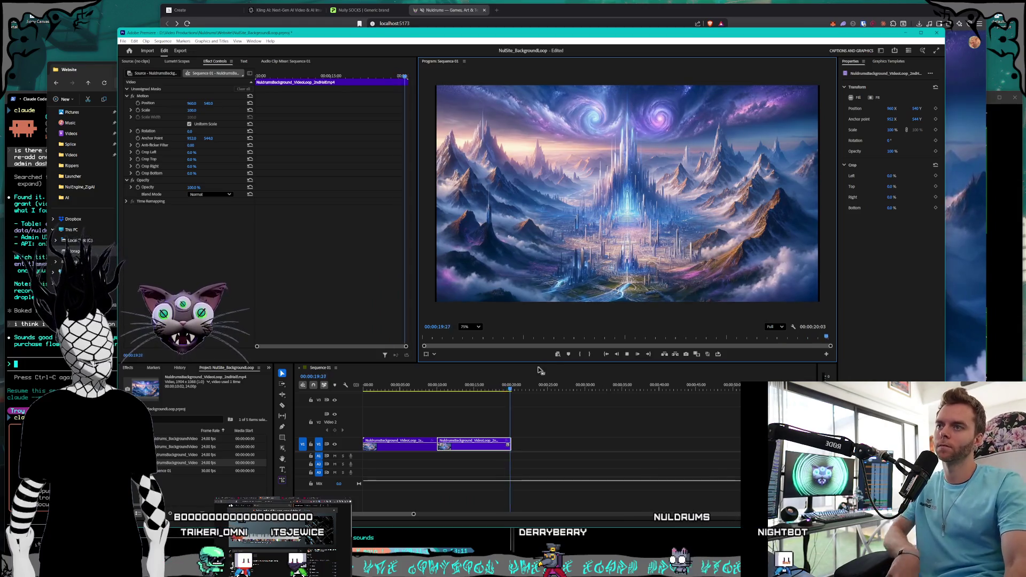
left_click(340, 371)
key("Home")
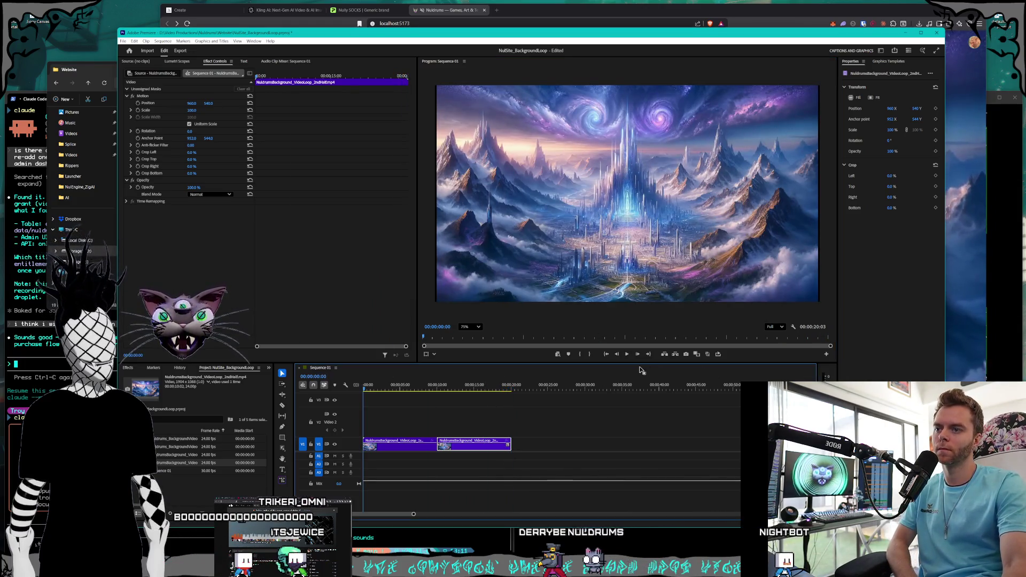
left_click(627, 357)
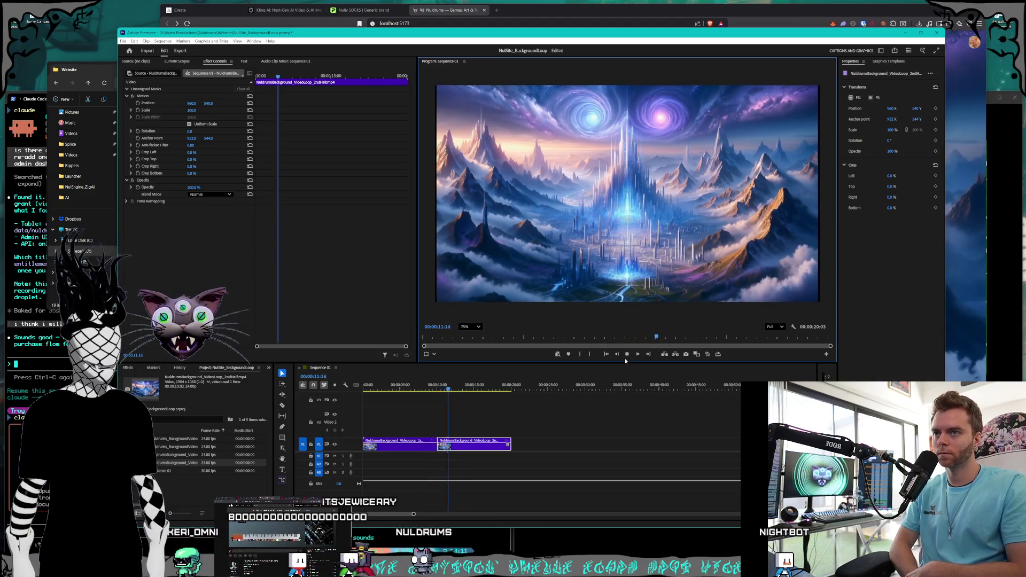
left_click(543, 11)
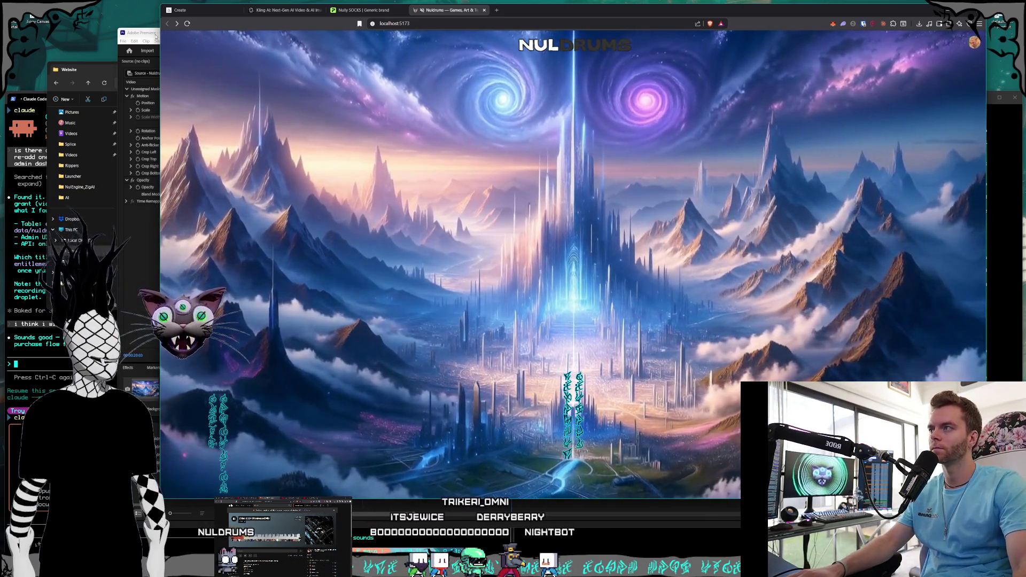
left_click(155, 37)
left_click(328, 381)
key("Home")
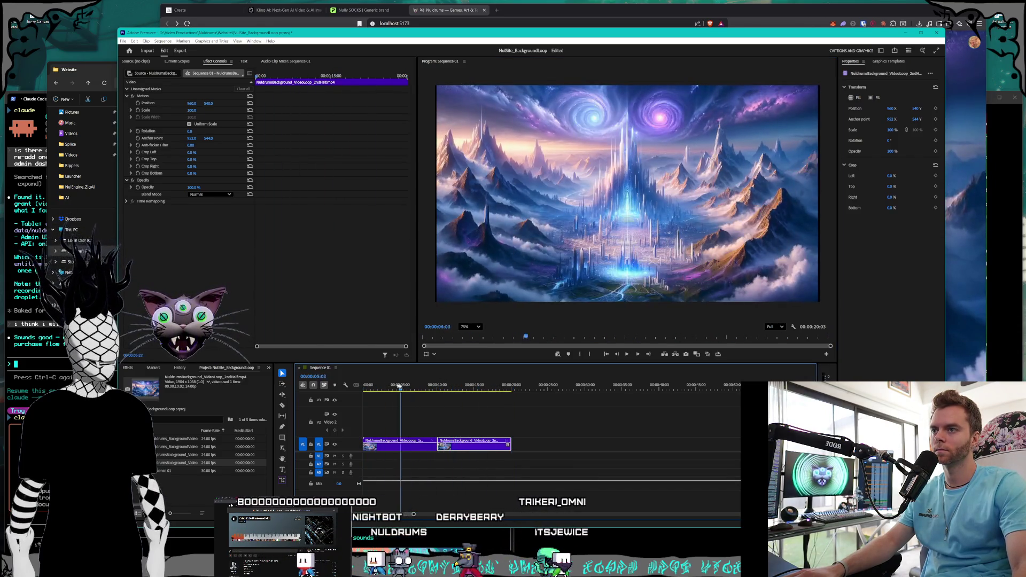
left_click(123, 41)
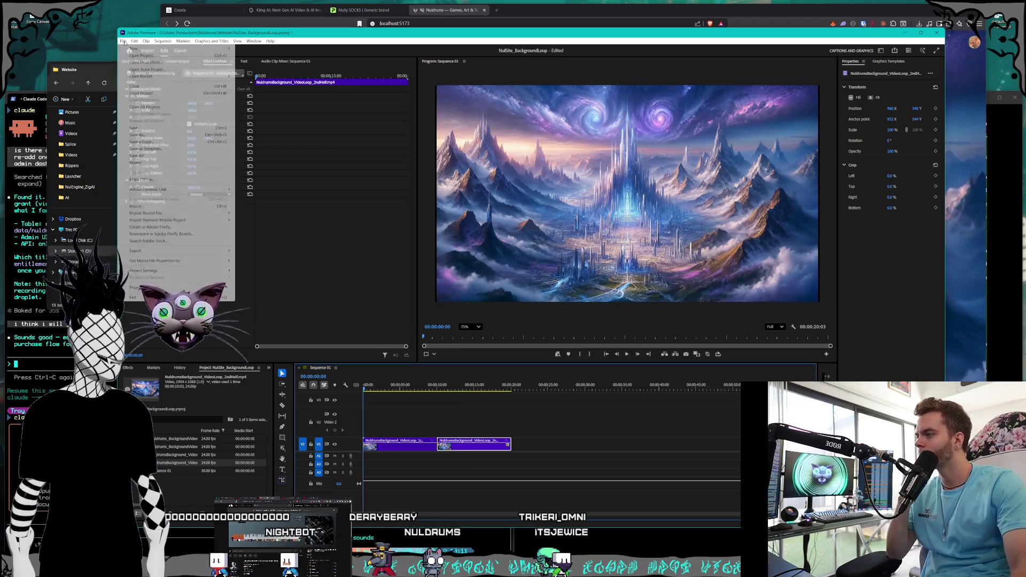
- Save the project and open the export settings for Sequence 01
left_click(156, 129)
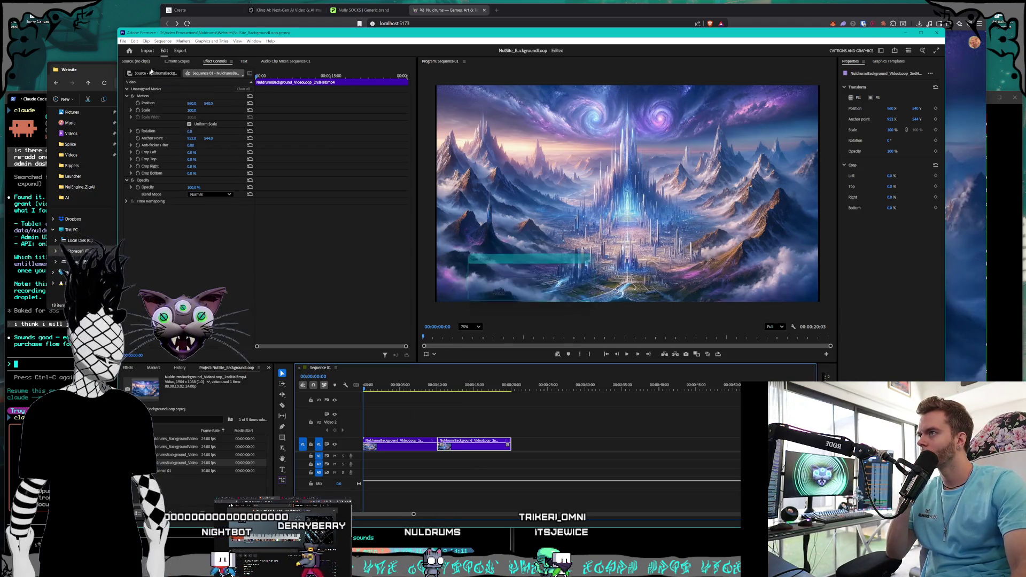
left_click(123, 41)
mouse_move(169, 250)
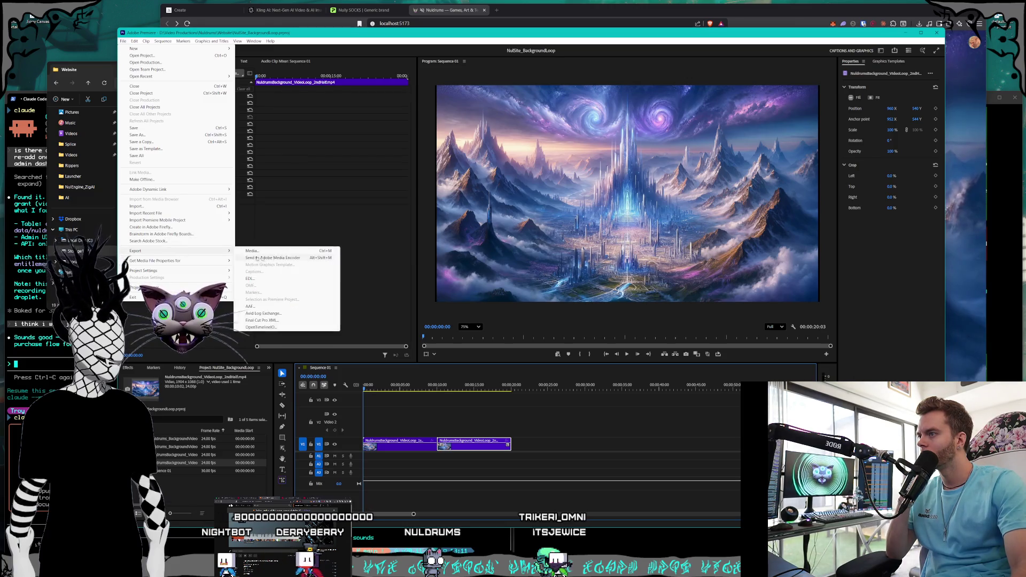
left_click(257, 250)
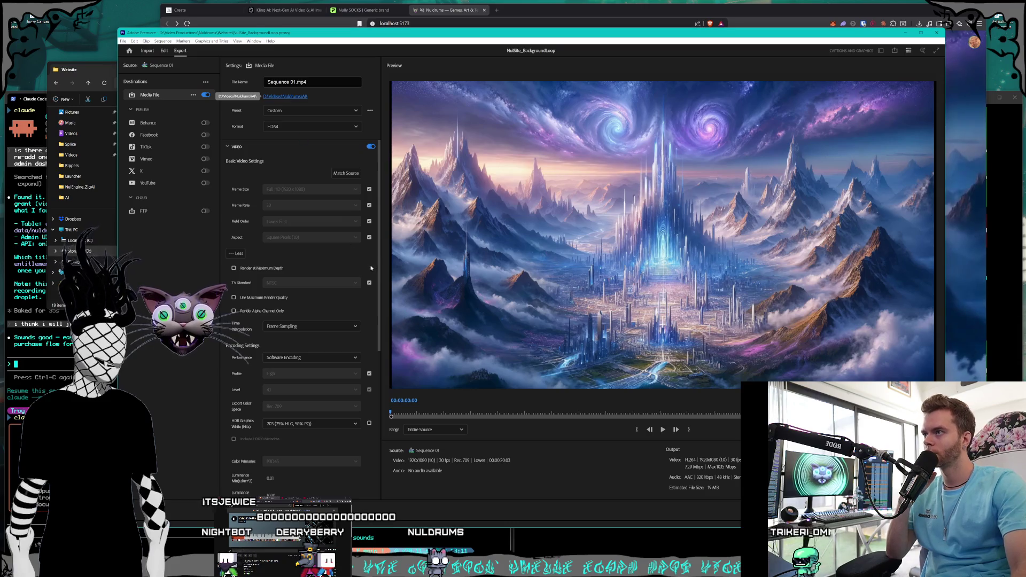
- Export to D:\Videos\Nuldrums\Website as NuldrumsBackground_VideoLoop.mp4
left_click(285, 97)
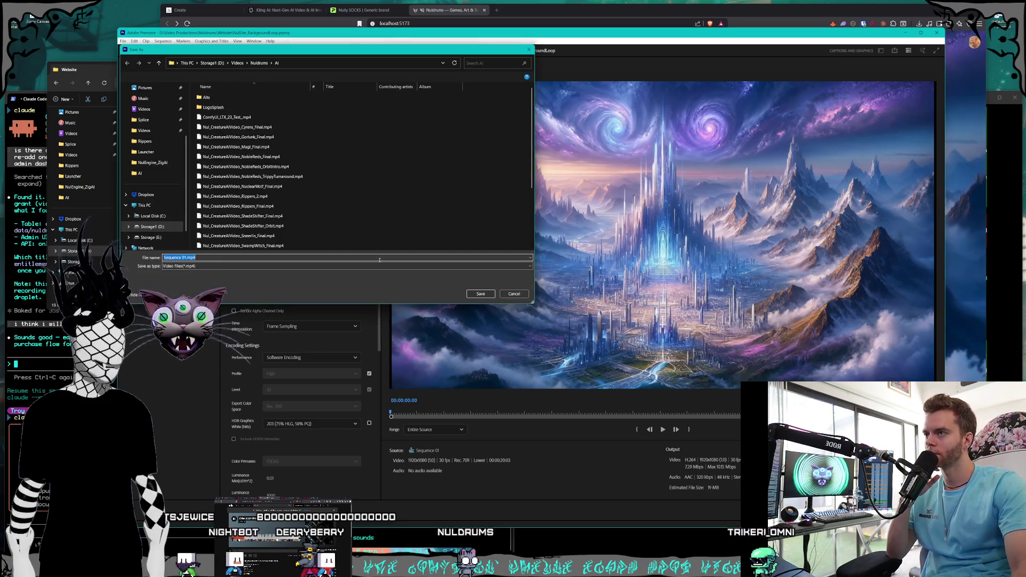
left_click(237, 63)
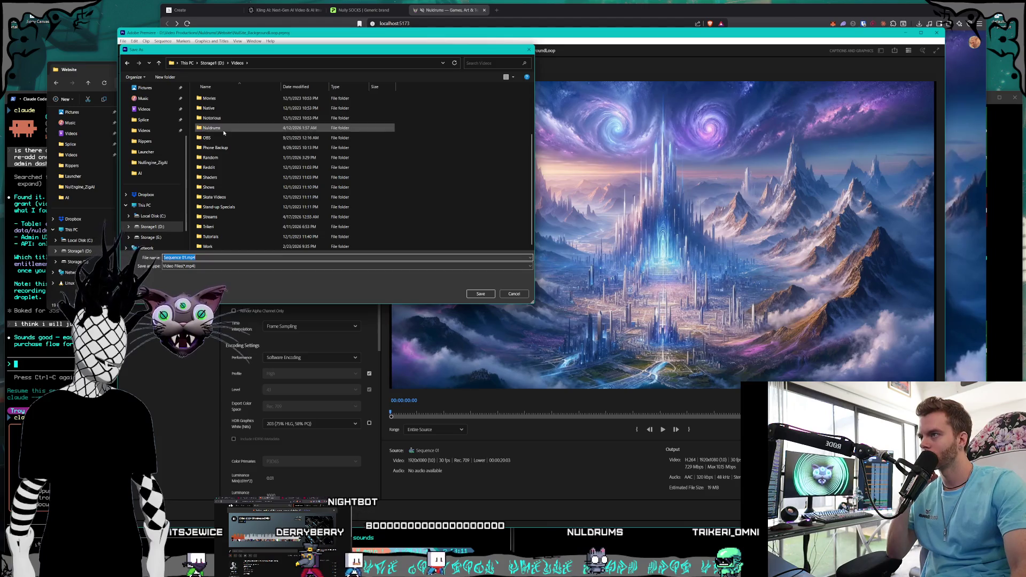
double_click(224, 128)
double_click(251, 205)
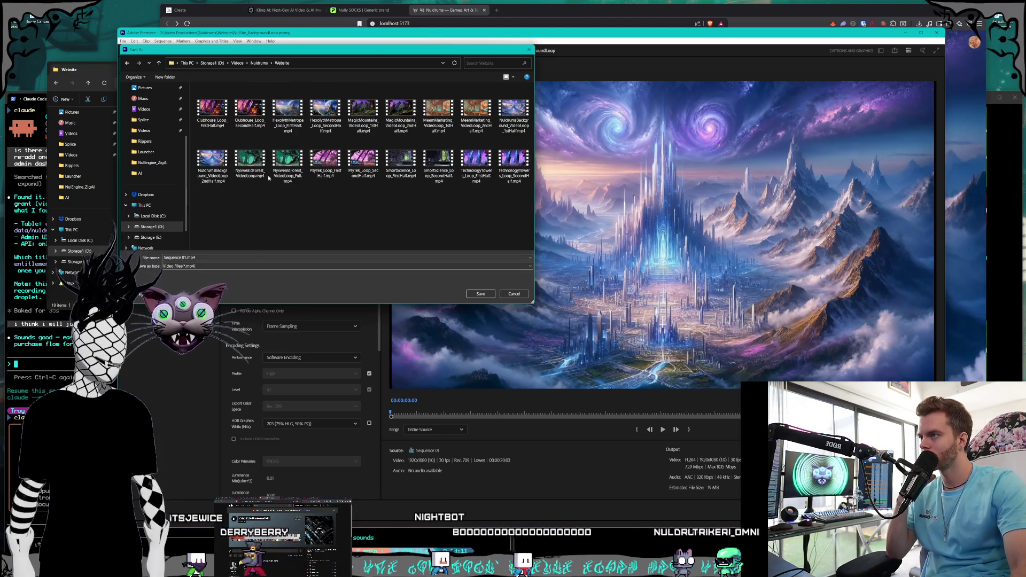
left_click(212, 161)
left_click(240, 257)
key("BackSpace")
key("BackSpace")
key("BackSpace")
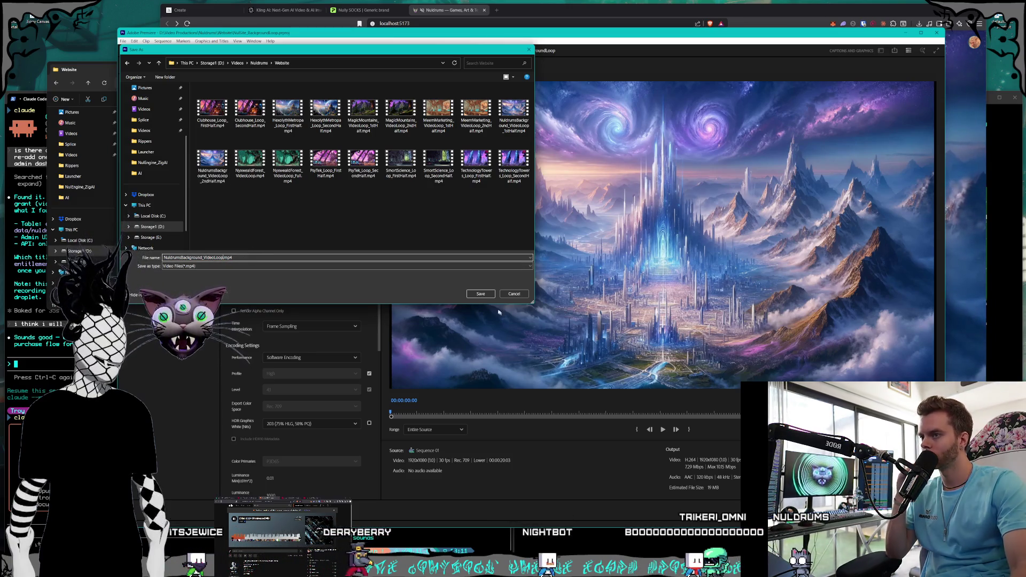
left_click(481, 294)
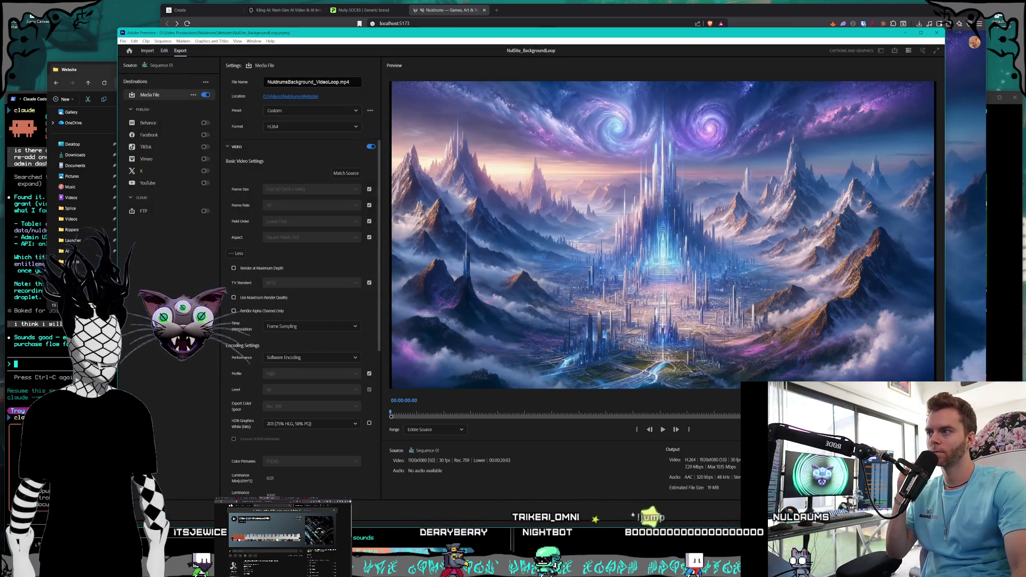
left_click(227, 147)
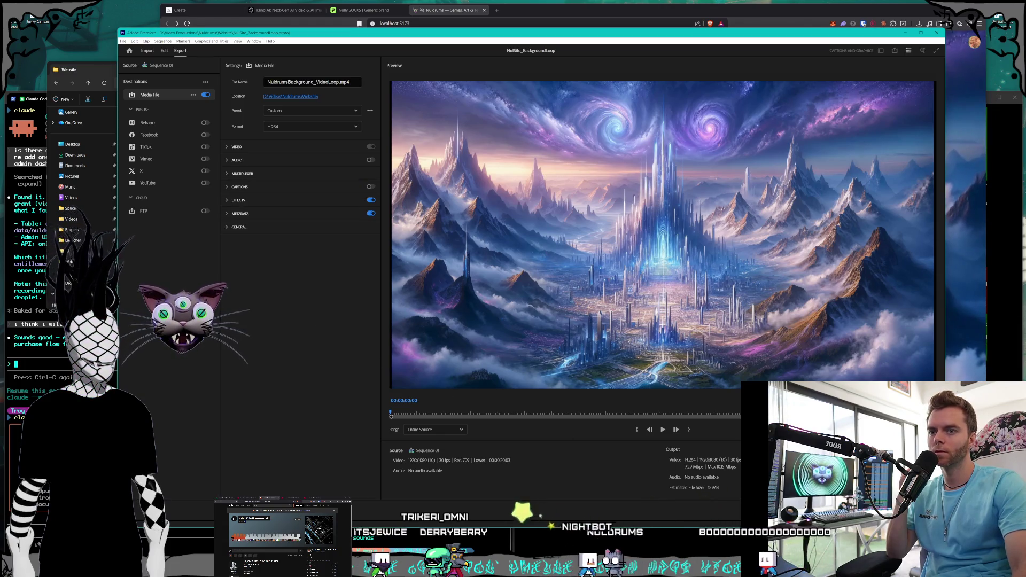
left_click(911, 489)
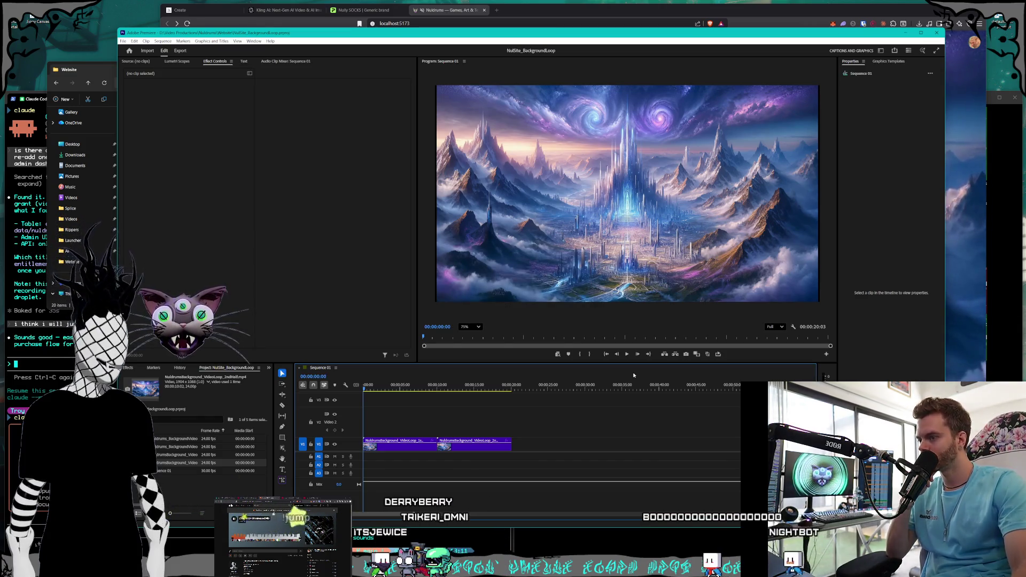
- Create a new sequence, Sequence 02, with the default preset
left_click(185, 494)
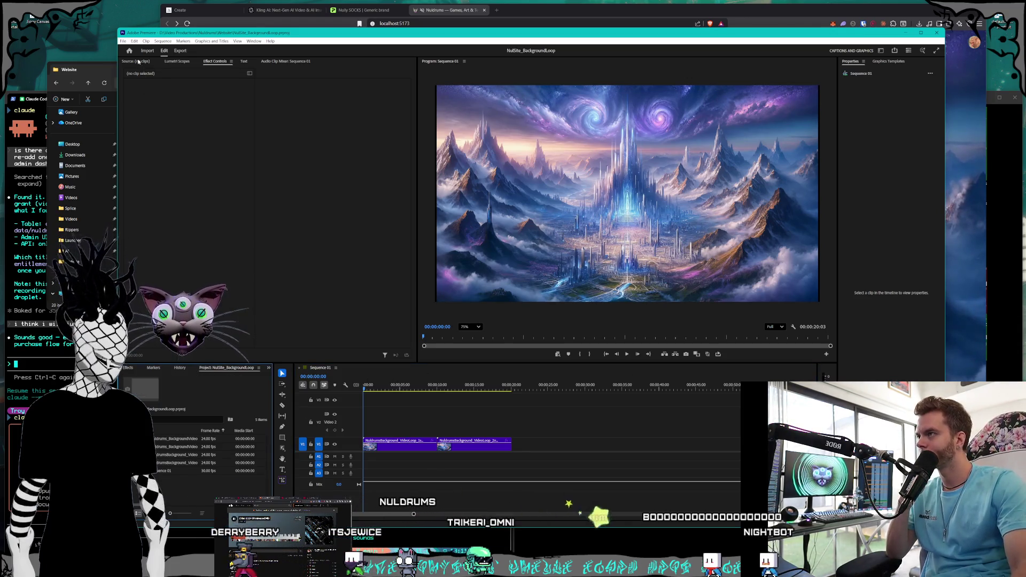
left_click(123, 41)
mouse_move(160, 49)
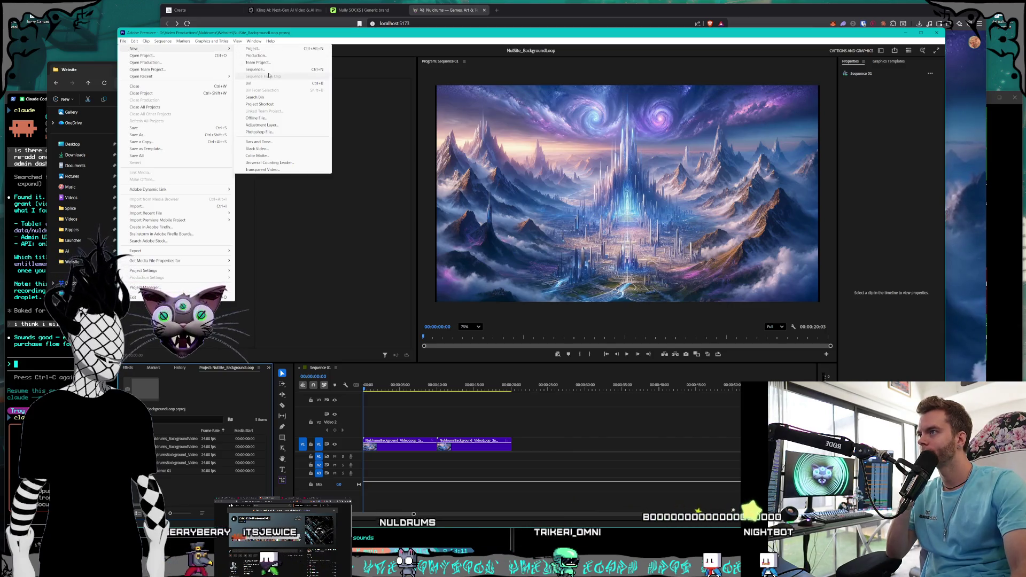
left_click(259, 69)
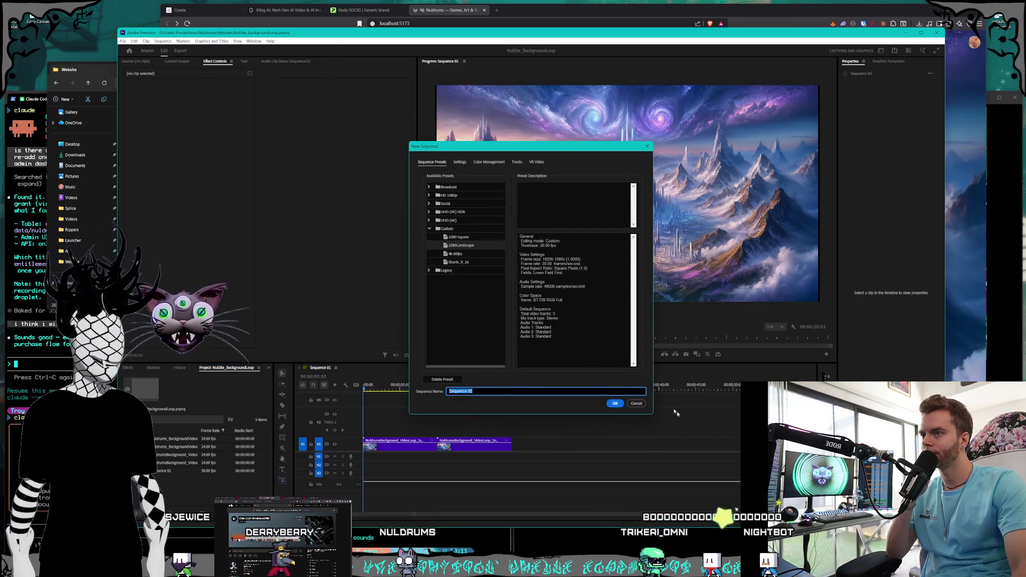
left_click(616, 404)
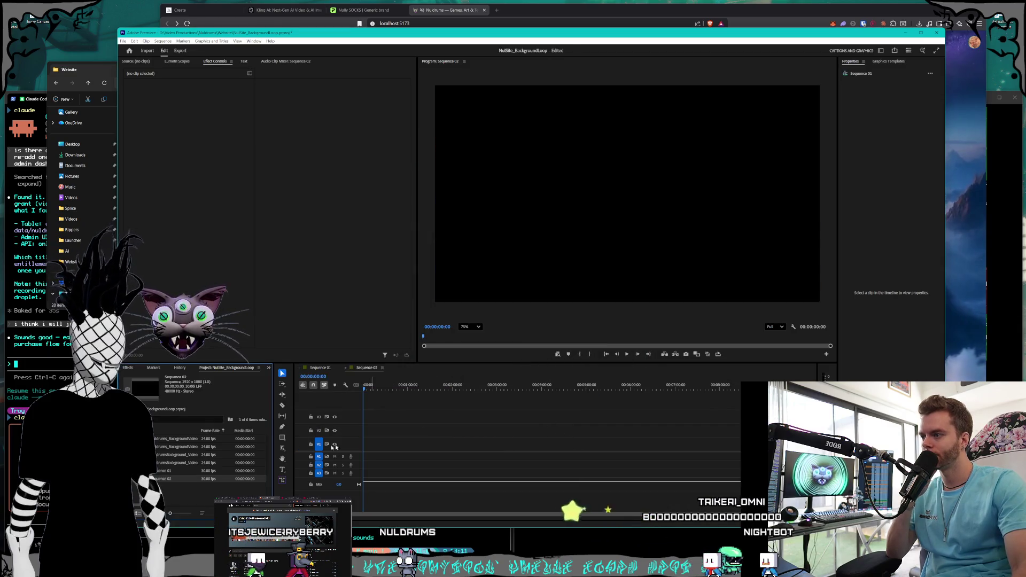
- Rename Sequence 02 to SmortScience
right_click(169, 480)
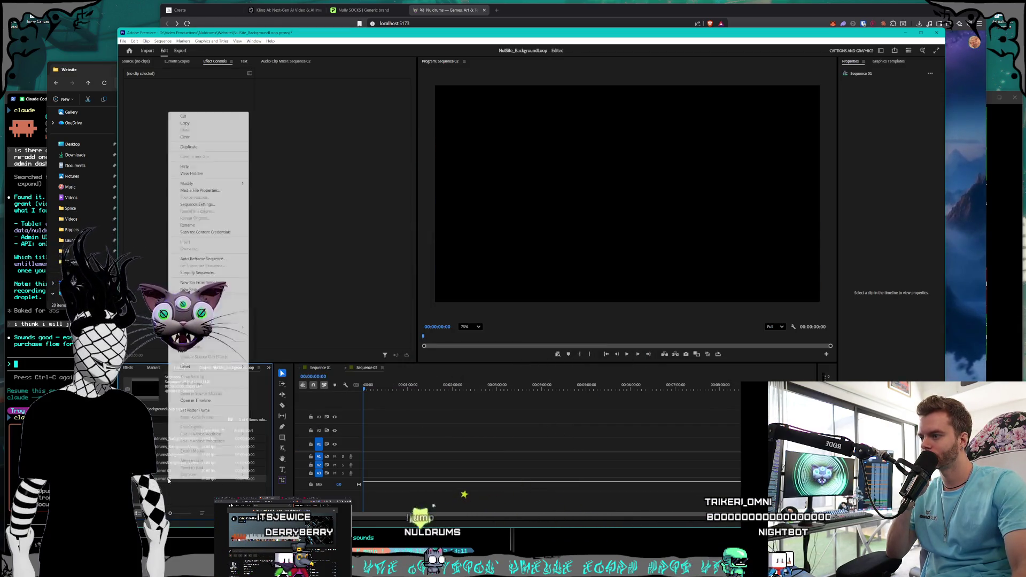
left_click(187, 225)
type("ortScienc")
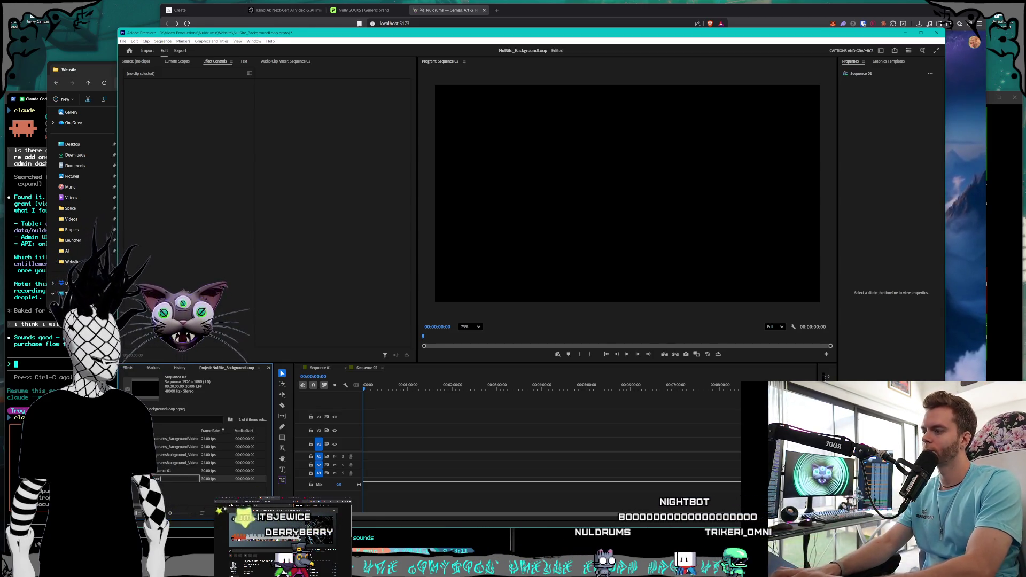
type("e")
key("Return")
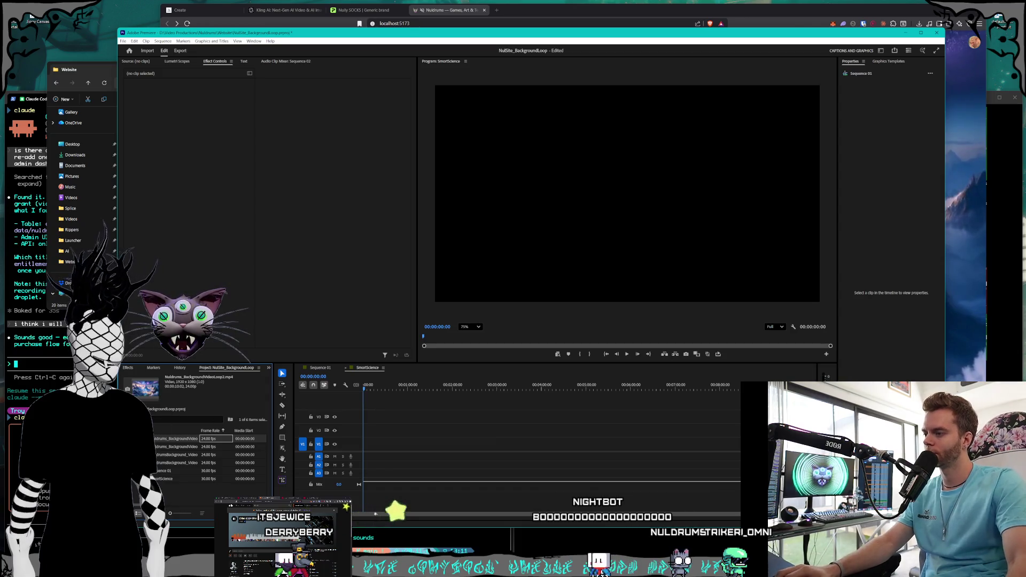
- Rename Sequence 01 to Home
right_click(159, 470)
left_click(188, 218)
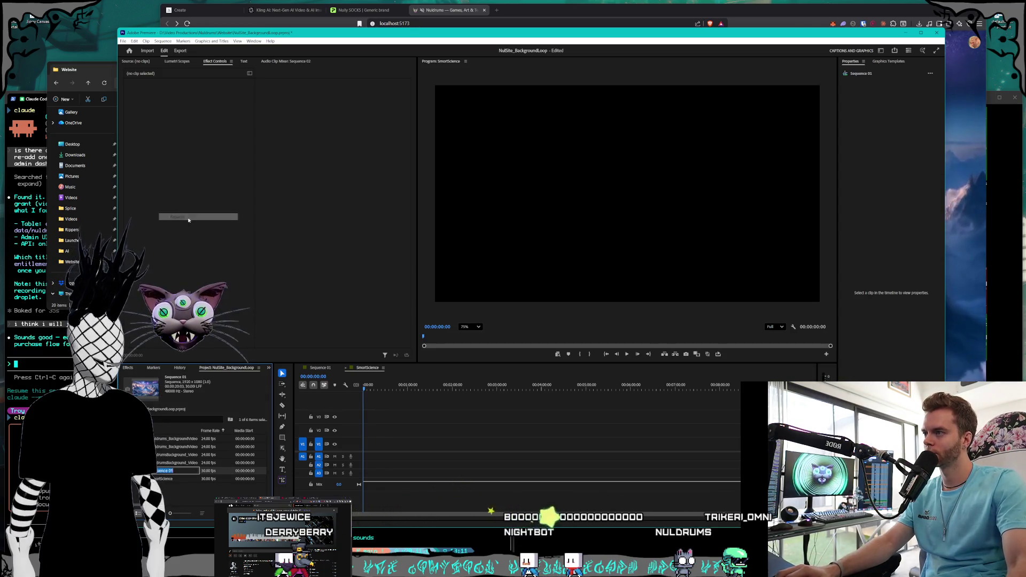
key("Tab")
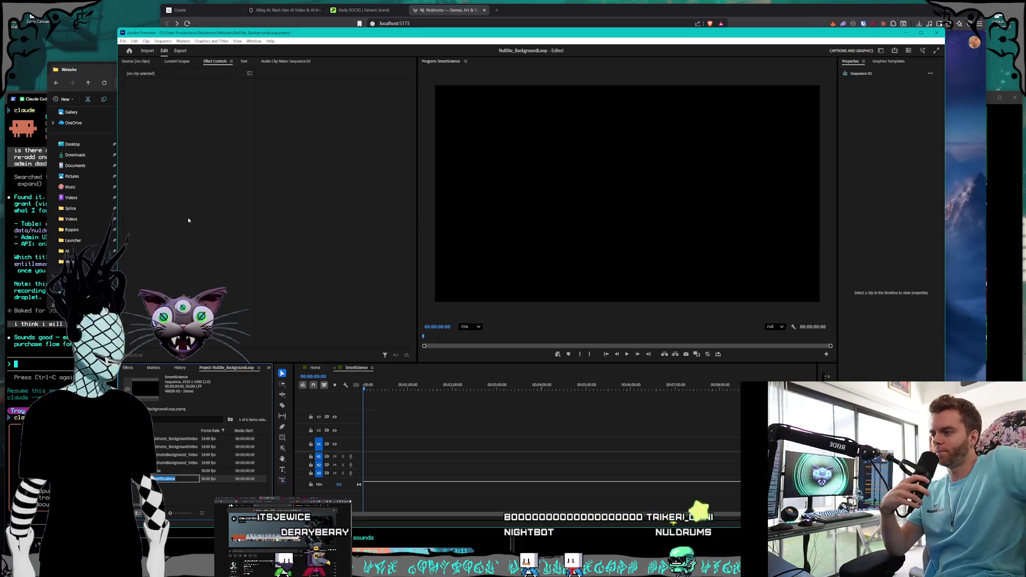
right_click(161, 474)
left_click(169, 484)
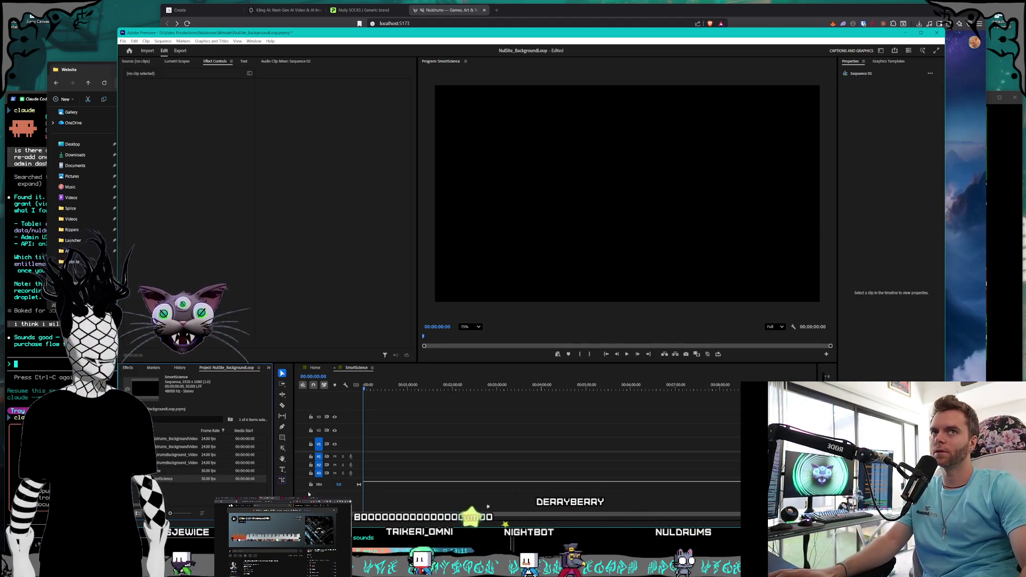
- Preview SmortScience_Loop_FirstHalf, then place both SmortScience loop halves on the timeline
left_click(72, 88)
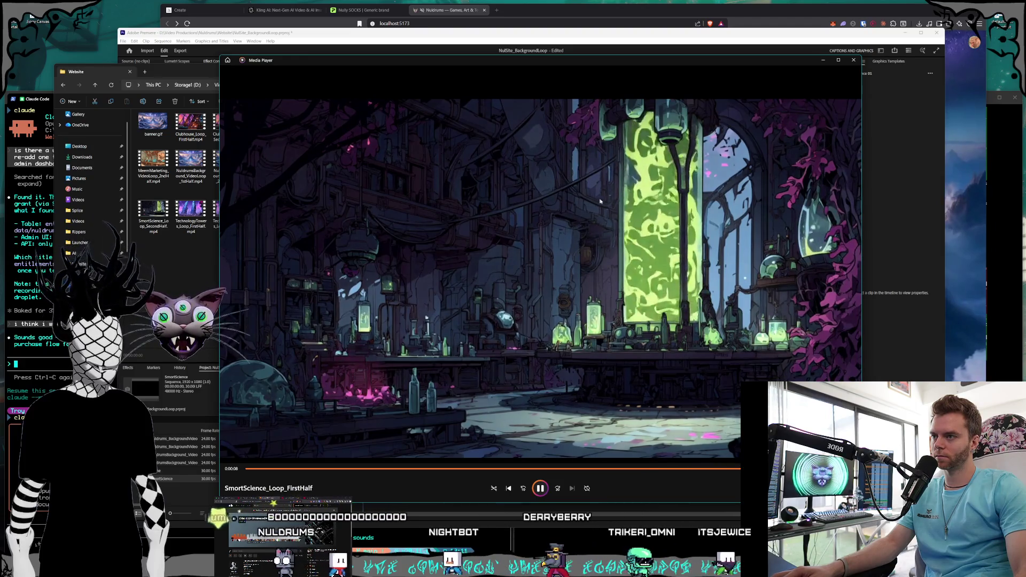
key("alt+F4")
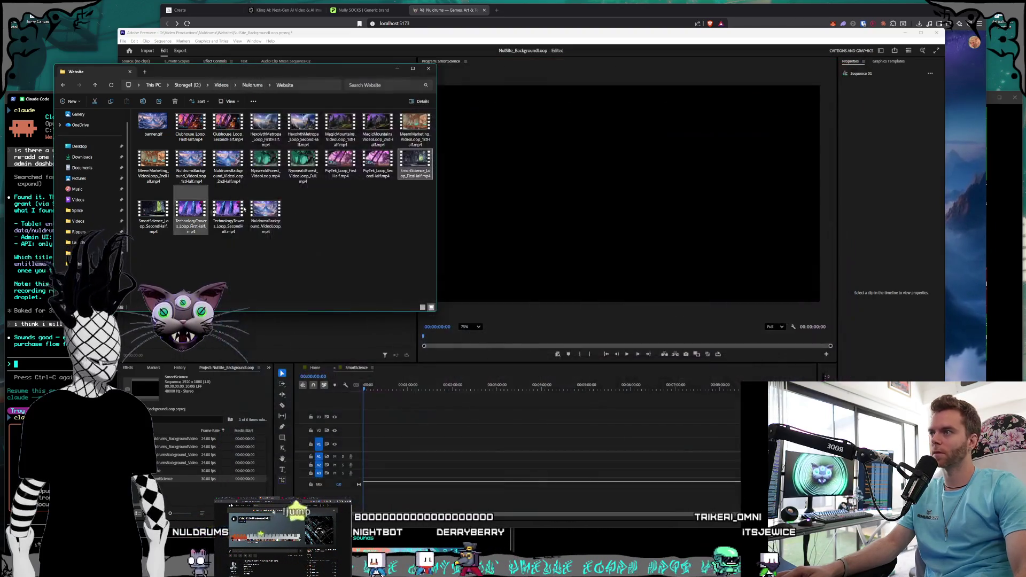
left_click_drag(520, 346, 369, 449)
mouse_move(167, 228)
left_mouse_down()
mouse_move(404, 458)
mouse_move(389, 446)
left_mouse_up()
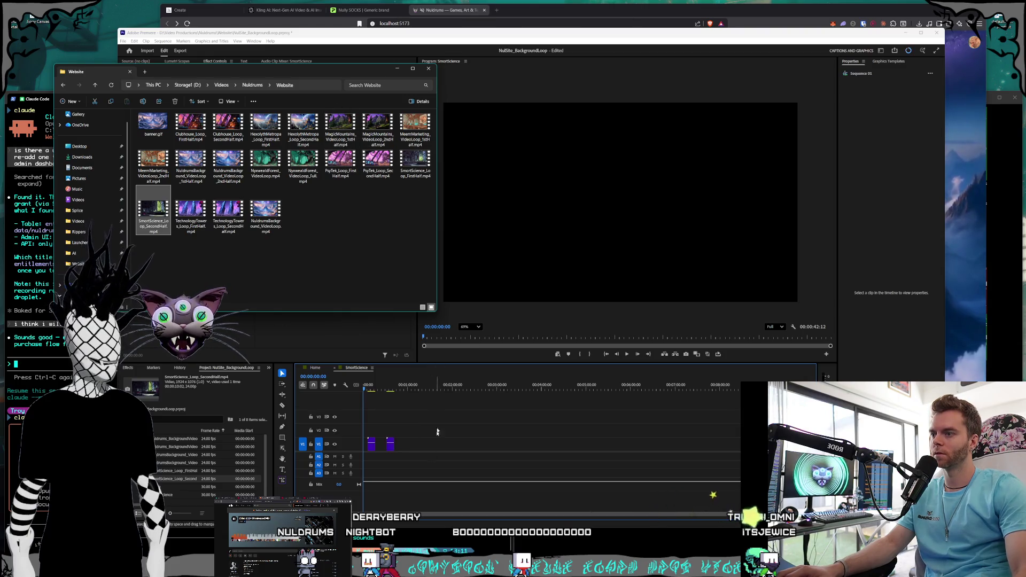
left_click(543, 243)
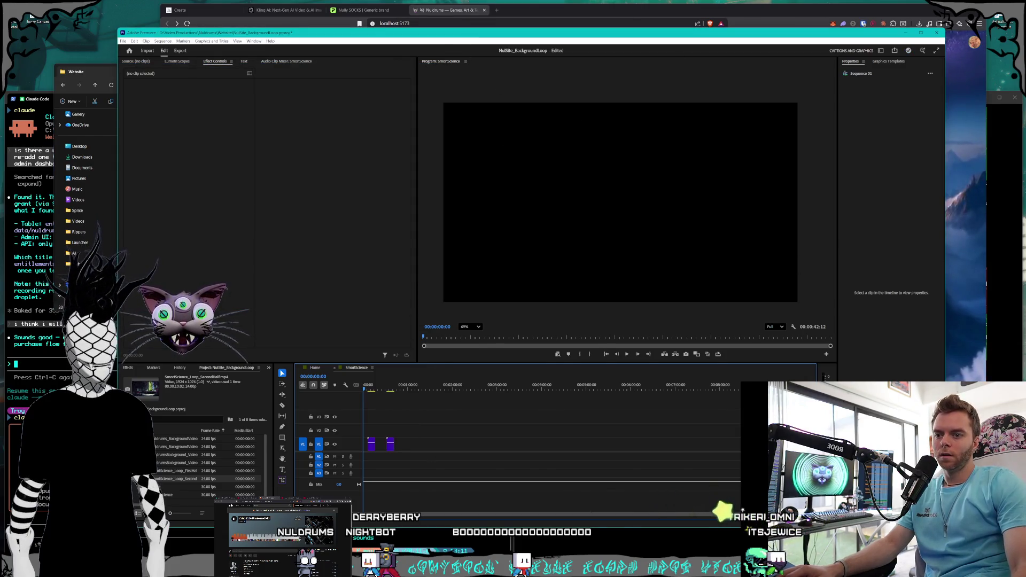
- Move FirstHalf to 0:00 and butt SecondHalf directly after it on V1
key("alt+Tab")
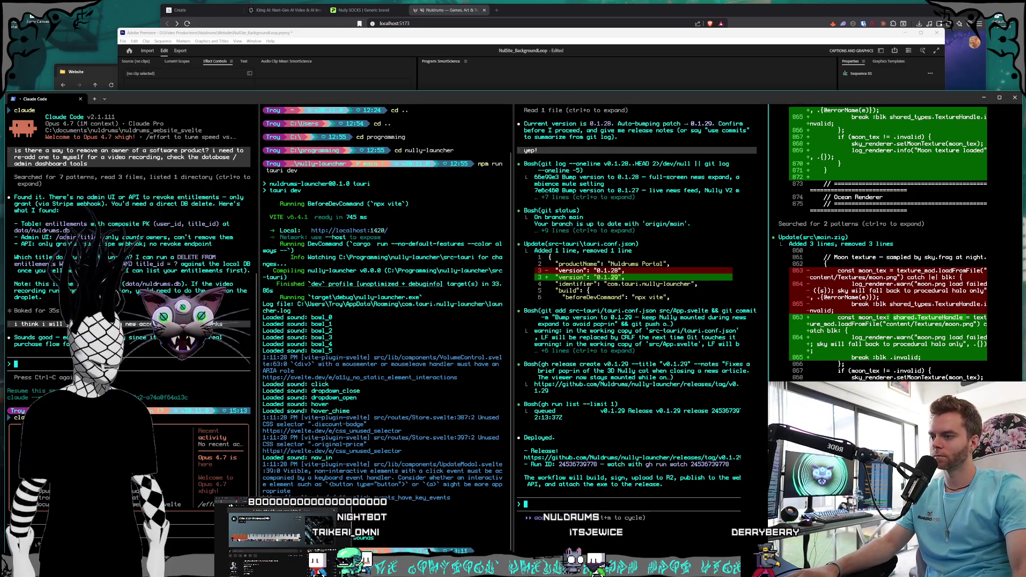
key("alt+Tab")
scroll(399, 510, "up", 5)
scroll(400, 510, "up", 5)
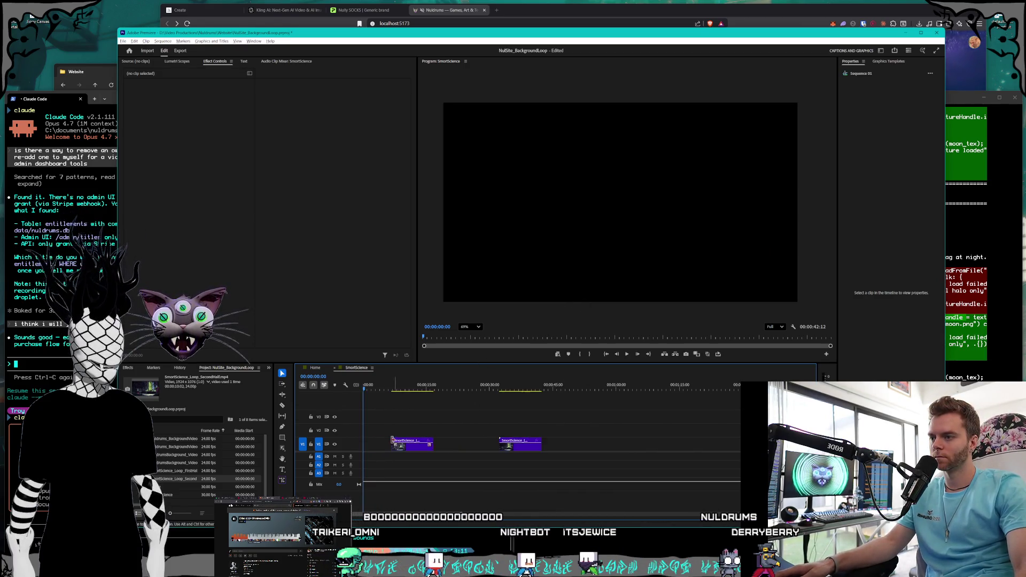
left_click(448, 448)
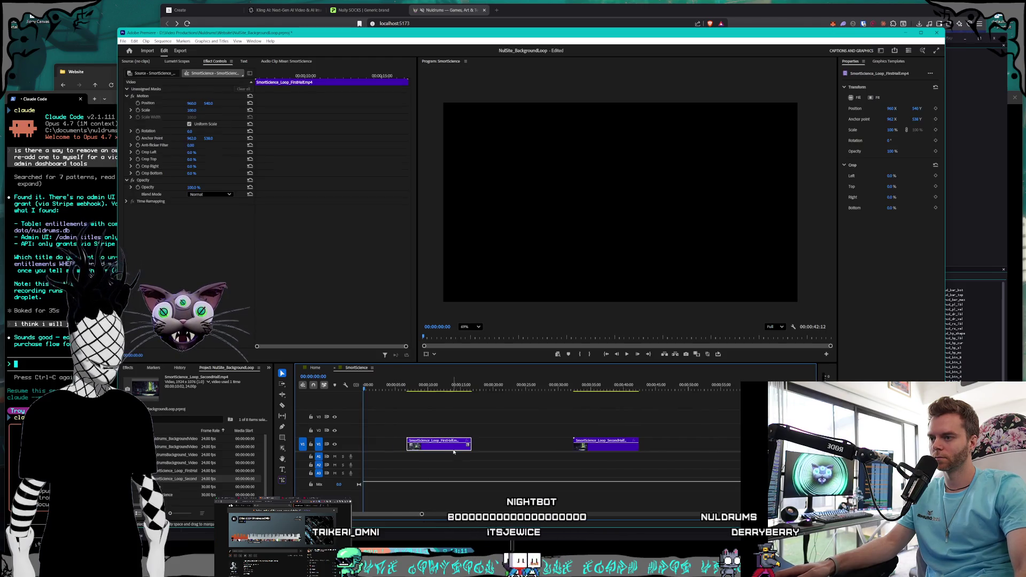
left_click_drag(406, 448, 398, 448)
left_click_drag(604, 446, 467, 449)
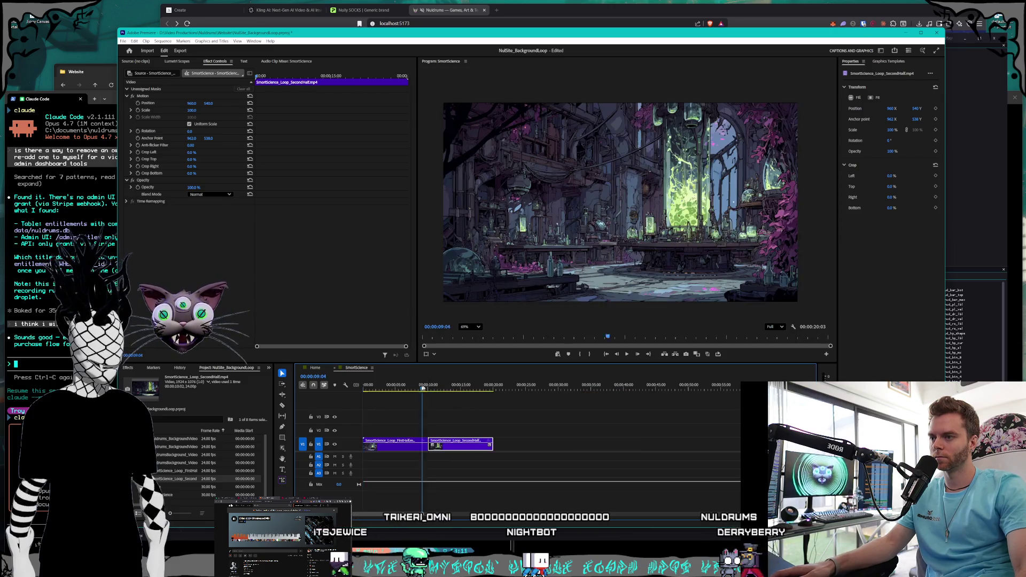
left_click(387, 390)
- Scrub through the roughly 20-second sequence, then play the loop from the start
left_click_drag(388, 392, 448, 392)
key("Home")
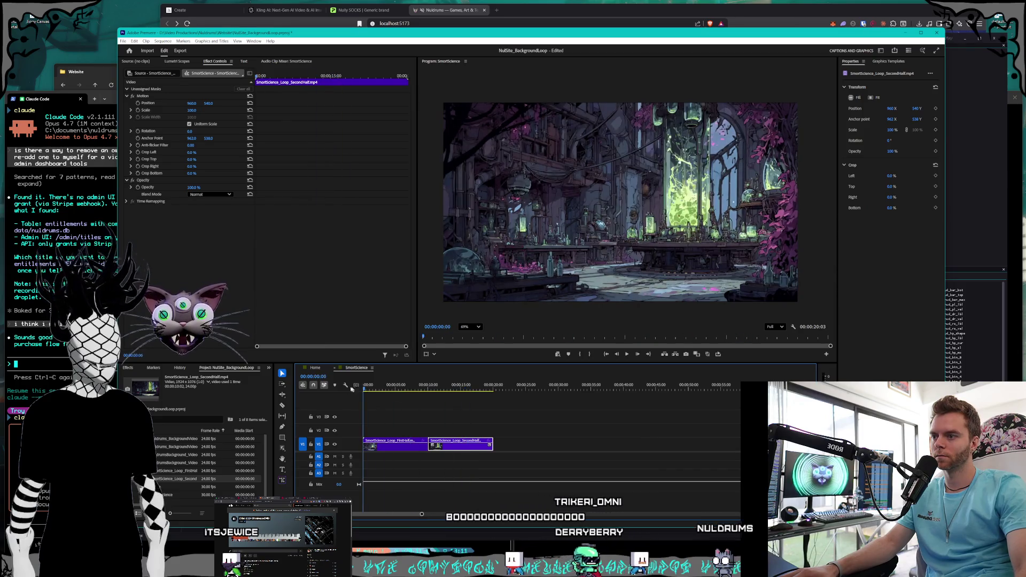
key("space")
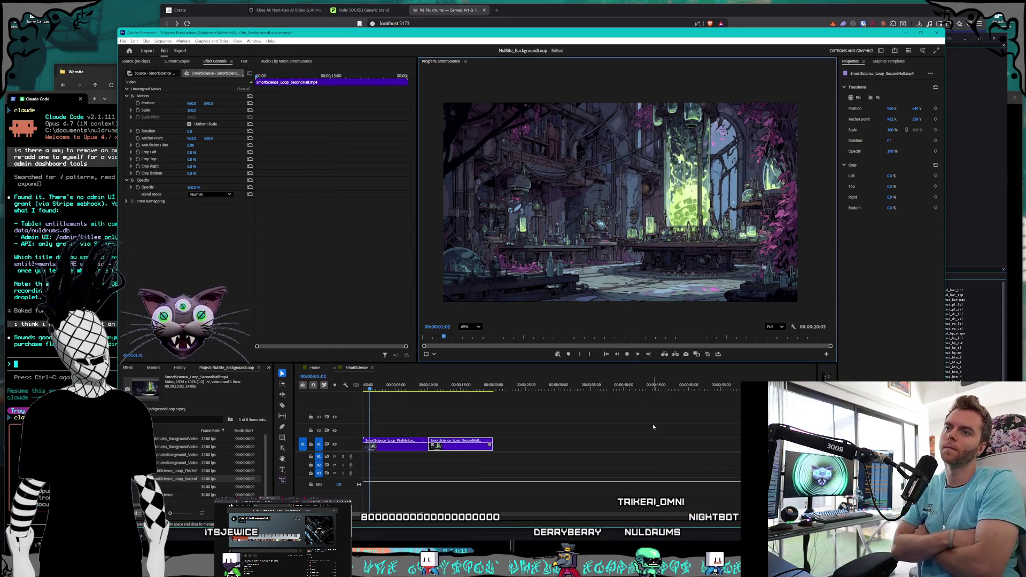
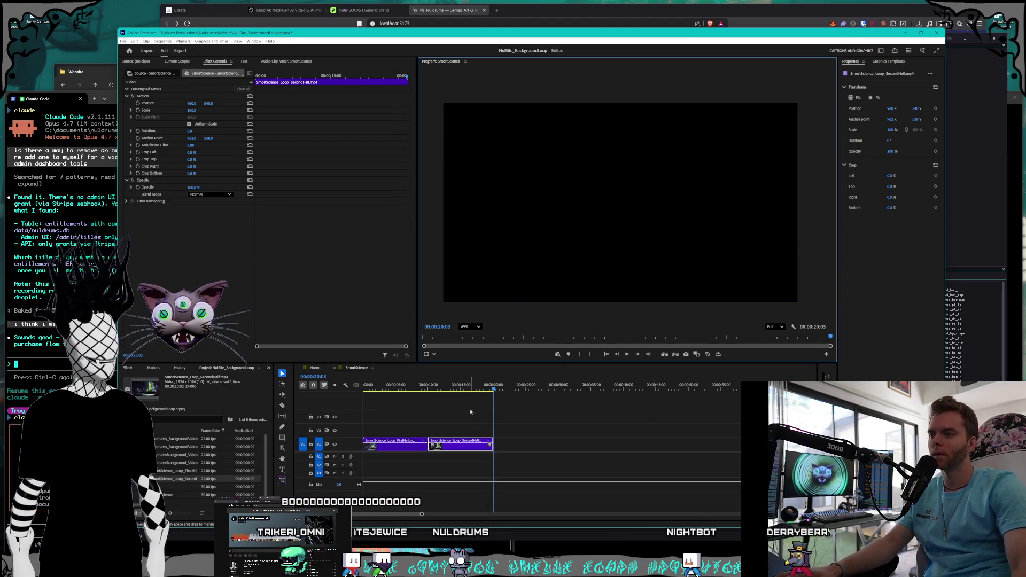
- Play the SmortScience sequence from the beginning to confirm its two halves loop seamlessly
key("Home")
left_click(628, 354)
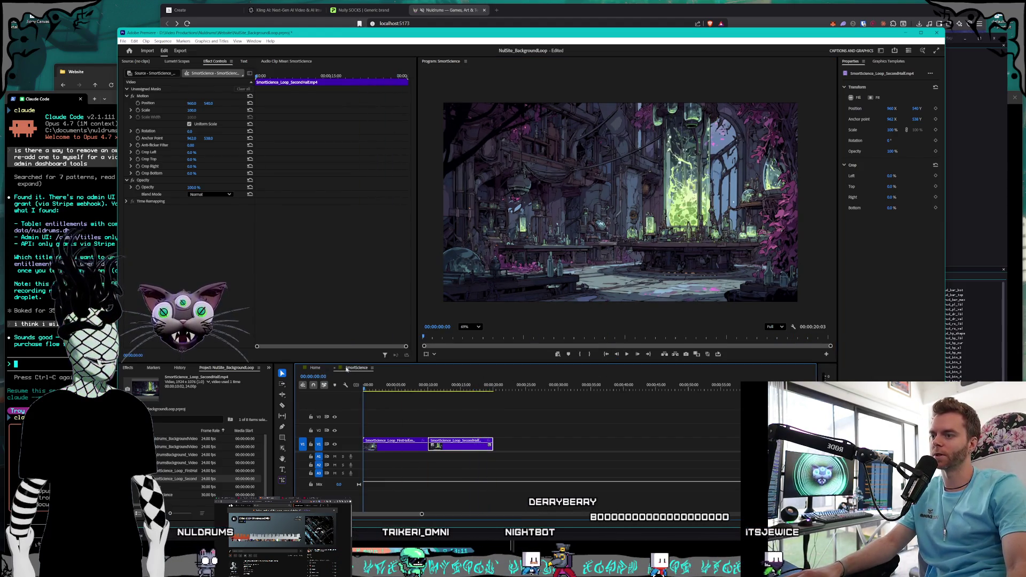
left_click(122, 42)
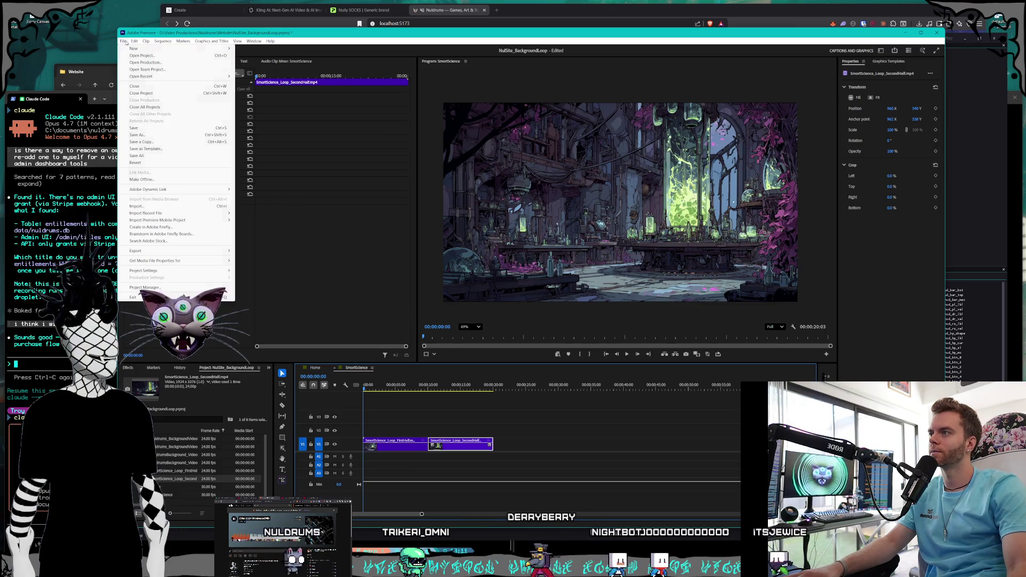
- Save the project, then export the sequence to the Website folder as SmortScience_Loop.mp4
left_click(133, 128)
left_click(123, 42)
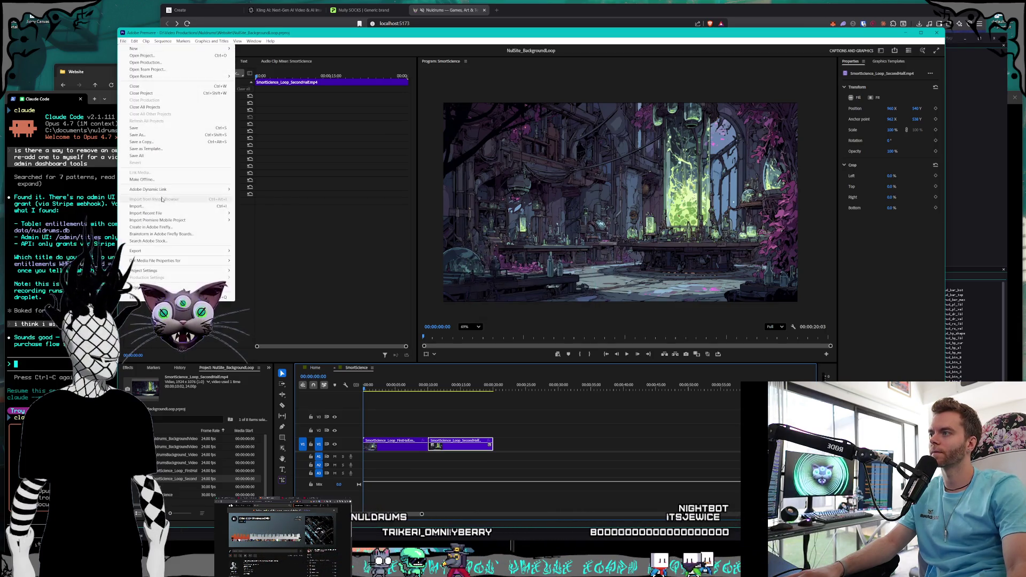
mouse_move(168, 252)
left_click(251, 251)
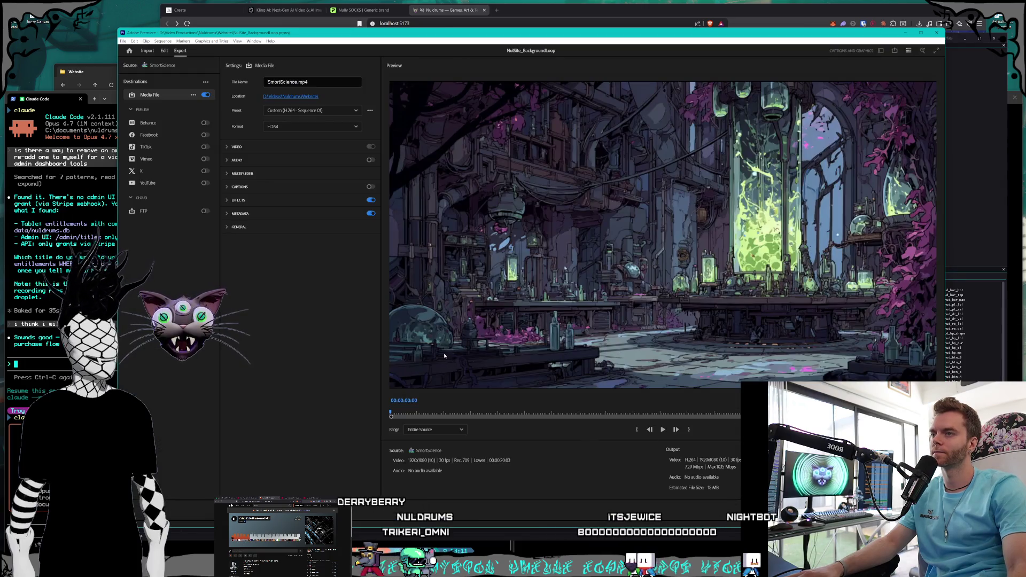
left_click(314, 97)
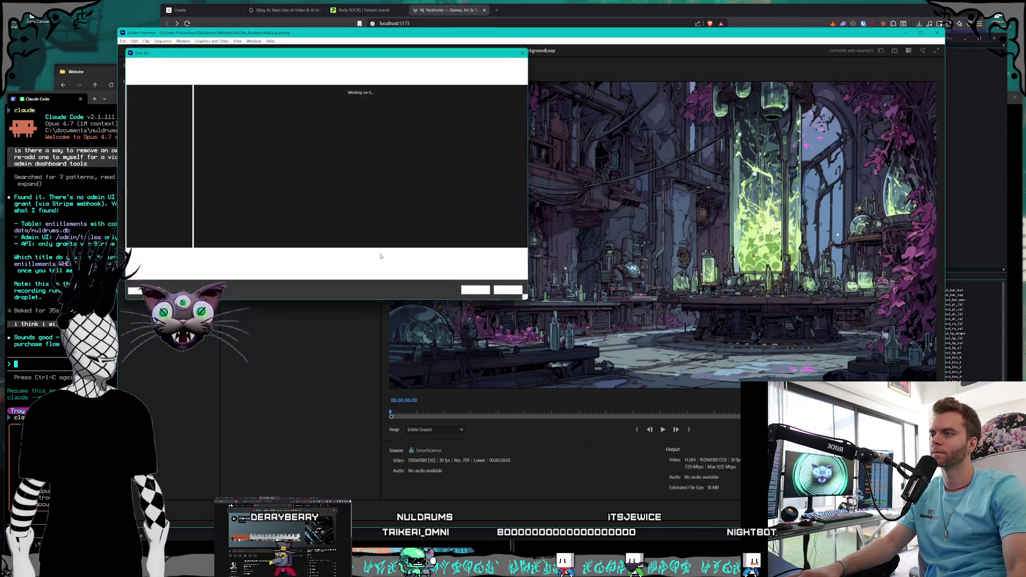
left_click(438, 160)
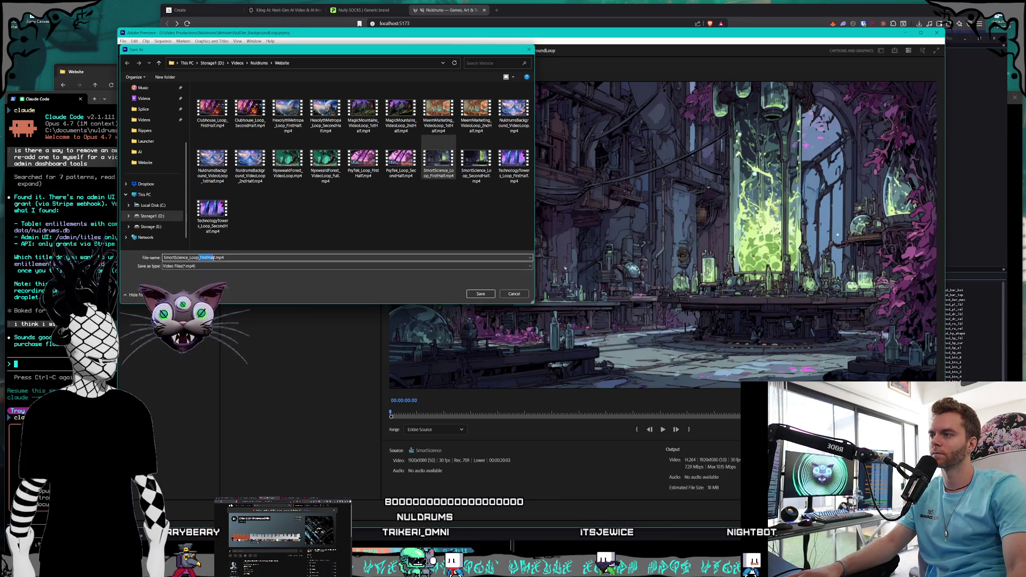
key("BackSpace")
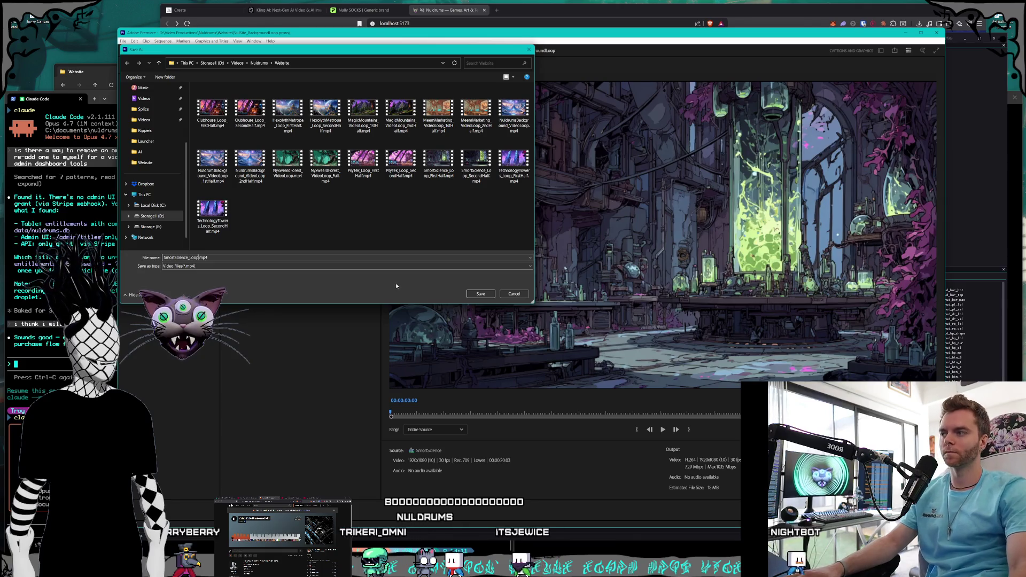
left_click(493, 294)
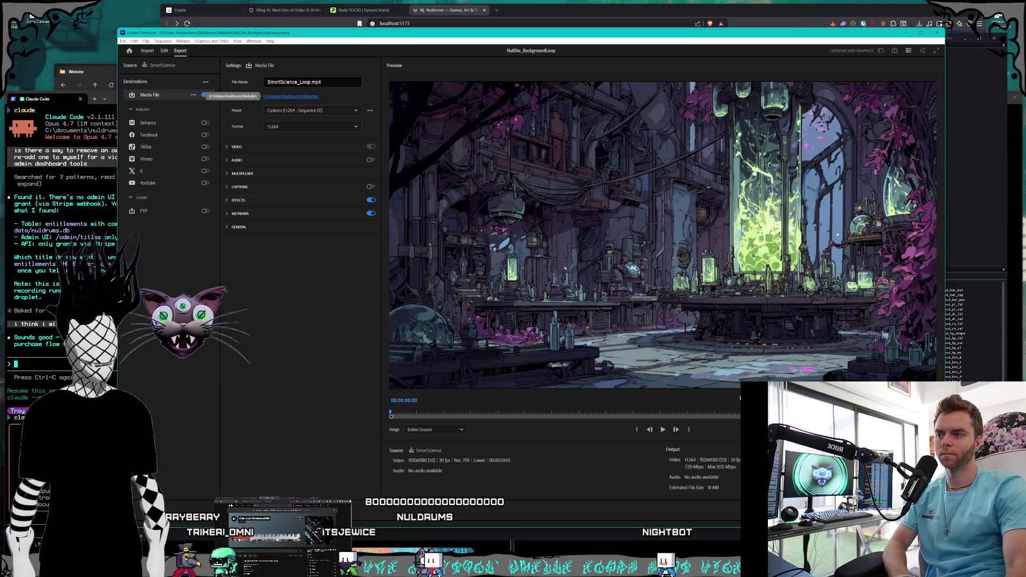
left_click(921, 561)
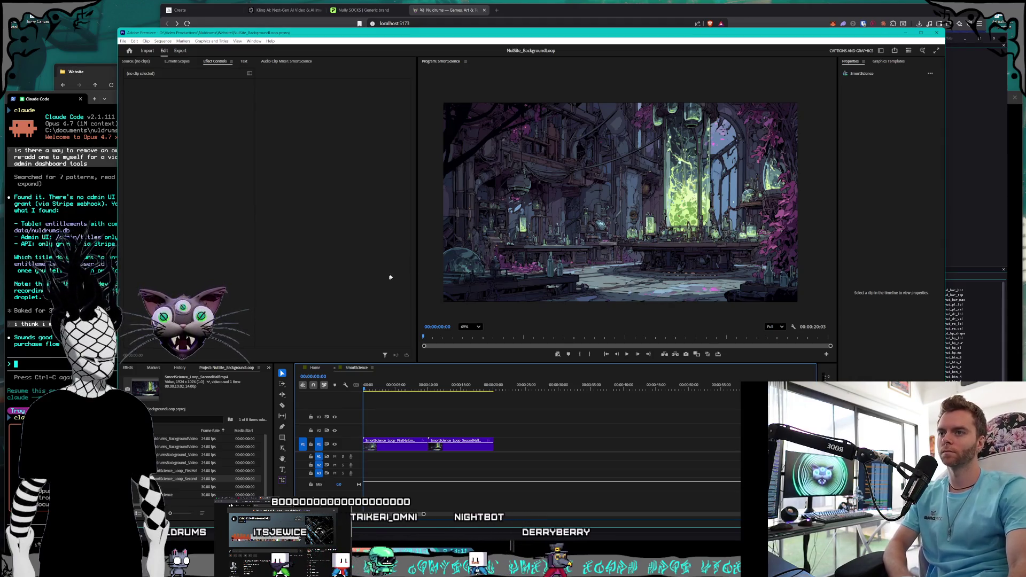
- Dismiss the accidentally opened Open Project dialog
left_click(242, 183)
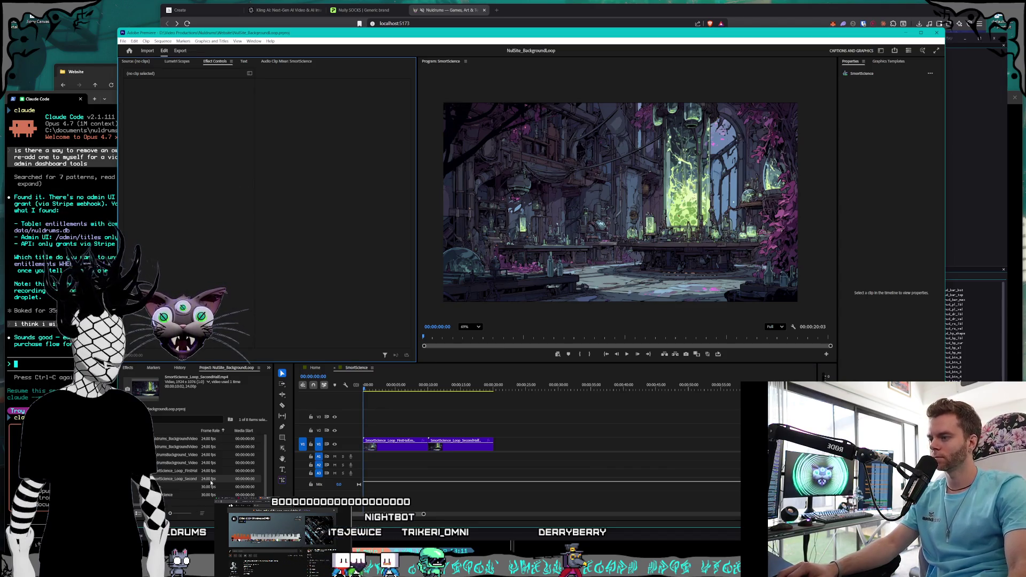
left_click(123, 41)
left_click(140, 54)
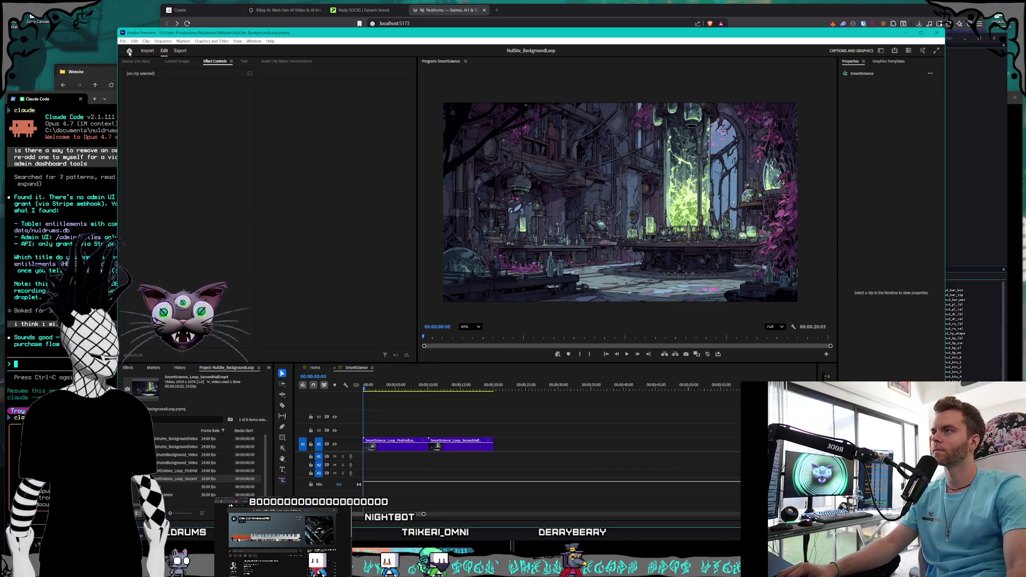
left_click(514, 293)
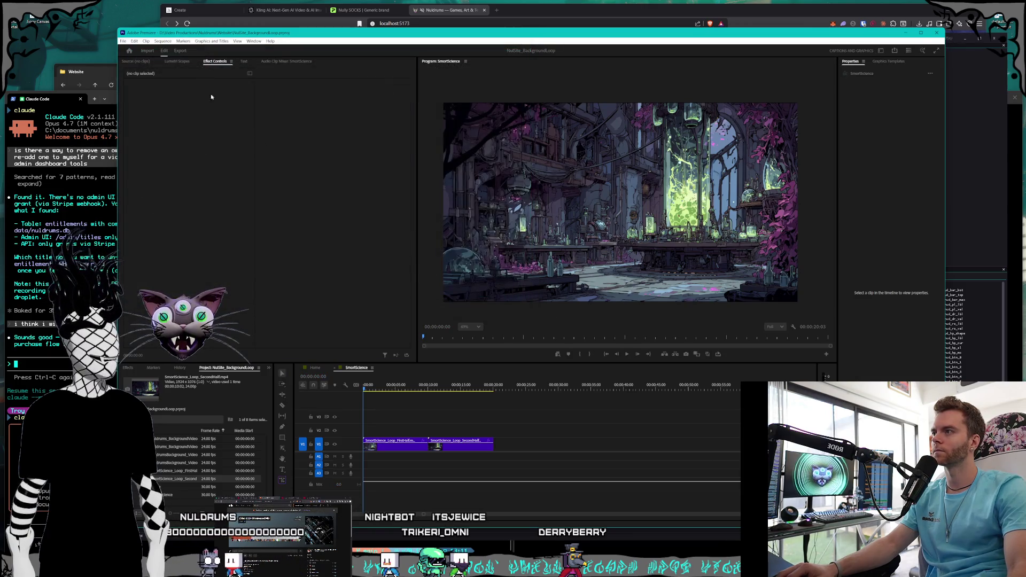
- Create a new empty sequence named PsyTek
left_click(123, 41)
mouse_move(134, 48)
left_click(267, 70)
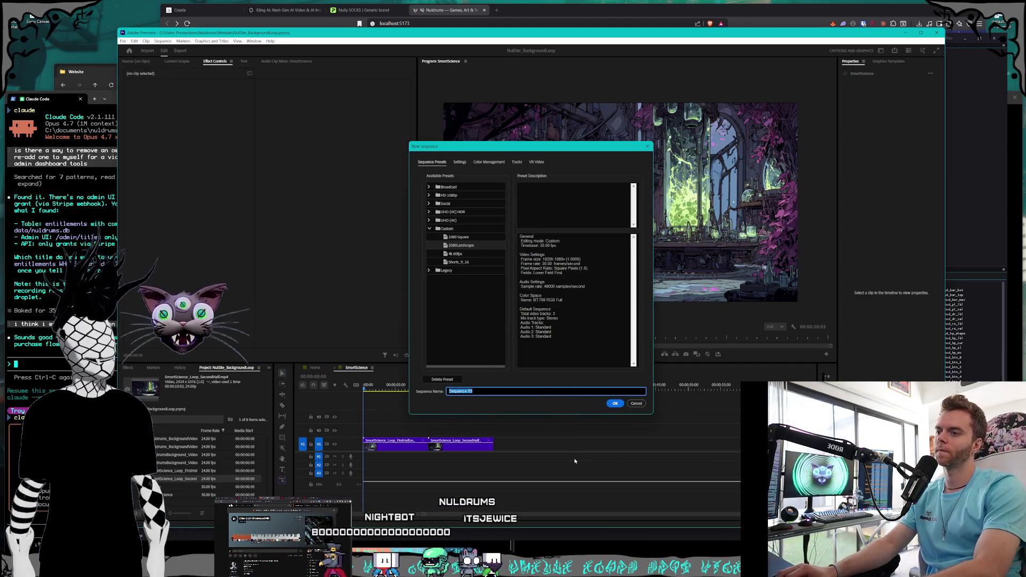
type("PayTek")
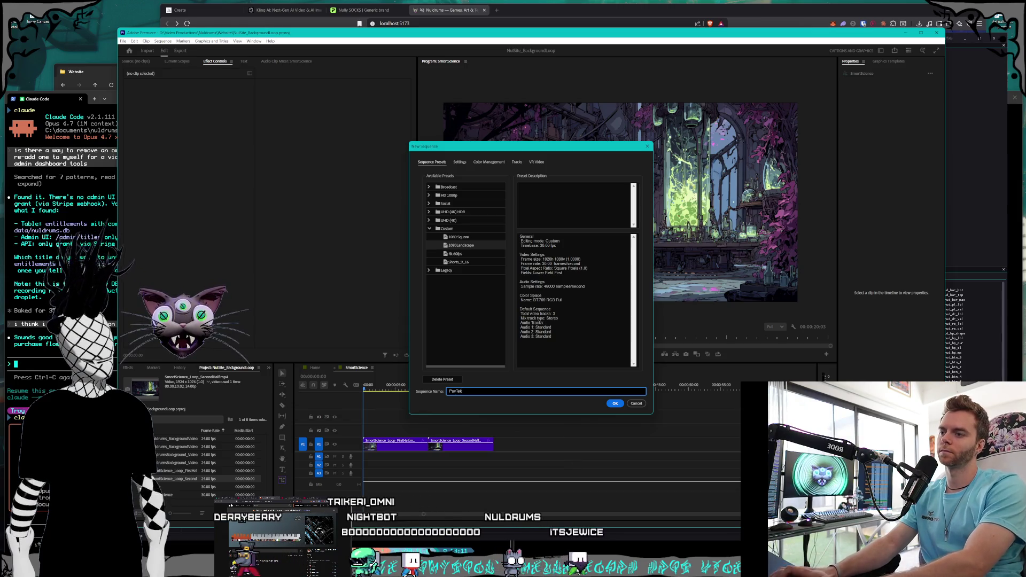
key("Return")
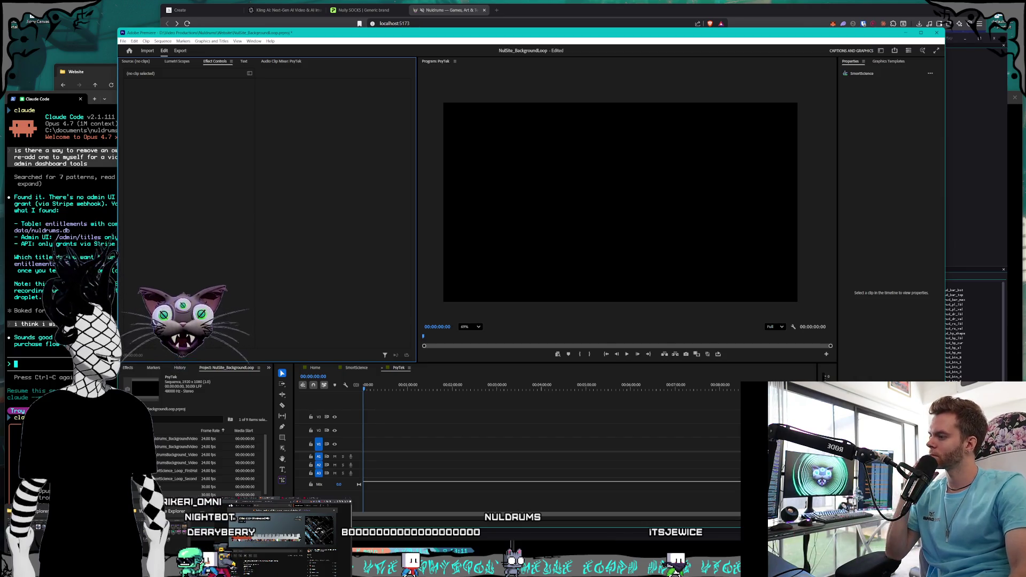
key("alt+Tab")
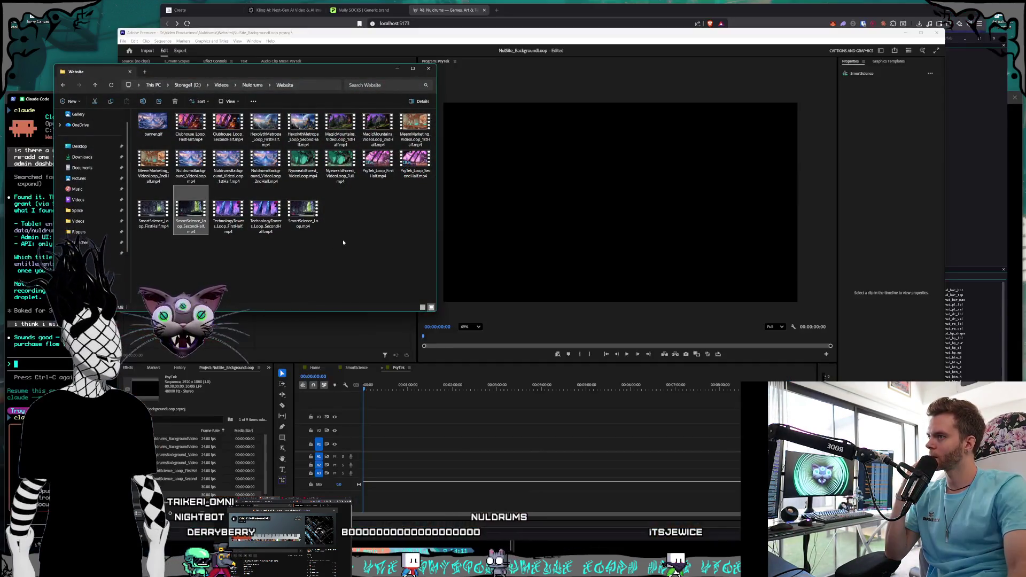
- Place PsyTek_Loop_FirstHalf.mp4 and PsyTek_Loop_SecondHalf.mp4 back to back from 0 on V1, then preview
mouse_move(377, 166)
left_mouse_down()
mouse_move(435, 382)
mouse_move(370, 449)
left_mouse_up()
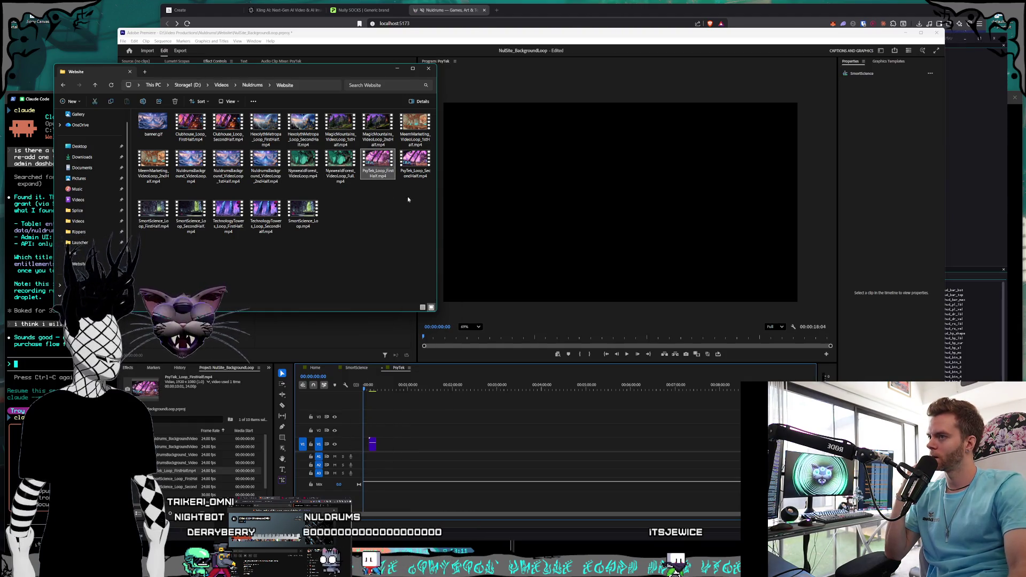
mouse_move(414, 162)
left_mouse_down()
mouse_move(422, 465)
mouse_move(392, 445)
left_mouse_up()
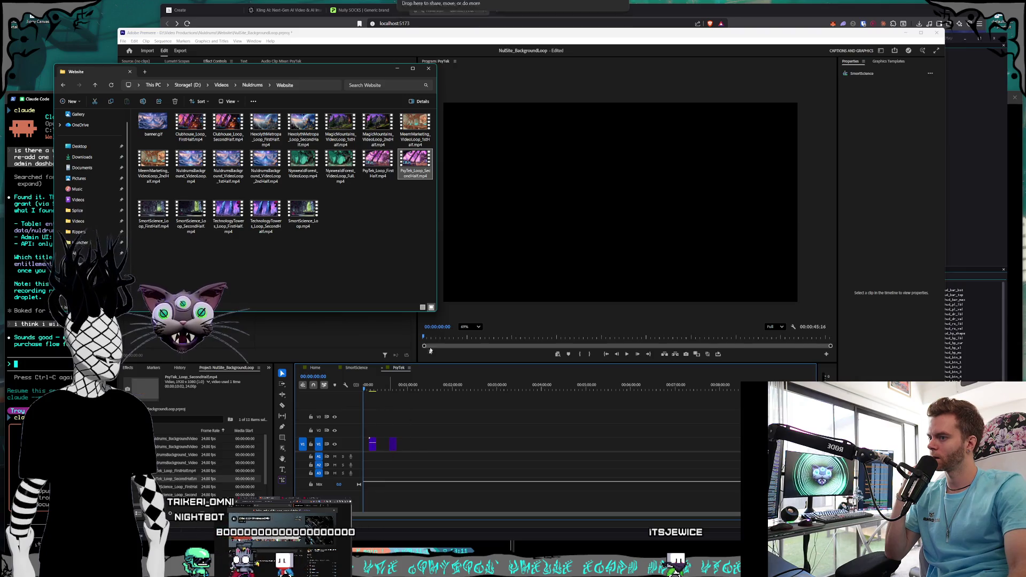
left_click(334, 35)
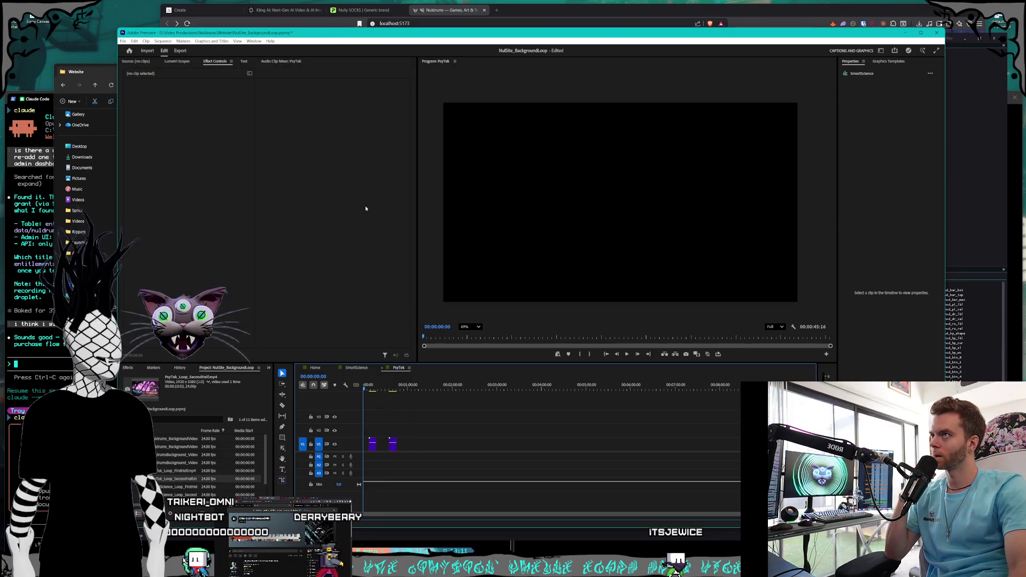
left_click_drag(373, 451, 373, 448)
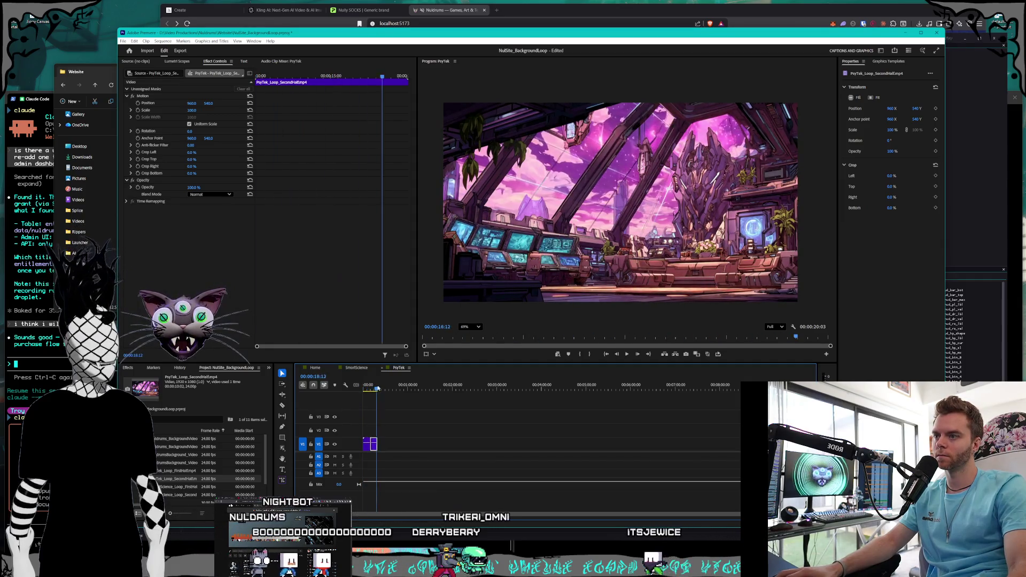
left_click(627, 353)
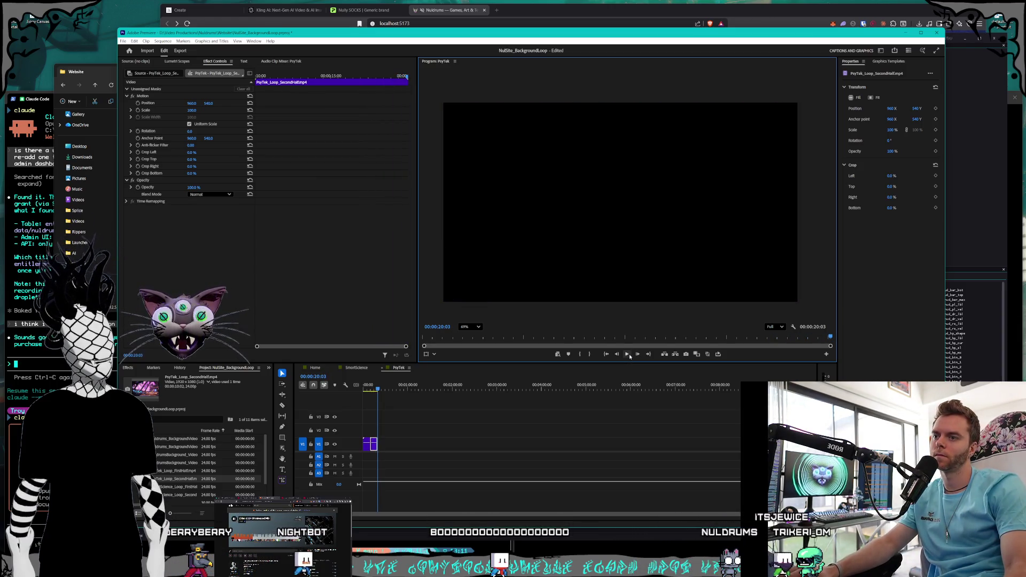
left_click_drag(378, 390, 329, 394)
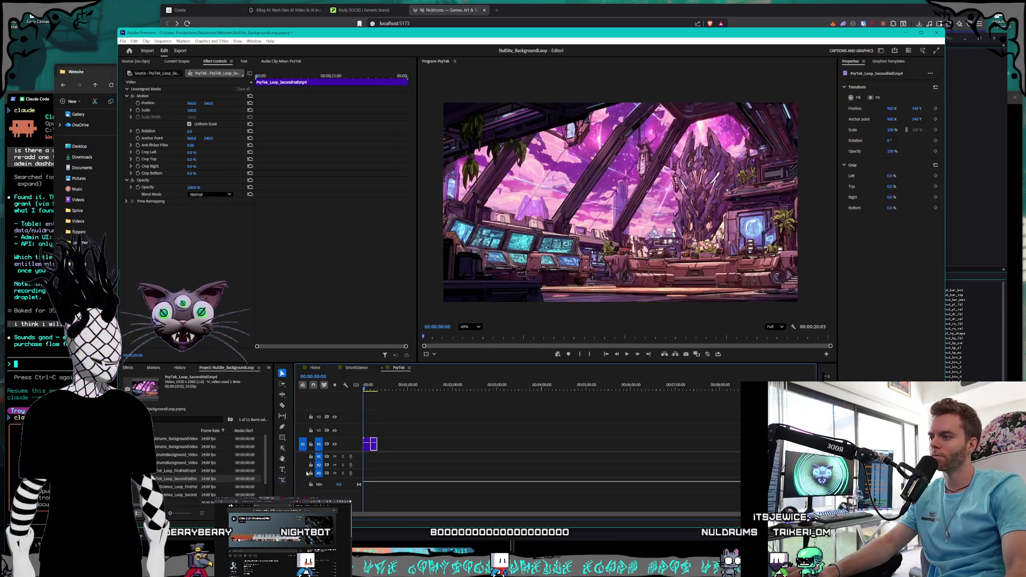
left_click(123, 42)
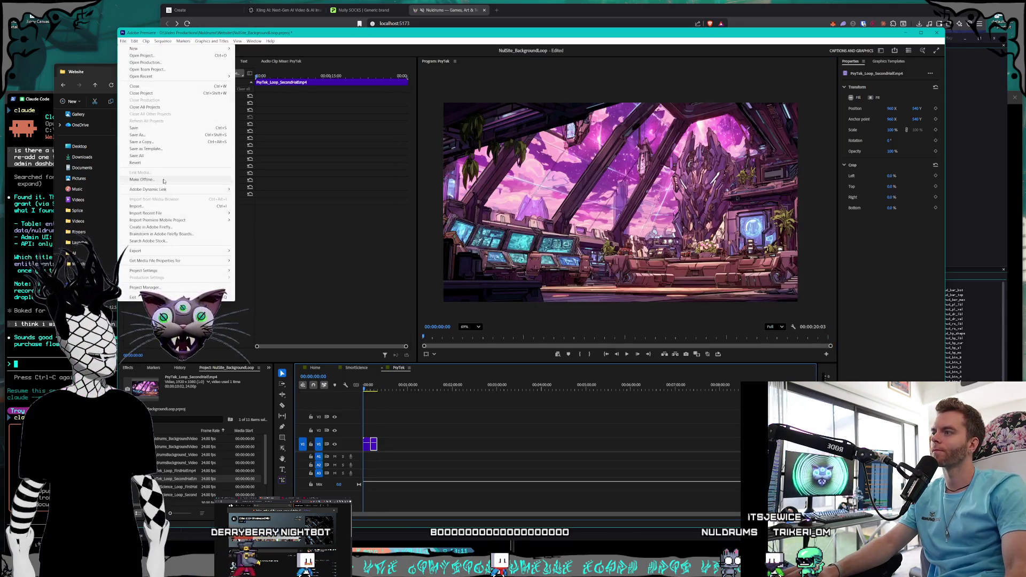
- Export the PsyTek sequence as H.264 to PsyTek_Loop.mp4 in the Website folder
mouse_move(171, 251)
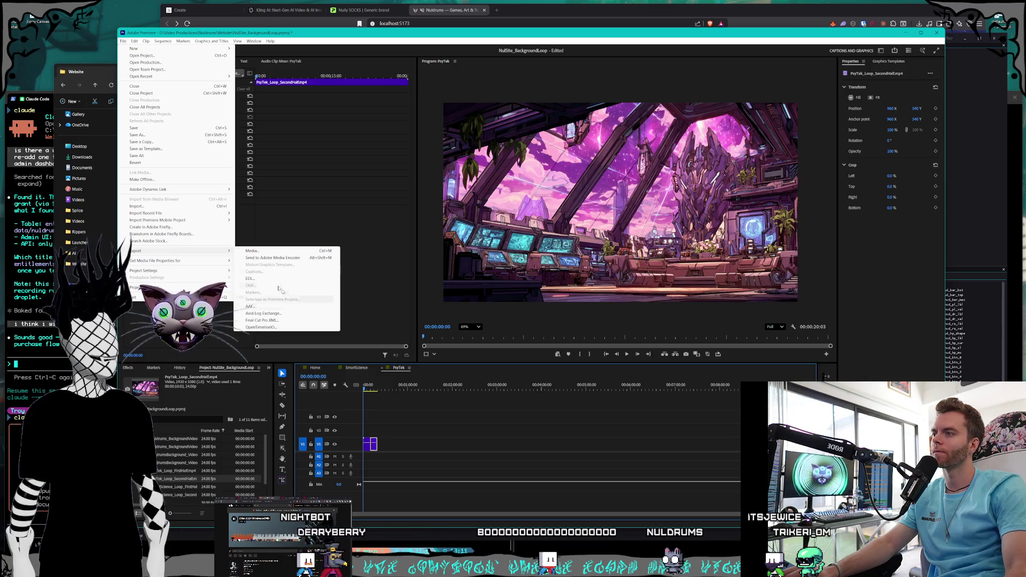
left_click(283, 250)
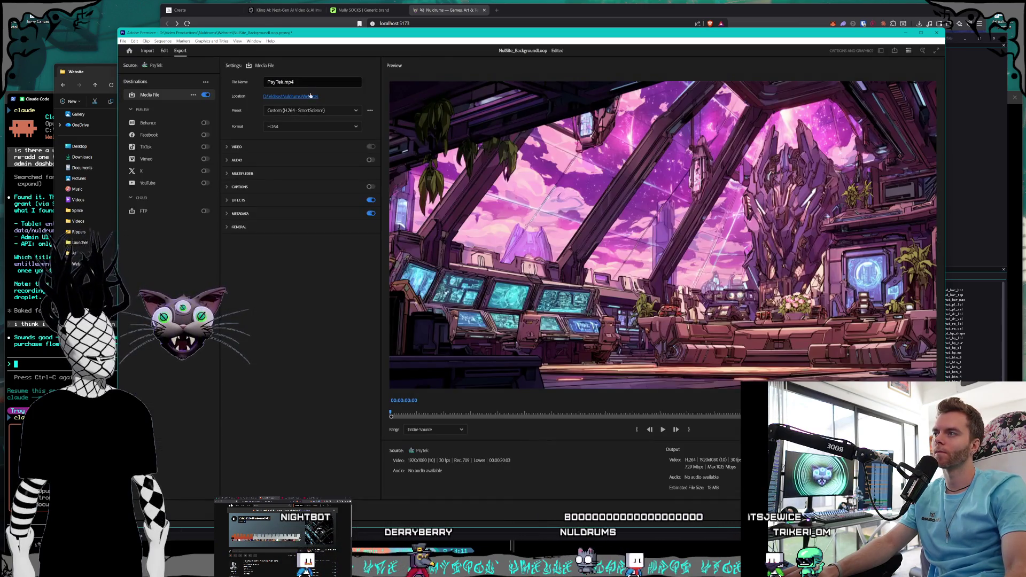
left_click(311, 97)
left_click_drag(304, 59, 373, 108)
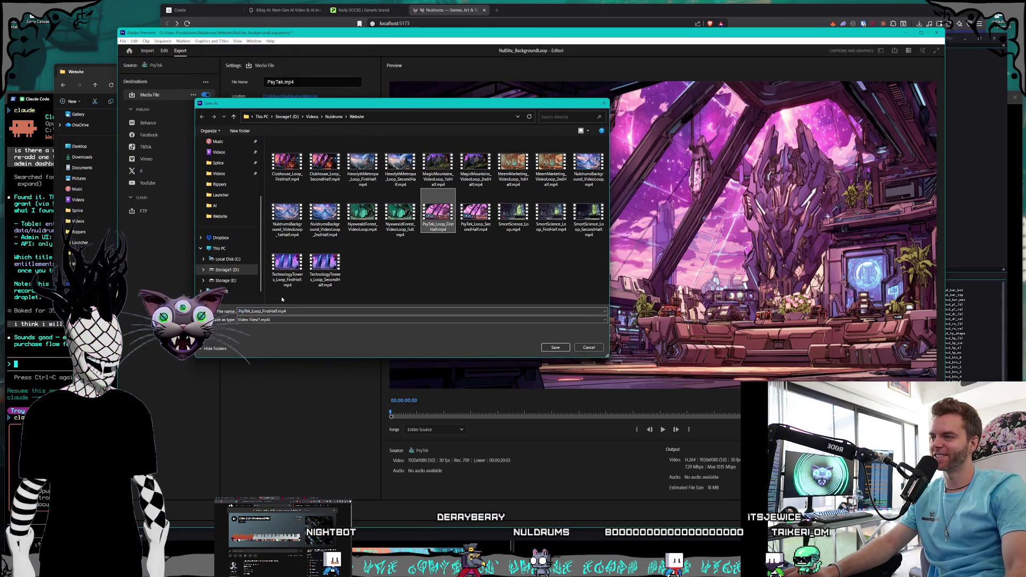
left_click(267, 310)
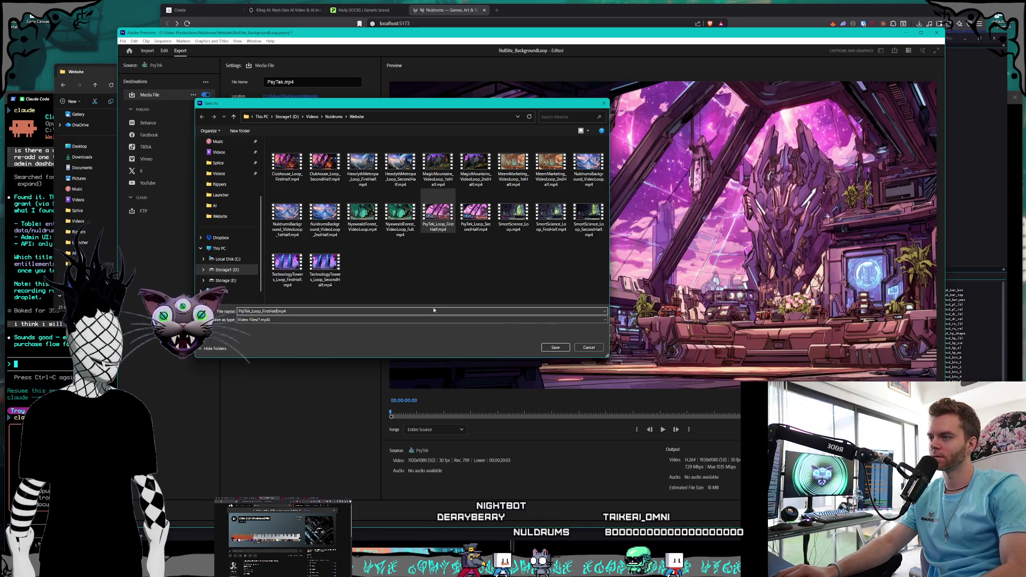
key("BackSpace")
key("BackSpace")
key("BackSpace")
key("BackSpace")
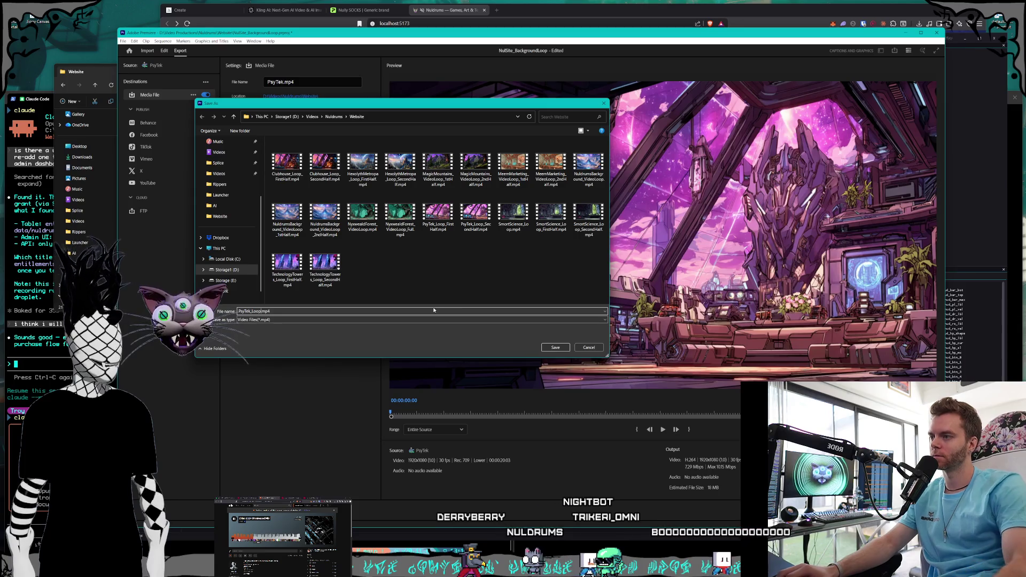
left_click(556, 348)
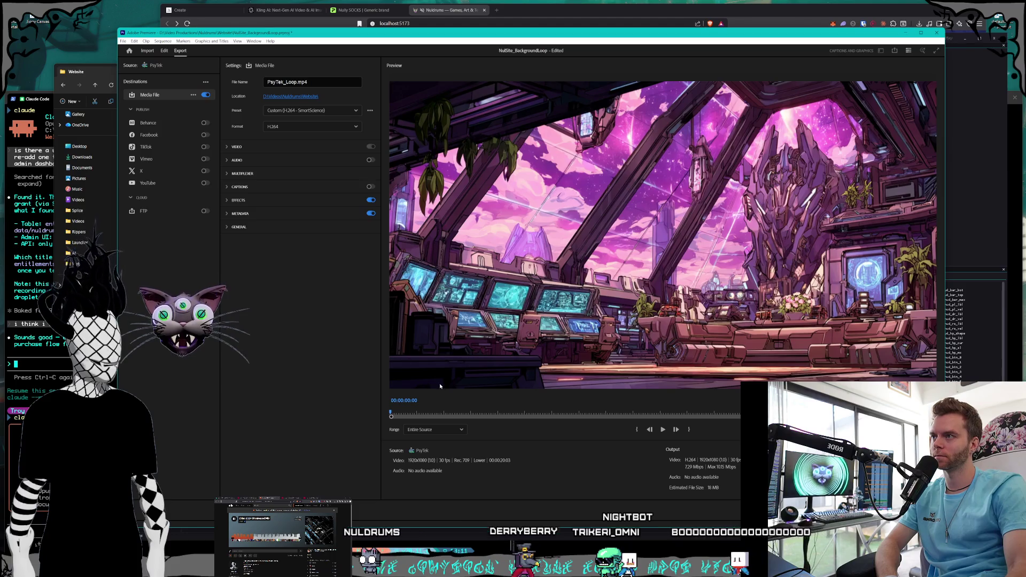
left_click(915, 503)
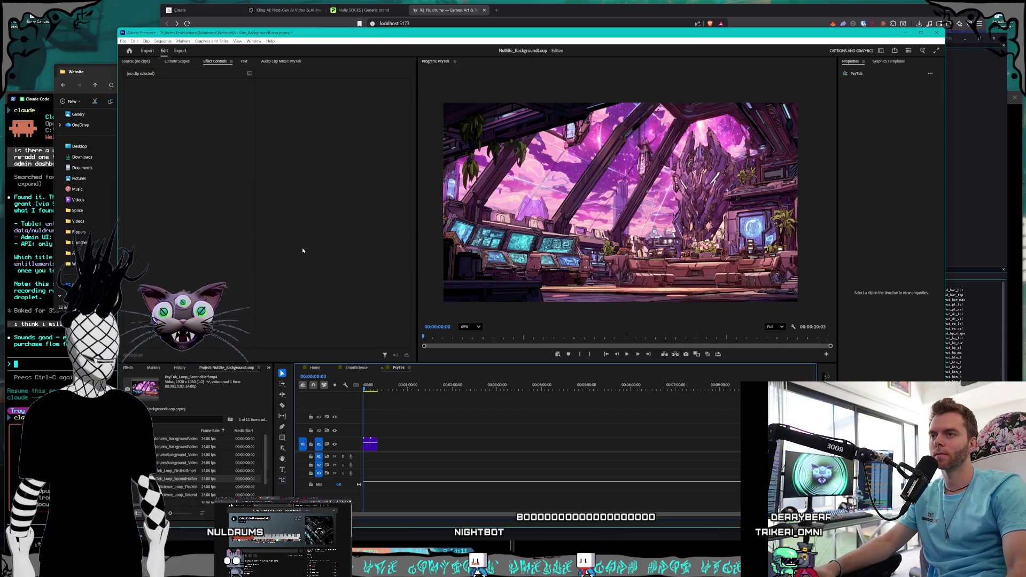
- Create a new sequence named TechnologyTowers
left_click(123, 41)
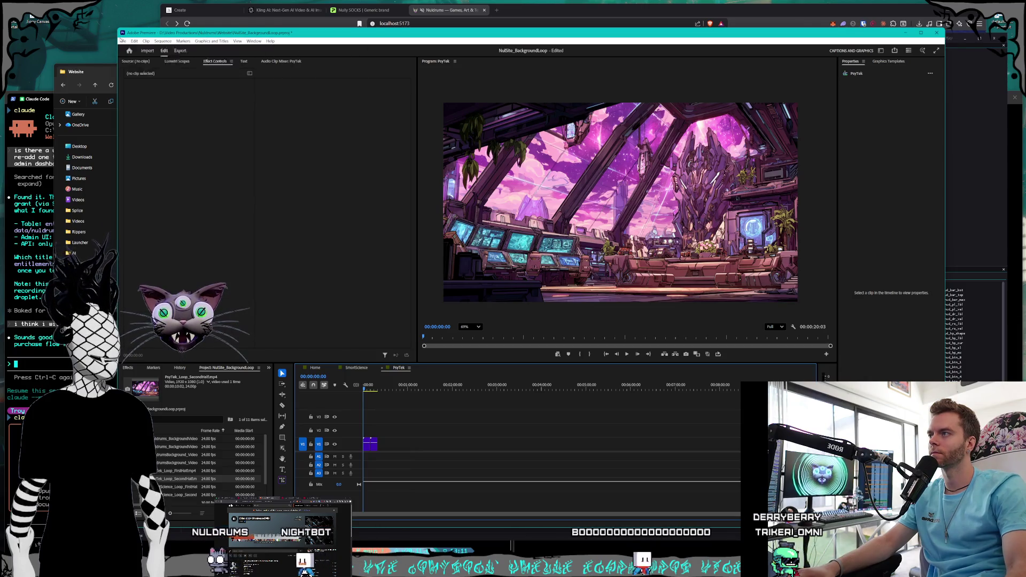
mouse_move(134, 49)
left_click(257, 69)
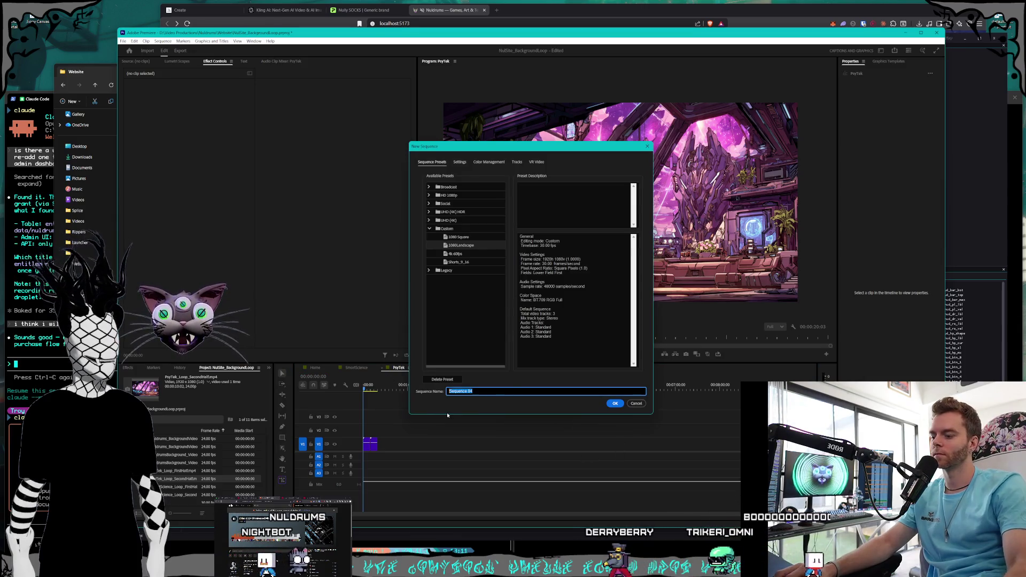
type("TechnologyTow")
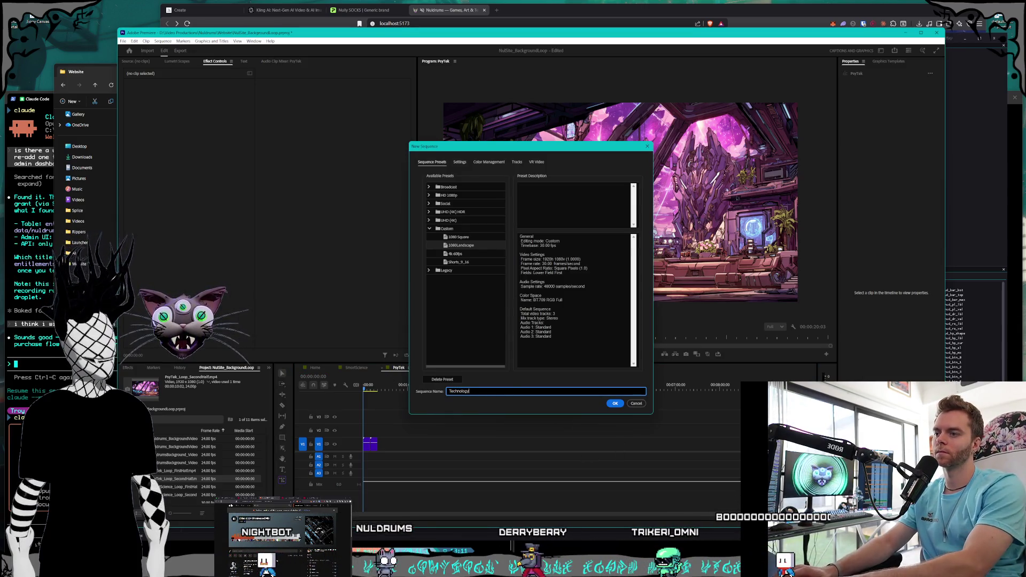
type("ers")
key("Return")
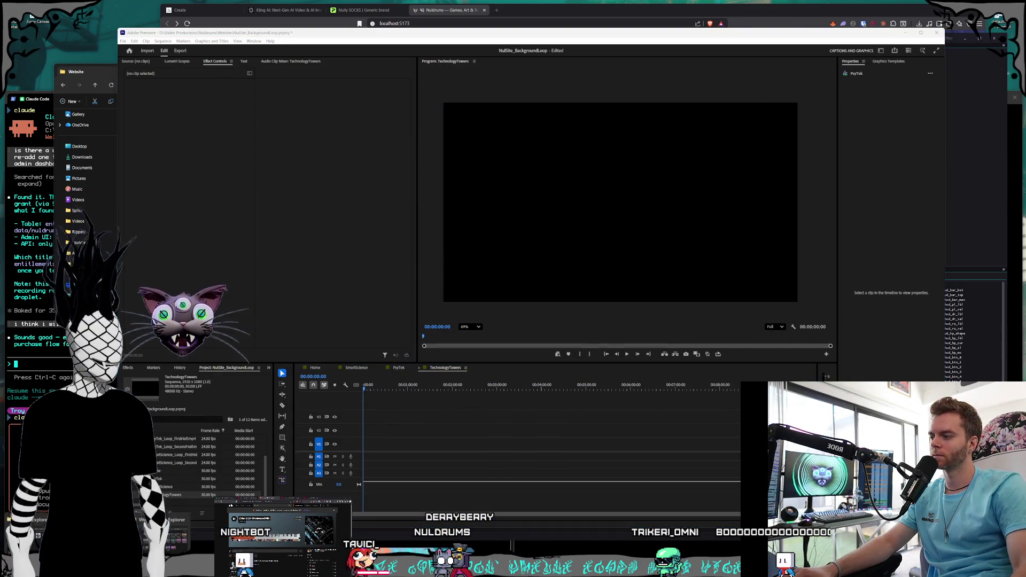
- Add the TechnologyTowers first-half and second-half loop clips back to back on V1
key("alt+Tab")
left_click_drag(291, 249, 368, 443)
mouse_move(303, 214)
left_mouse_down()
mouse_move(378, 378)
mouse_move(385, 435)
mouse_move(395, 436)
left_mouse_up()
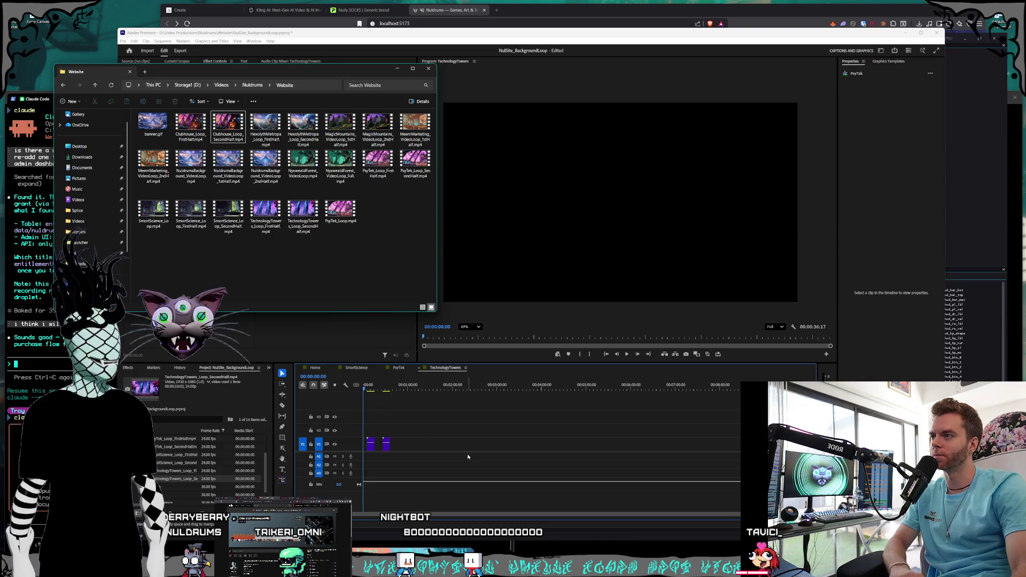
- Trim the first TechnologyTowers clip so the two clips meet end to end
left_click(387, 444)
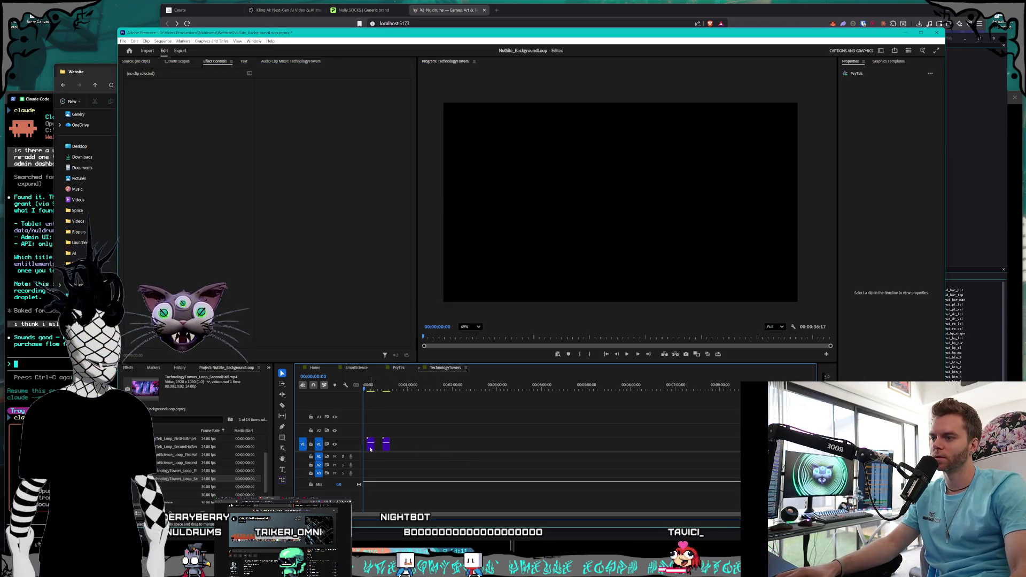
left_click(371, 447)
left_click_drag(369, 448, 369, 447)
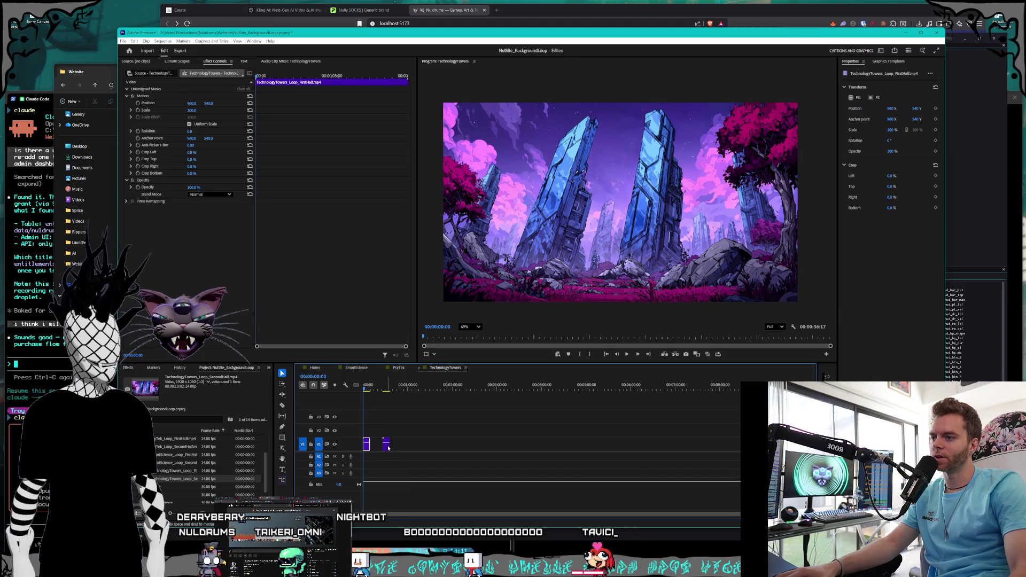
left_click_drag(370, 447, 374, 450)
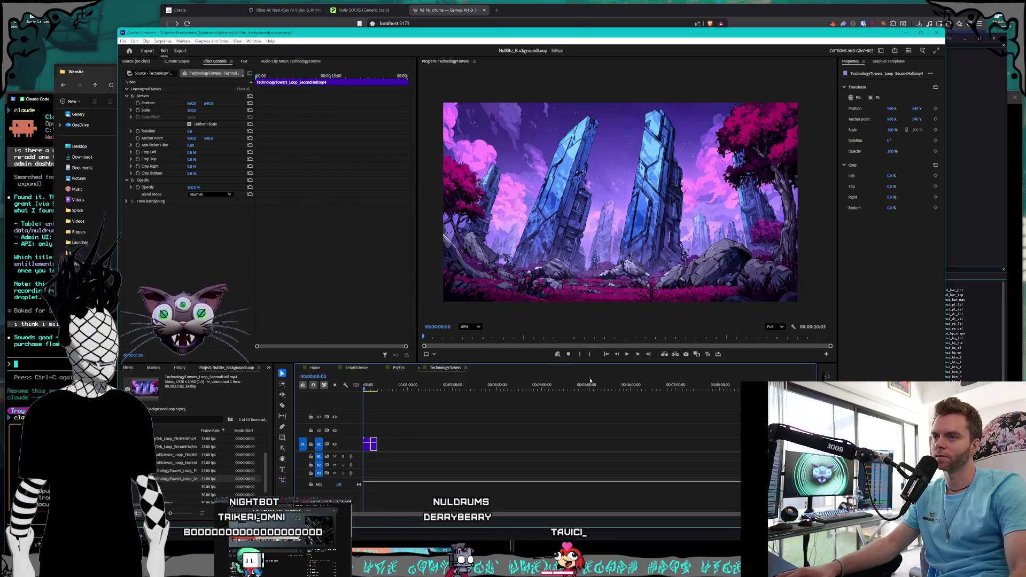
- Play back the 00:00:20:03 TechnologyTowers sequence to check the loop
left_click(626, 354)
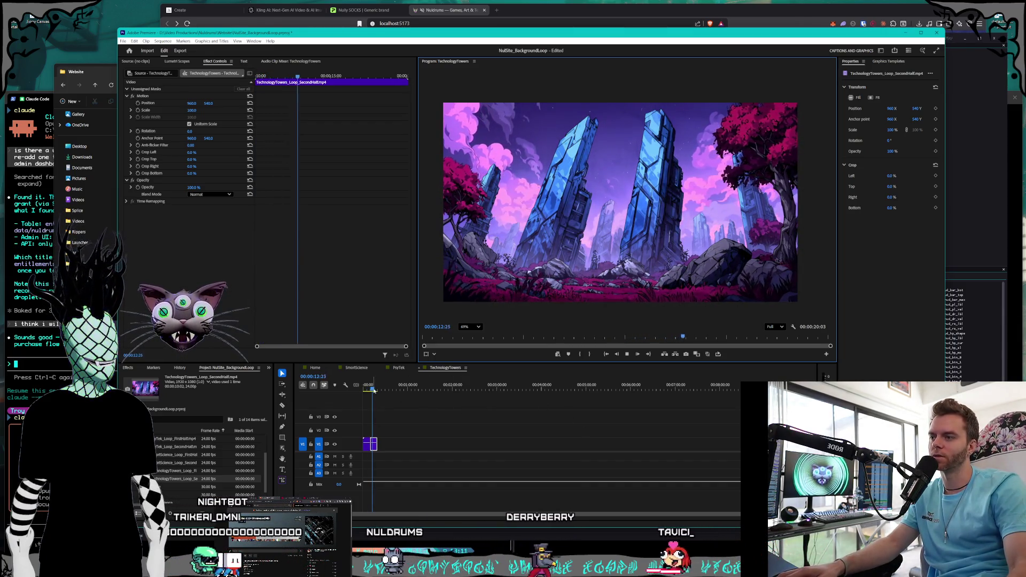
left_click(627, 357)
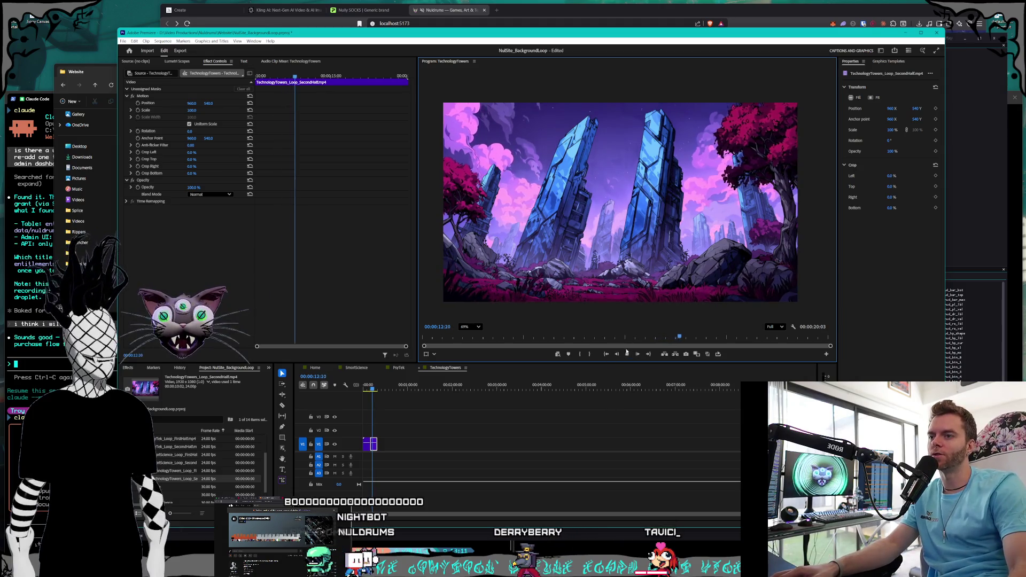
left_click(627, 354)
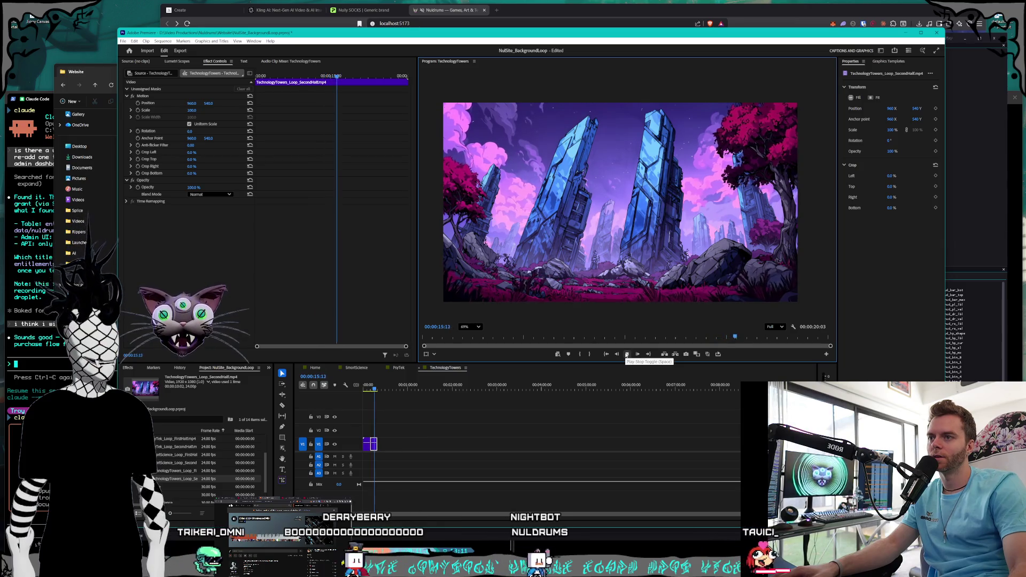
left_click(627, 354)
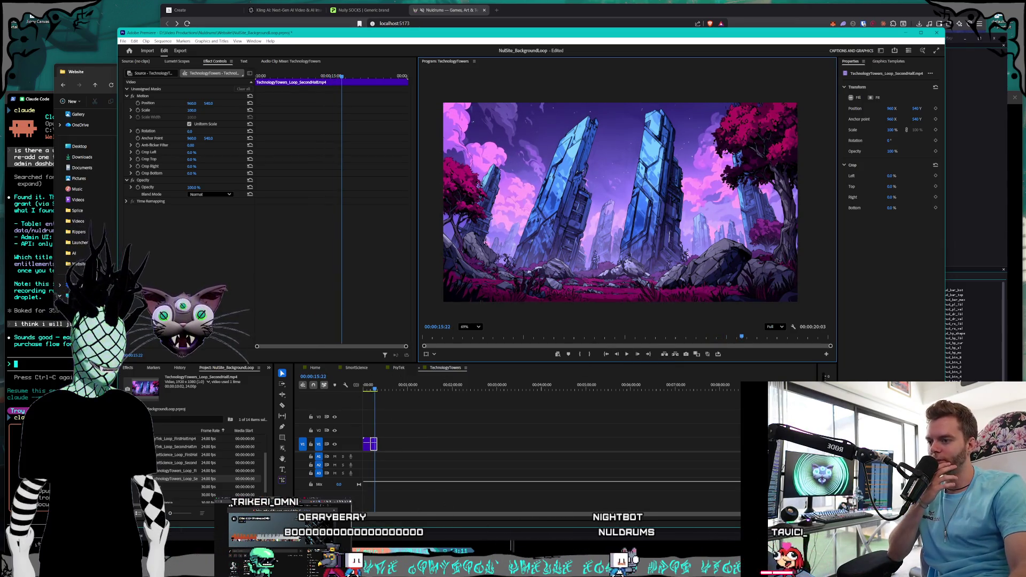
key("alt+Tab")
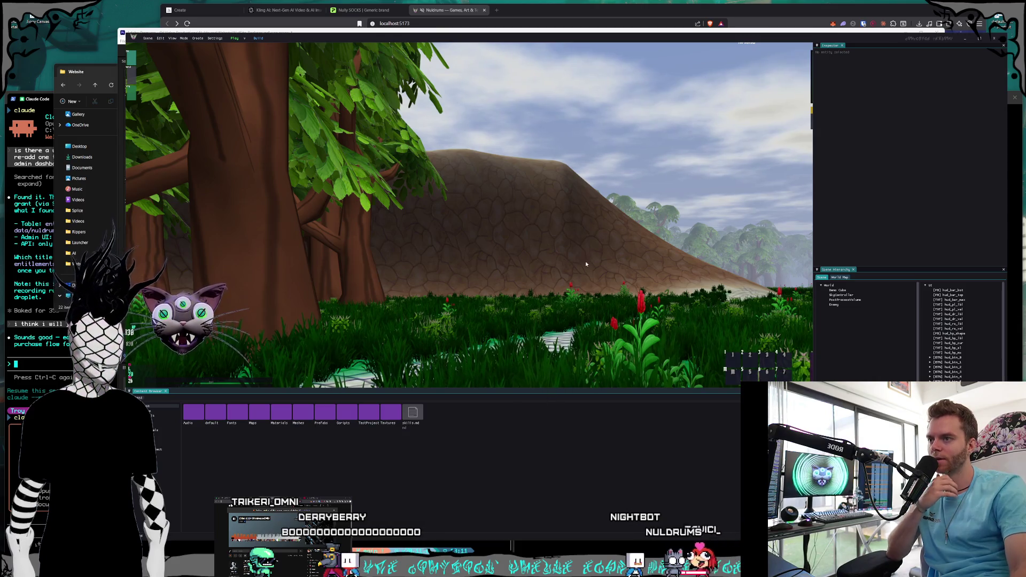
- Fly the editor camera forward over the open field
left_click(586, 264)
key("w")
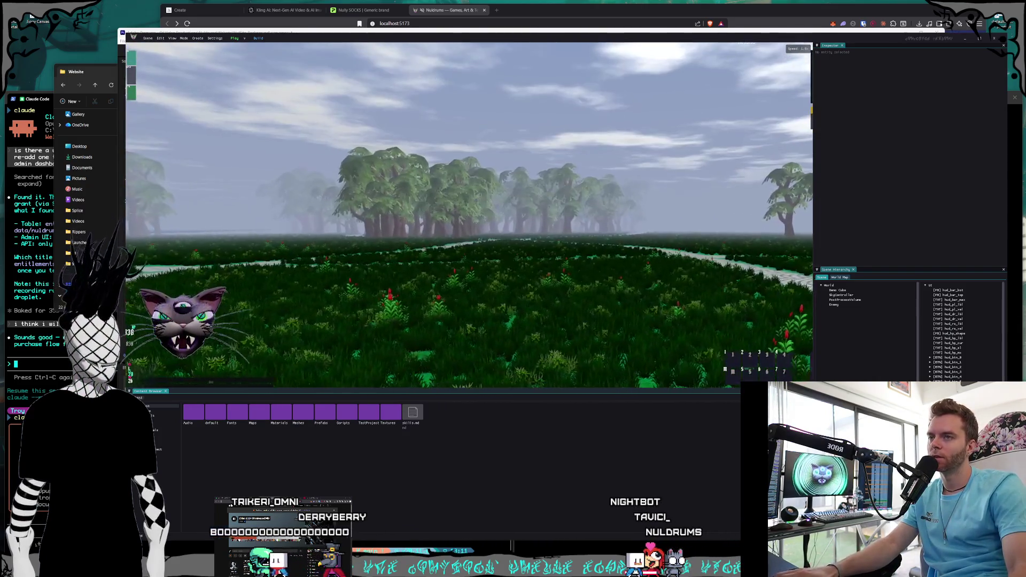
key("alt+Tab")
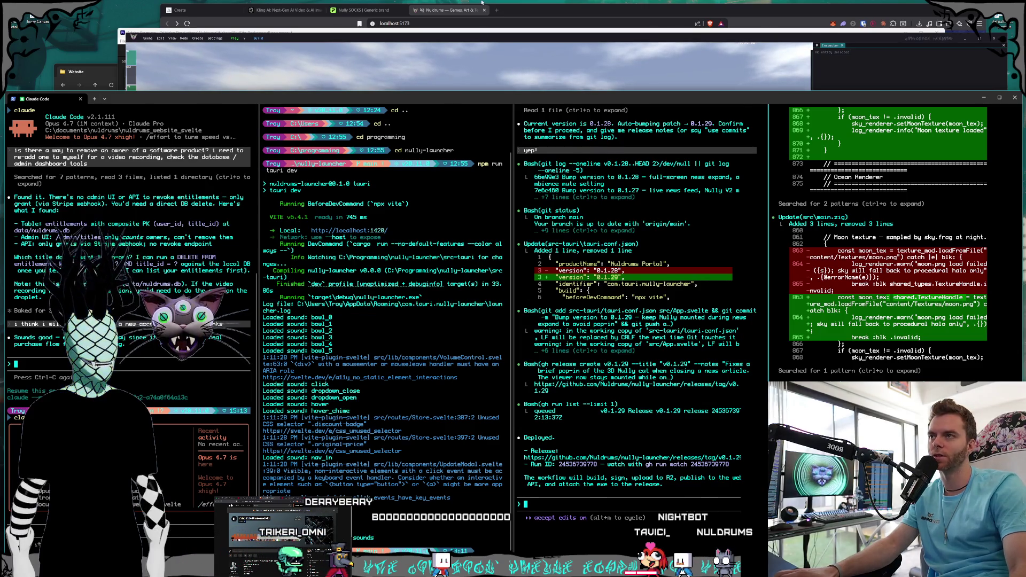
left_click(497, 43)
- Enable the SkyController's Day/Night Cycle with Time Scale 11.0 and play the scene
left_click(834, 300)
left_click(842, 296)
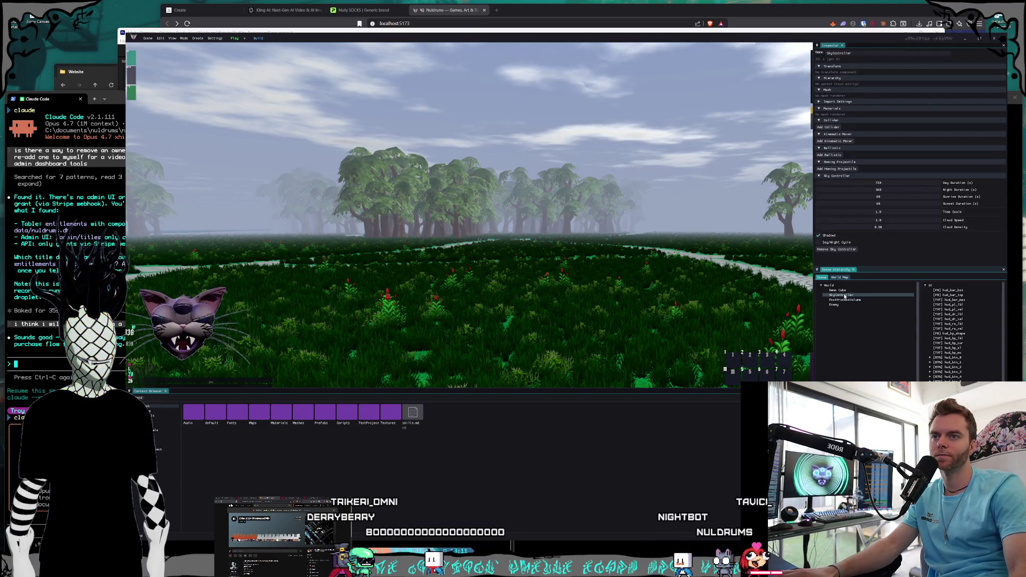
left_click(818, 242)
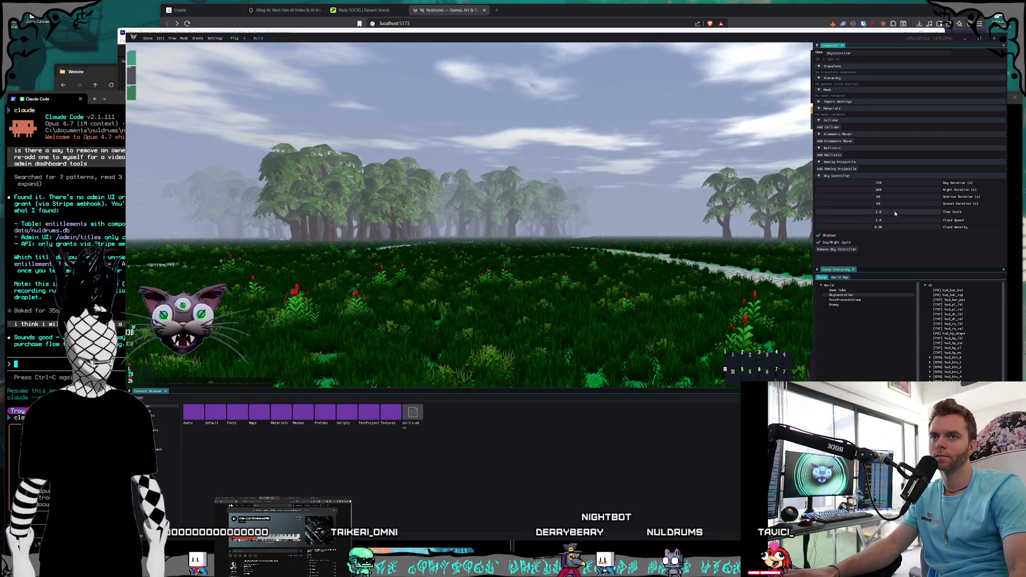
left_click_drag(907, 212, 925, 211)
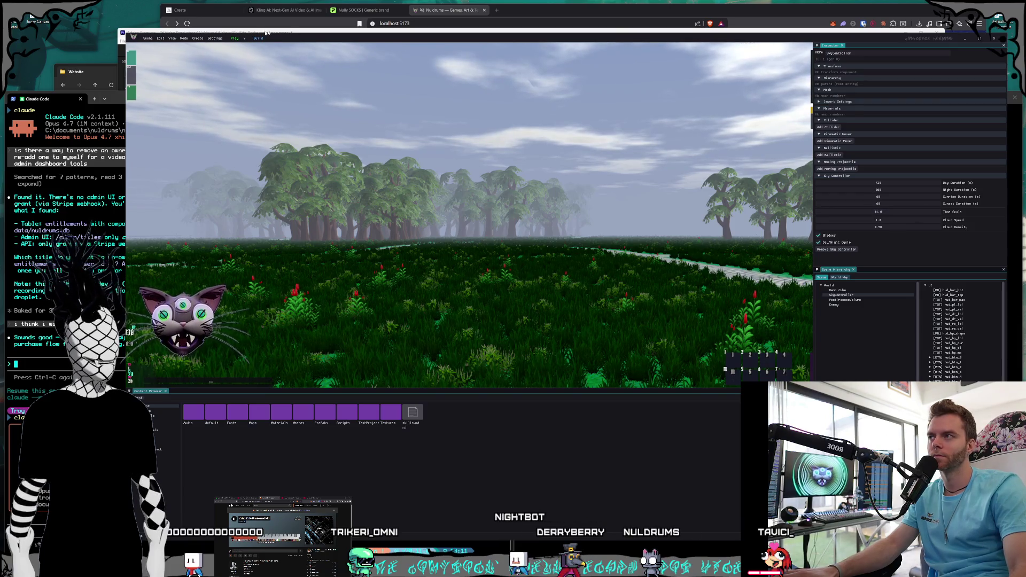
left_click(234, 39)
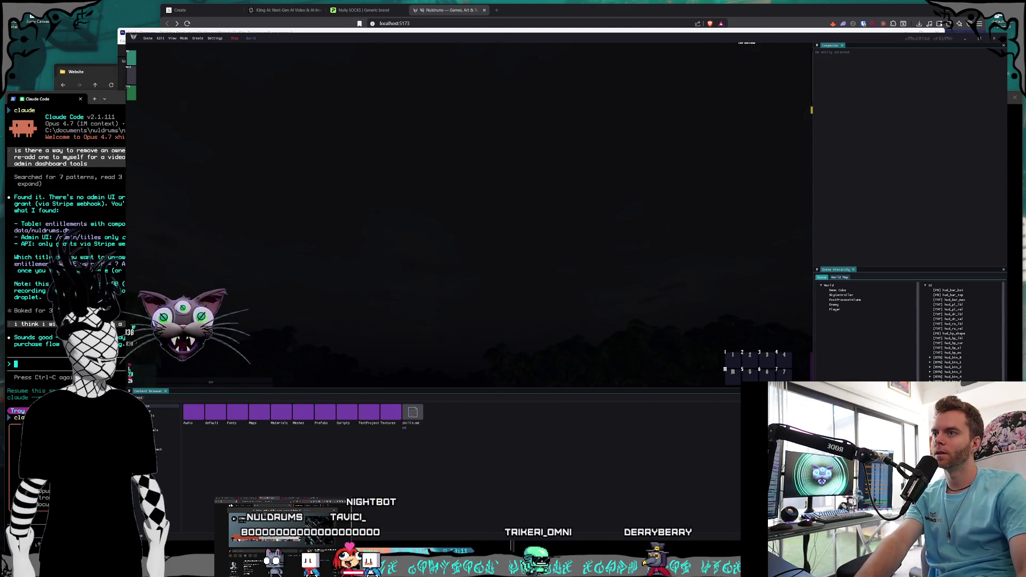
key("ctrl+Print")
- Screenshot the night game view, stop the running scene, and close the editor
mouse_move(132, 34)
left_mouse_down()
mouse_move(745, 332)
mouse_move(914, 431)
left_mouse_up()
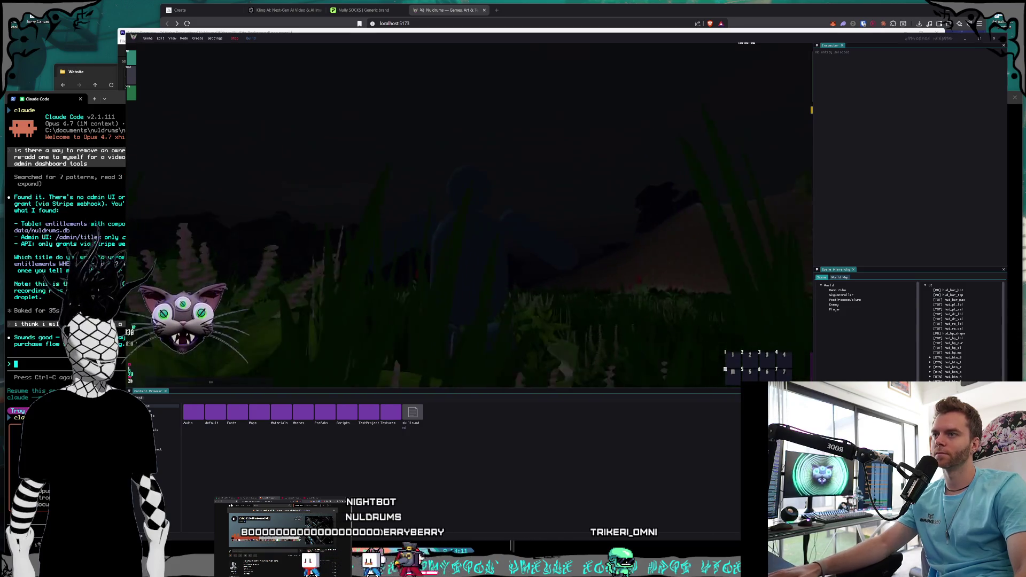
key("Escape")
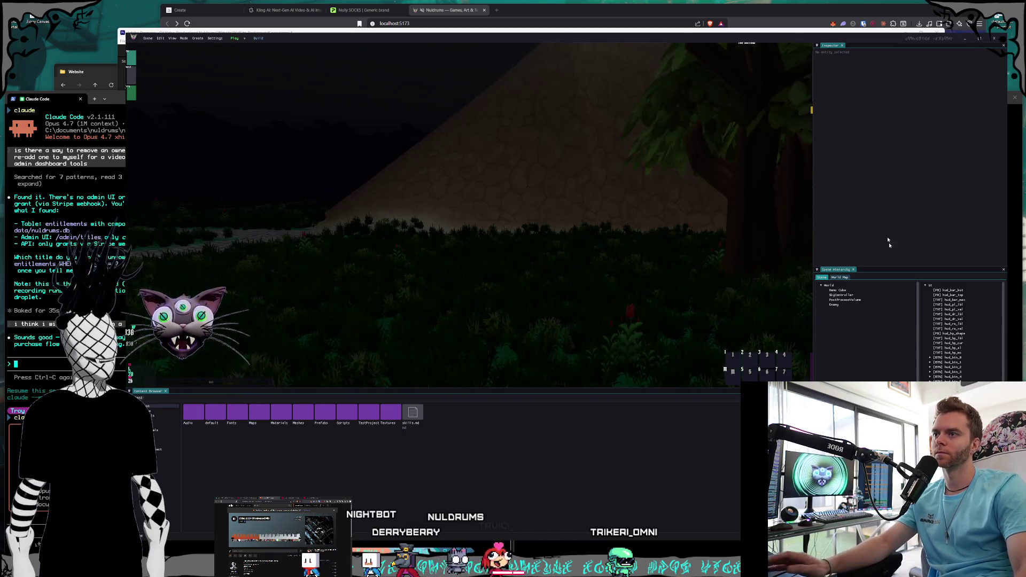
left_click(992, 39)
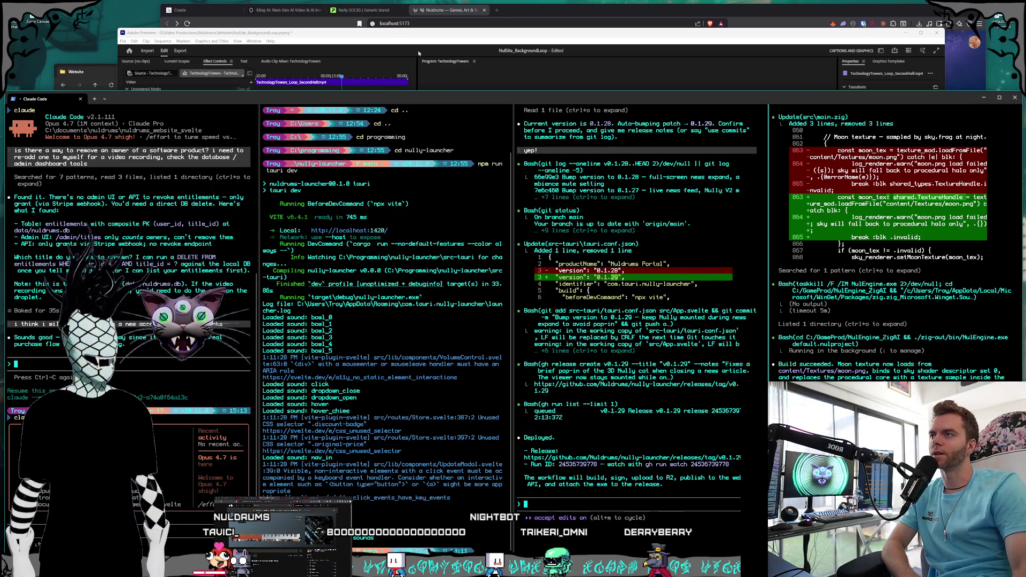
- Scrub the TechnologyTowers sequence to about 00:00:05:12, then bring the Website folder forward
left_click(428, 34)
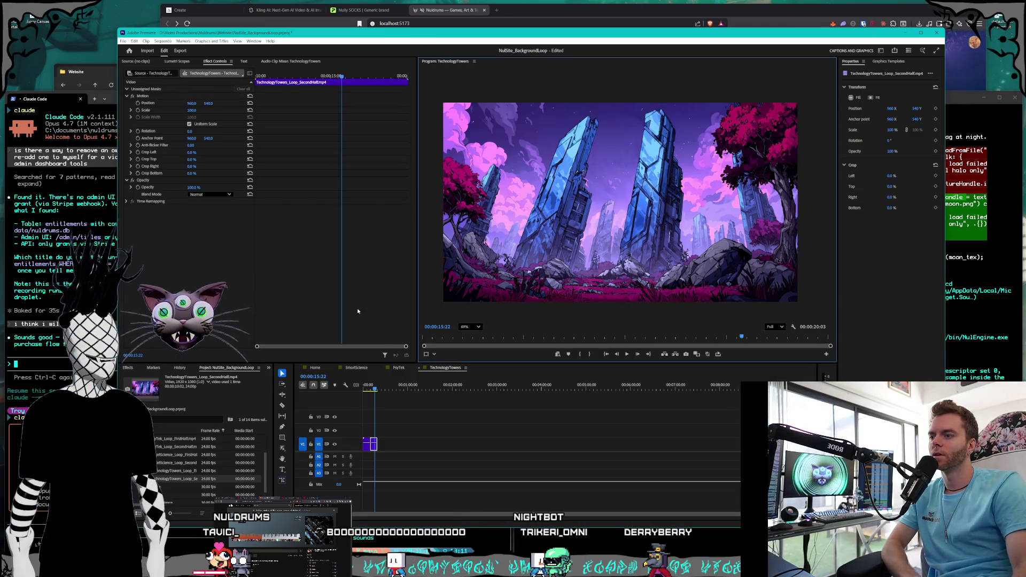
left_click(362, 392)
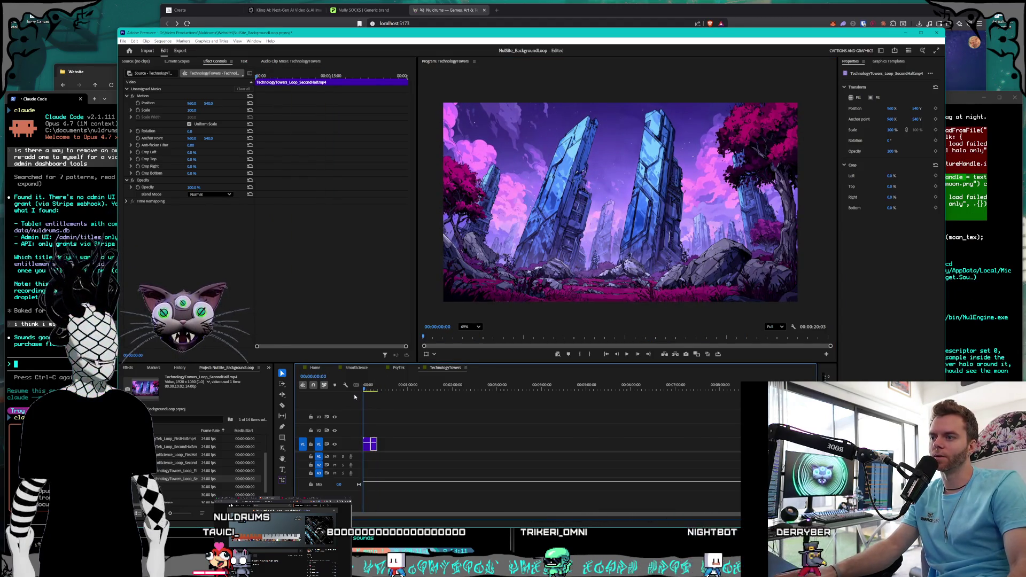
left_click_drag(359, 396, 374, 394)
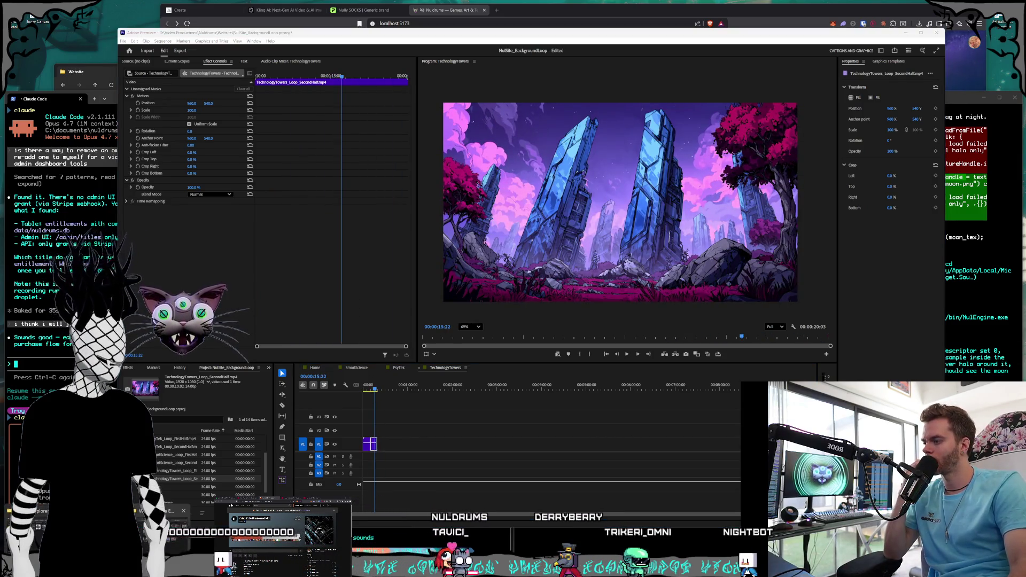
mouse_move(160, 534)
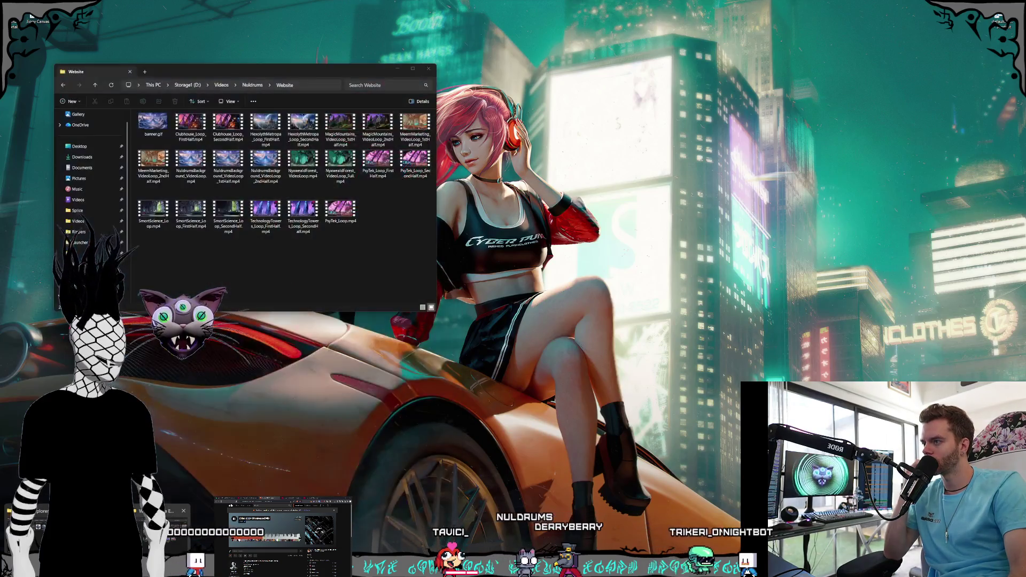
left_click(228, 127)
key("super+d")
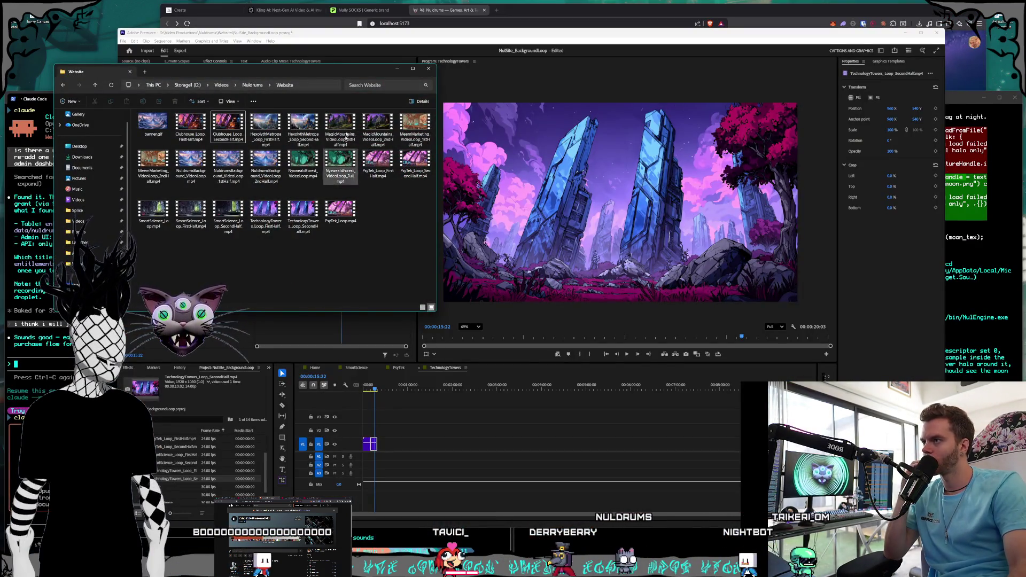
- Switch to the Kling AI generations page and open the blue-towers video for review
left_click(286, 10)
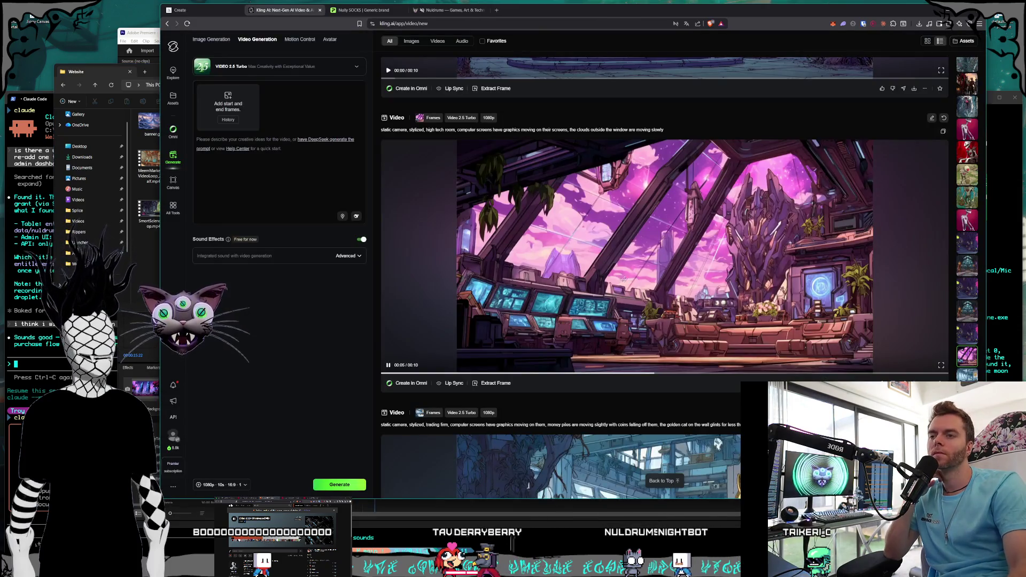
scroll(970, 278, "down", 5)
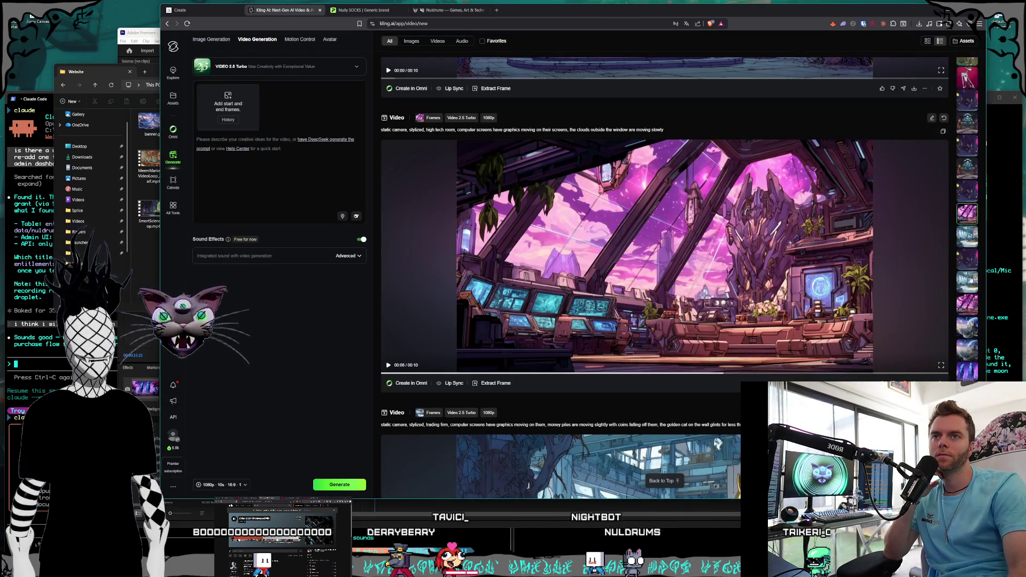
scroll(966, 297, "down", 5)
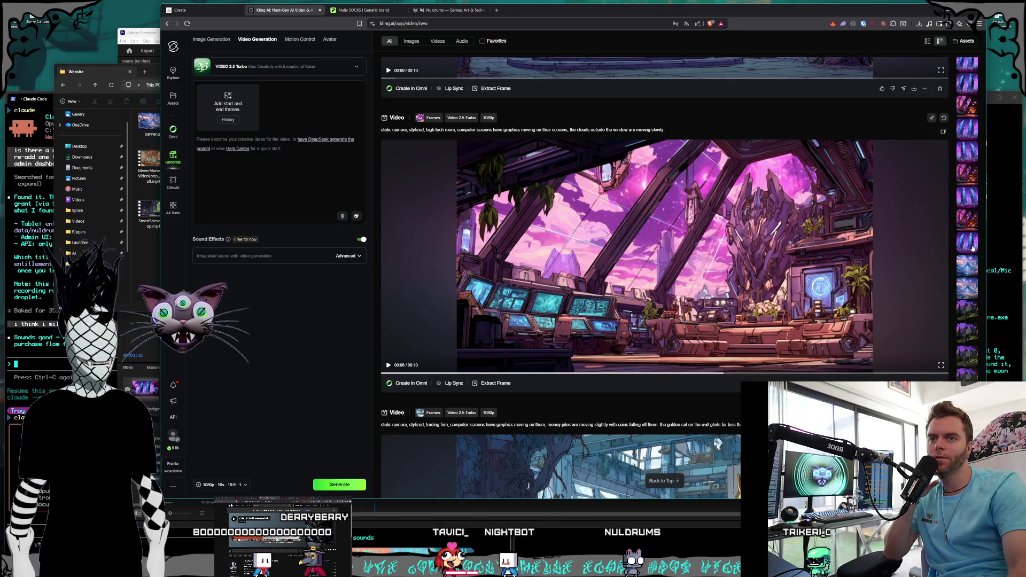
left_click(971, 246)
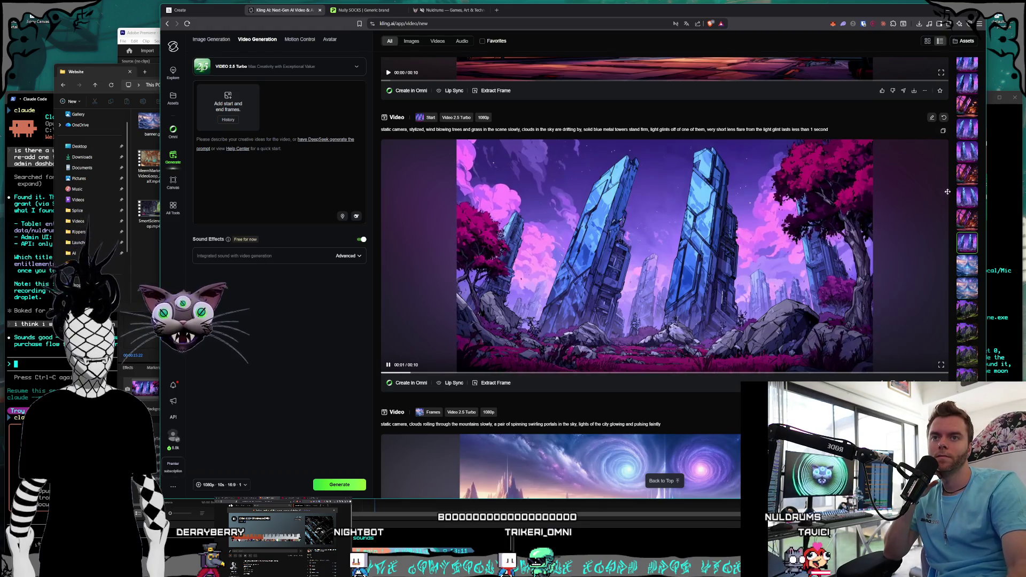
- Open the earlier wind-blowing towers video and scroll the feed around it
scroll(964, 207, "down", 1)
scroll(837, 221, "up", 3)
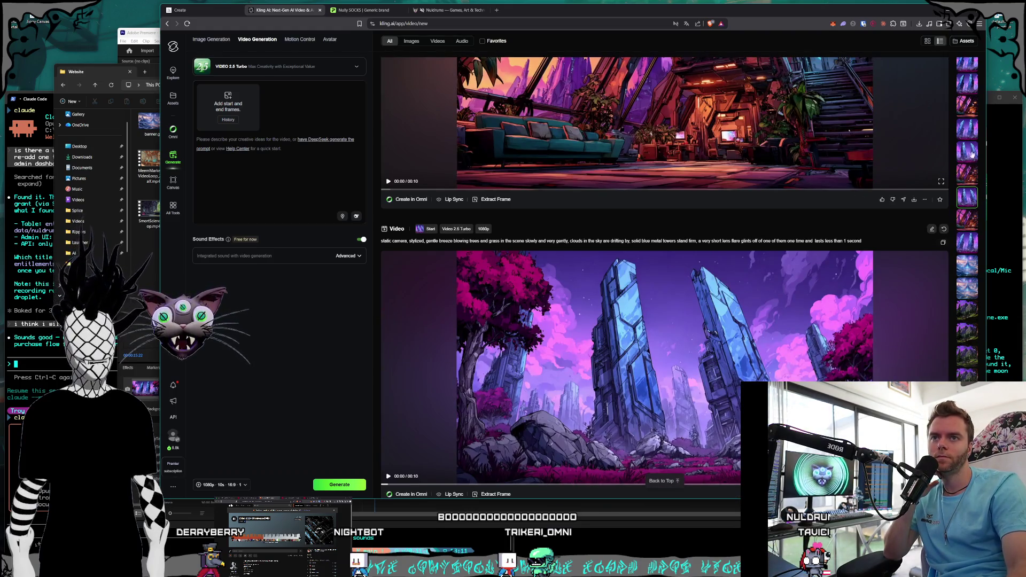
left_click(969, 152)
scroll(688, 281, "up", 1)
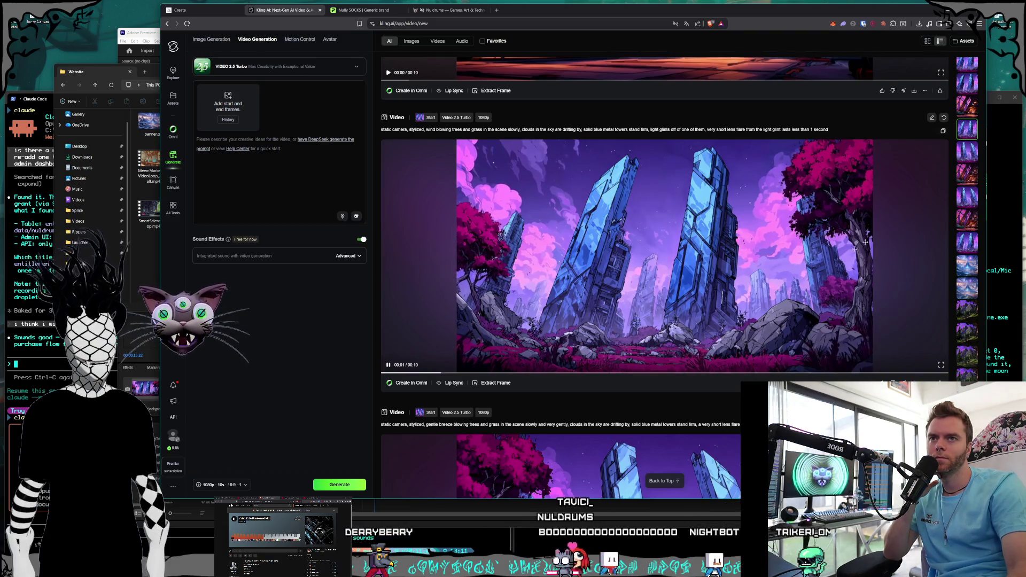
scroll(802, 251, "up", 8)
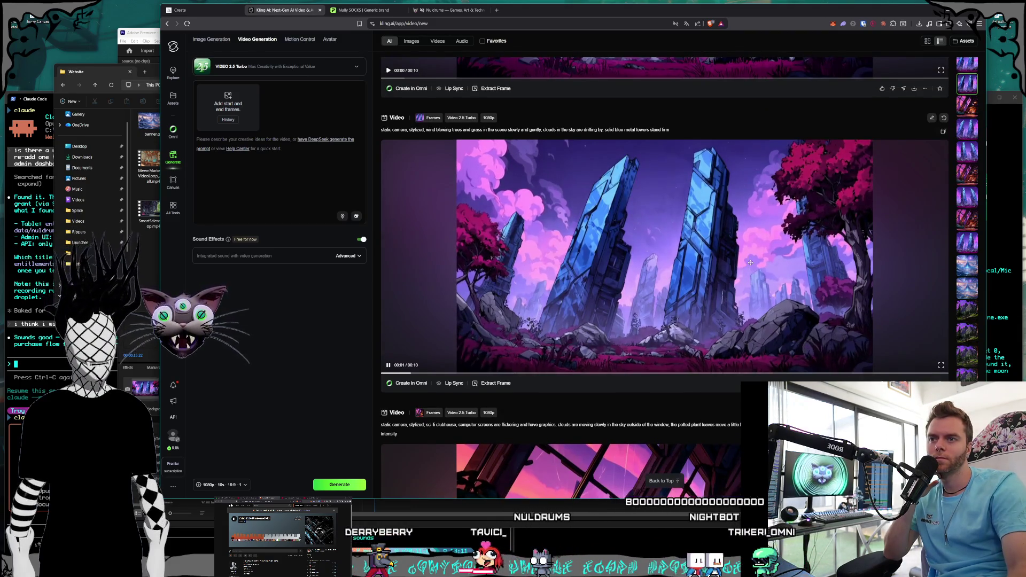
scroll(759, 259, "up", 1)
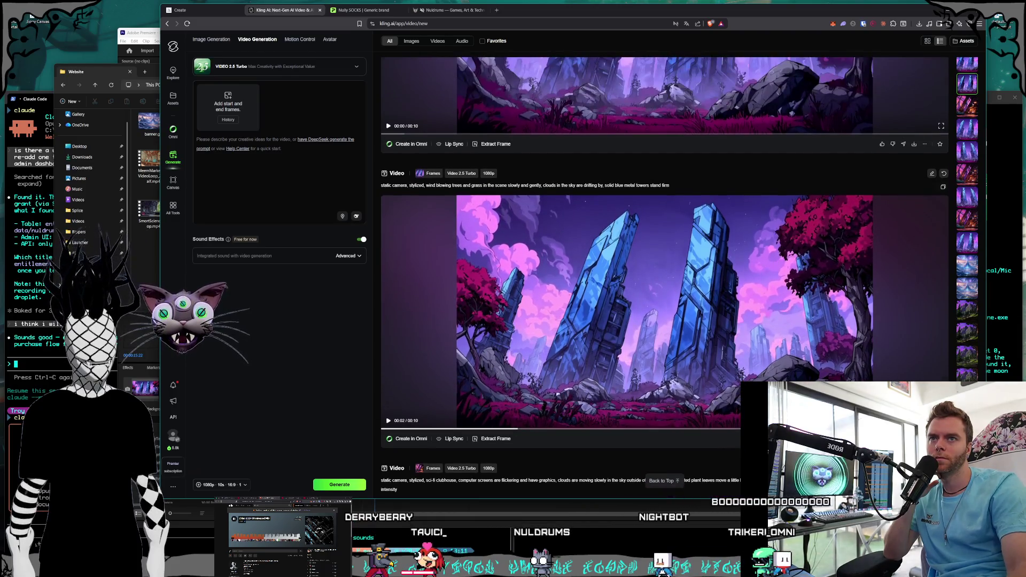
scroll(748, 267, "down", 2)
scroll(731, 281, "up", 1)
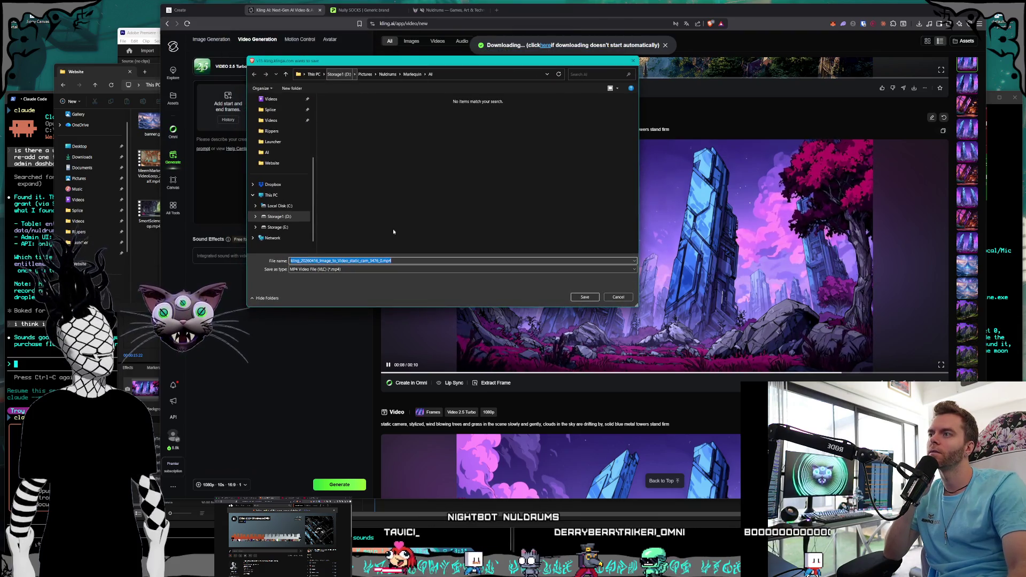
- Browse the save dialog to the D:\Videos\Nuldrums\Website folder
double_click(337, 237)
scroll(352, 171, "down", 5)
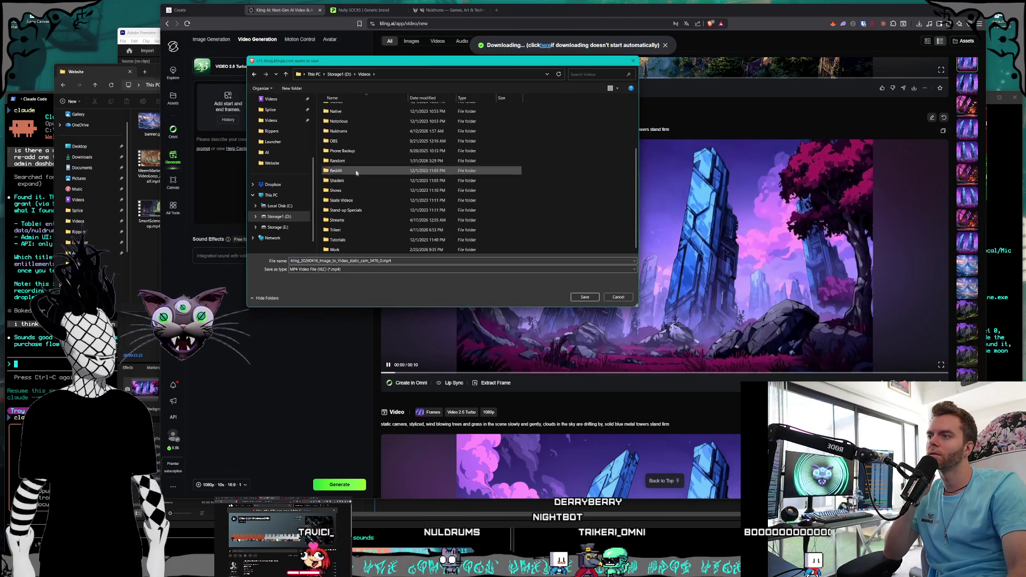
double_click(349, 132)
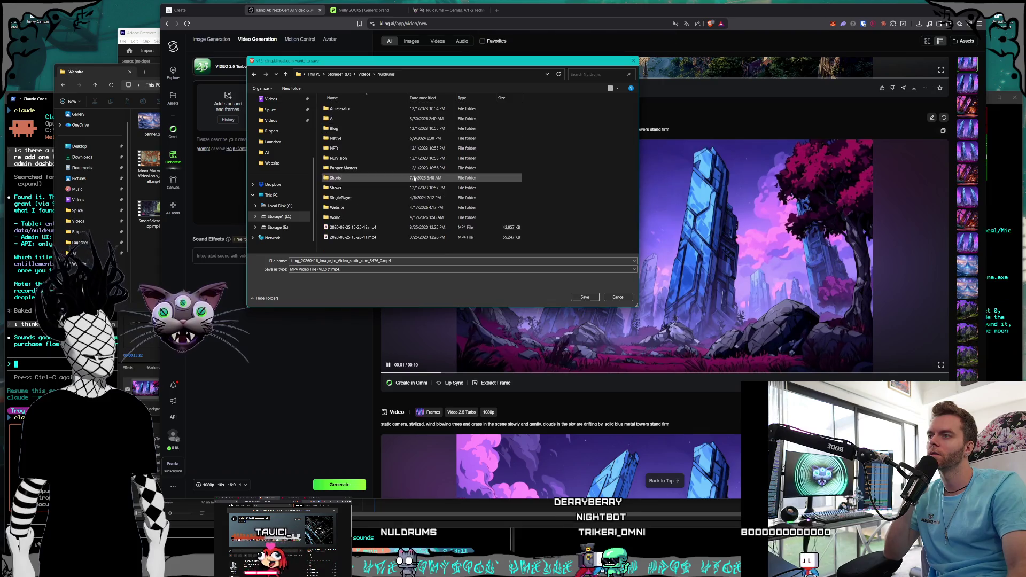
double_click(366, 208)
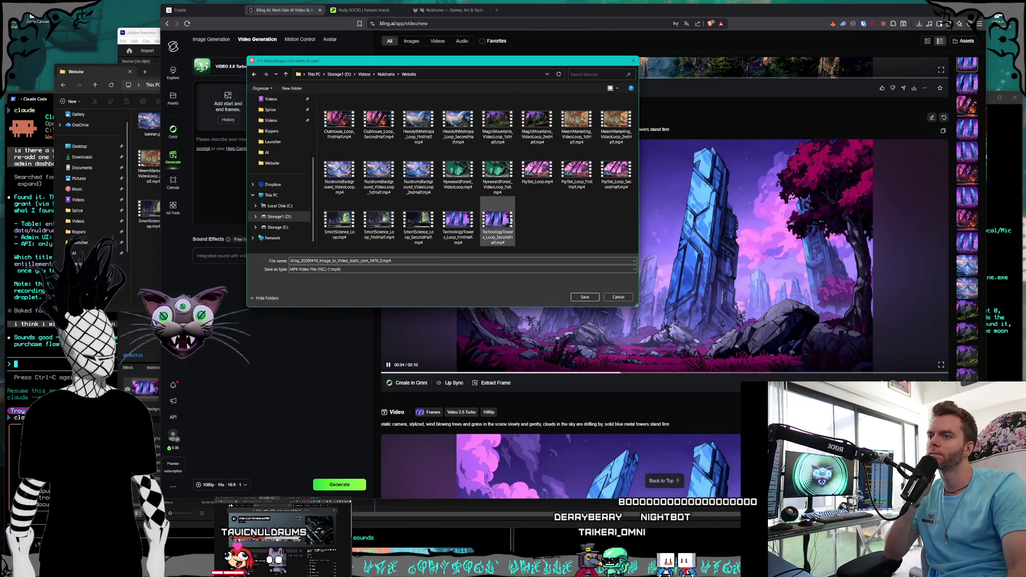
- Save over TechnologyTowers_Loop_SecondHalf.mp4, confirm the replace, and return to Premiere
left_click(584, 297)
left_click(587, 289)
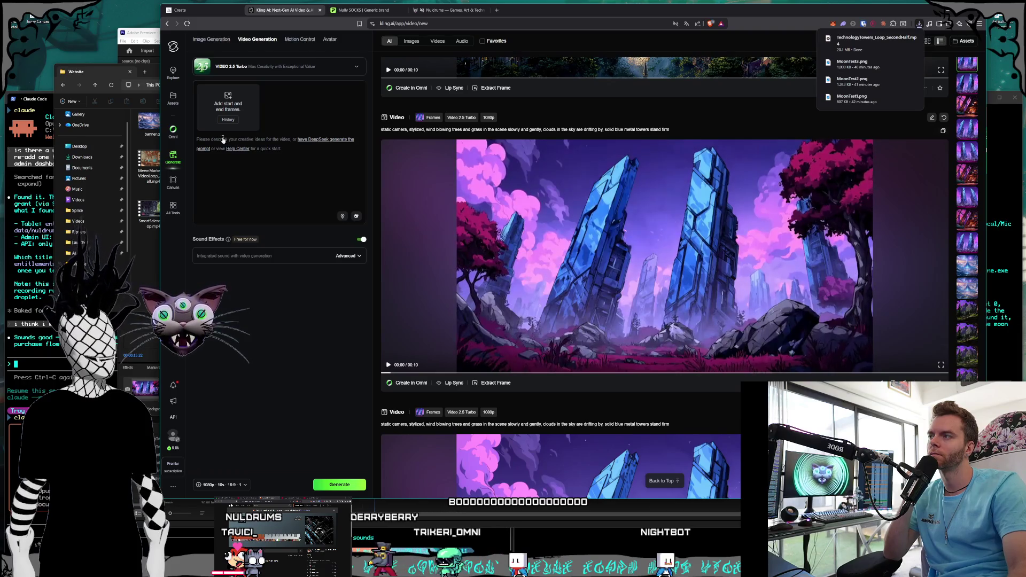
left_click(104, 81)
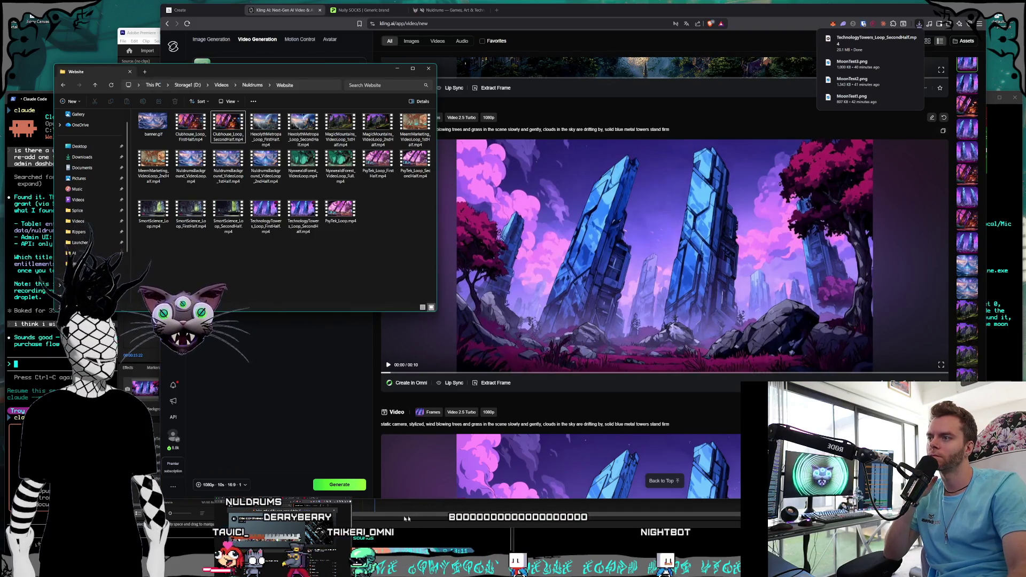
key("alt+Tab")
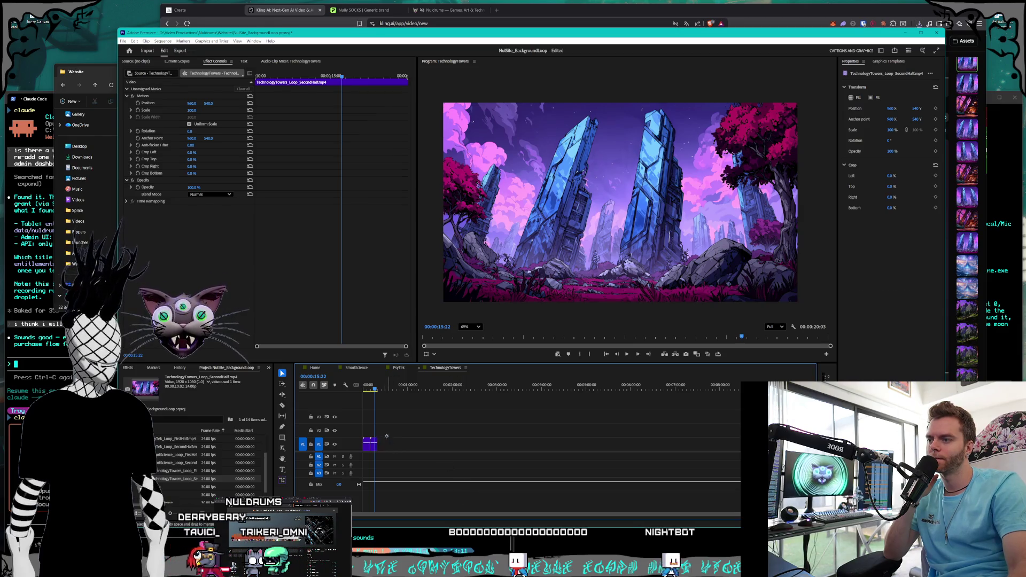
- Replace the old second-half clip on V1 with TechnologyTowers_Loop_SecondHalf.mp4
key("Delete")
key("alt+Tab")
mouse_move(303, 211)
left_mouse_down()
mouse_move(403, 430)
mouse_move(401, 447)
mouse_move(373, 445)
left_mouse_up()
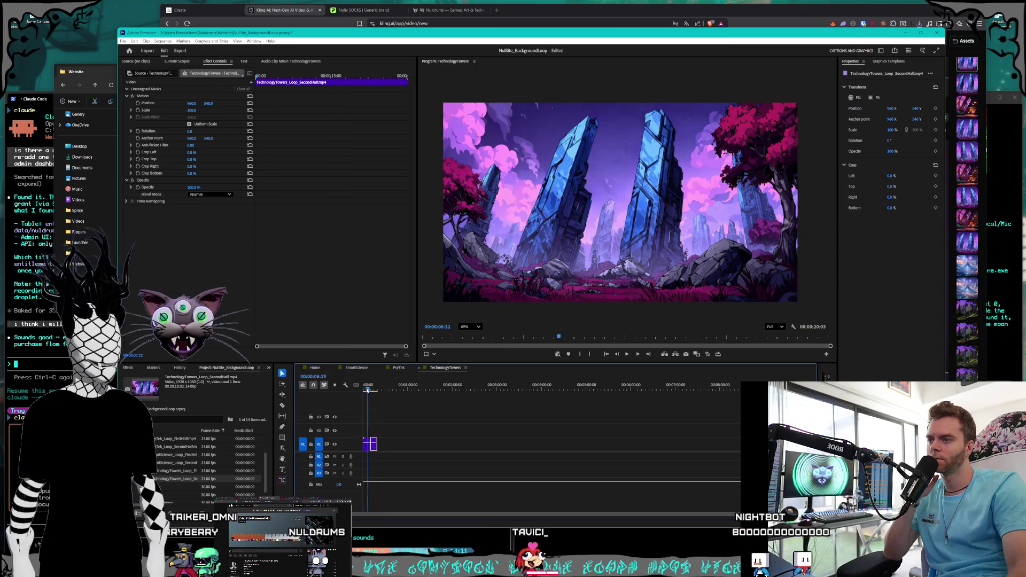
- Play the TechnologyTowers sequence from the start to check the new clip
left_click(628, 354)
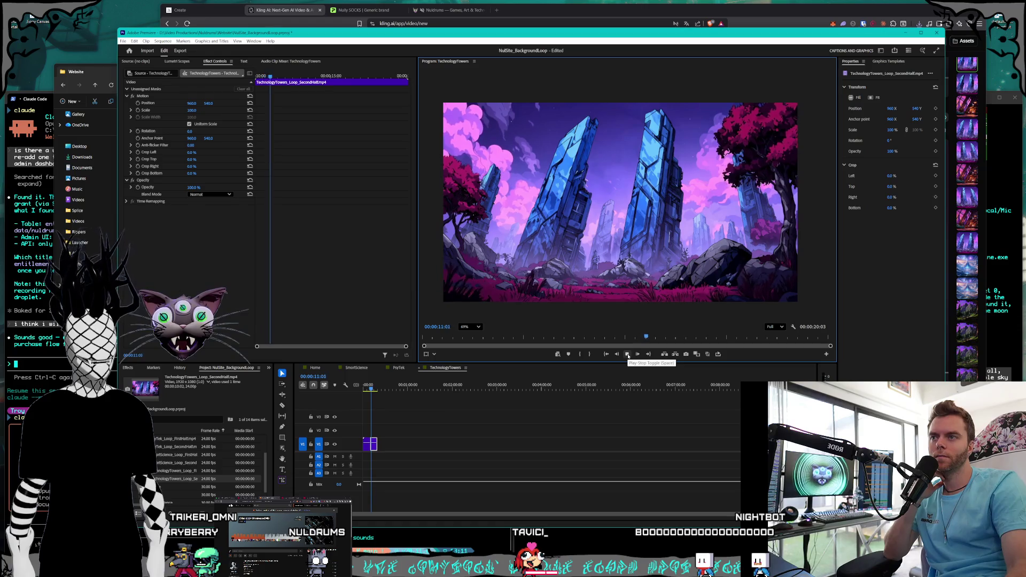
left_click(364, 387)
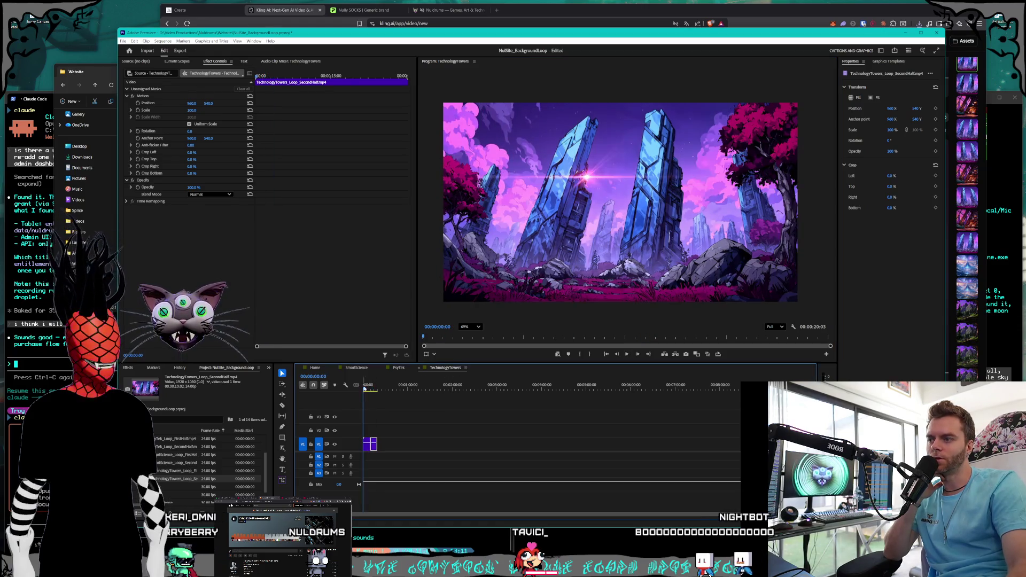
left_click(627, 354)
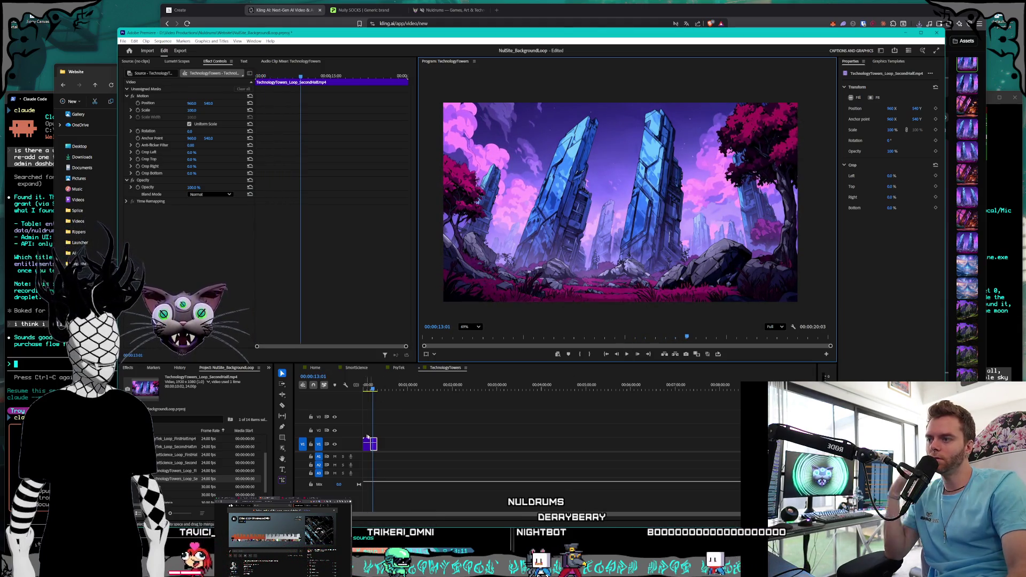
scroll(383, 457, "up", 3)
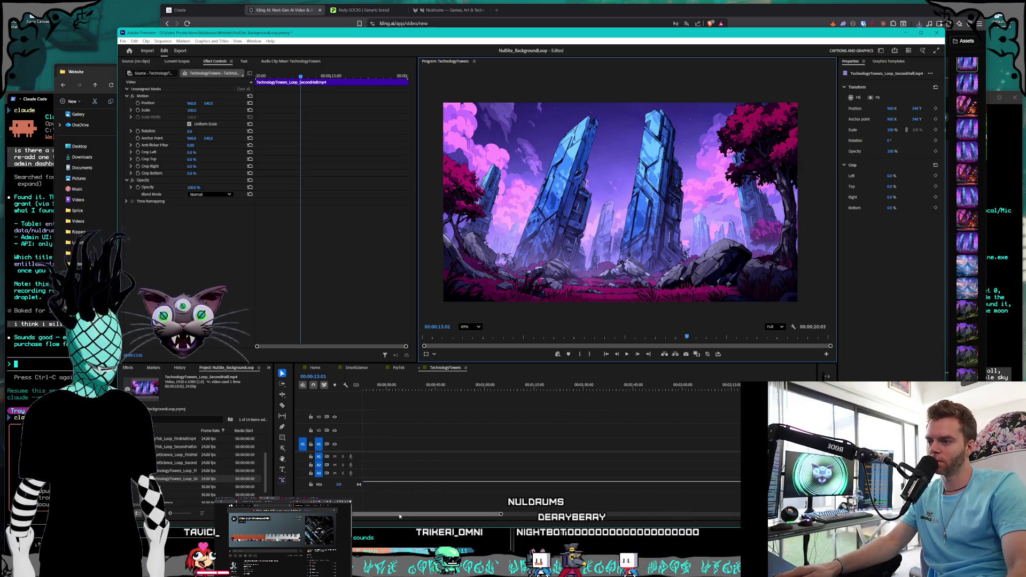
- Replay the seam between the two TechnologyTowers halves several times, then return to Kling AI
scroll(388, 455, "up", 5)
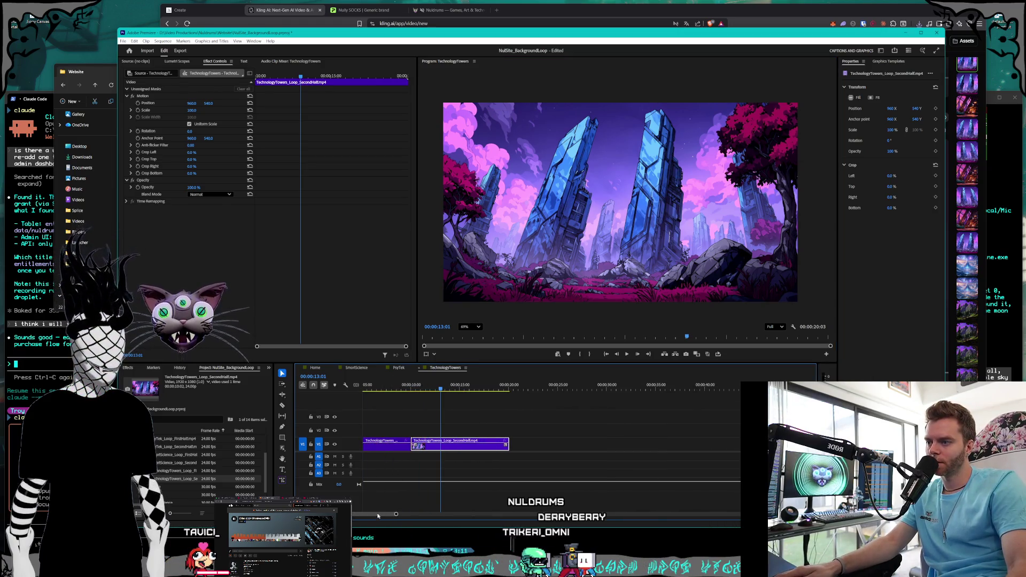
left_click_drag(435, 390, 457, 393)
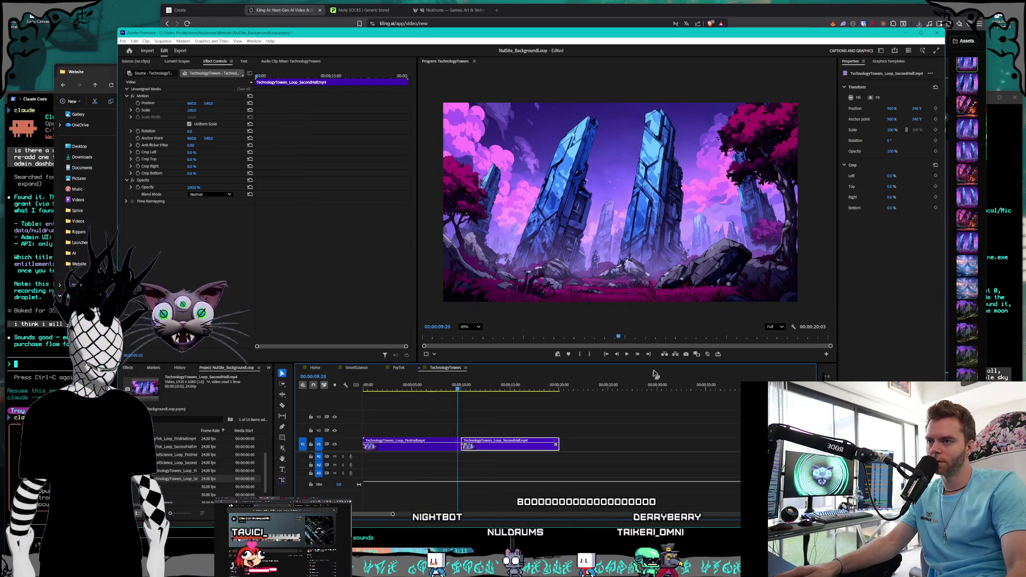
left_click(626, 354)
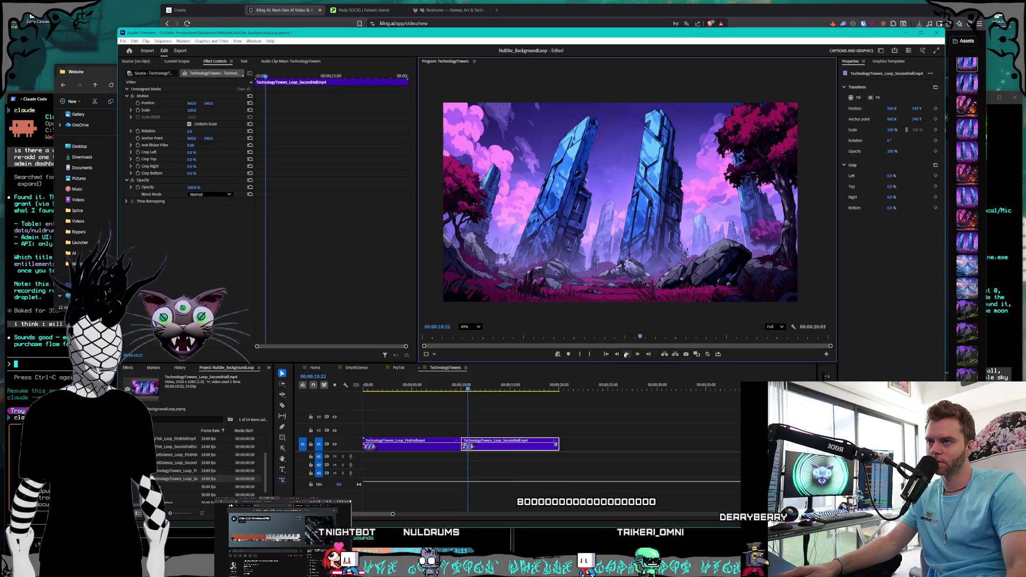
left_click(455, 388)
left_click(626, 354)
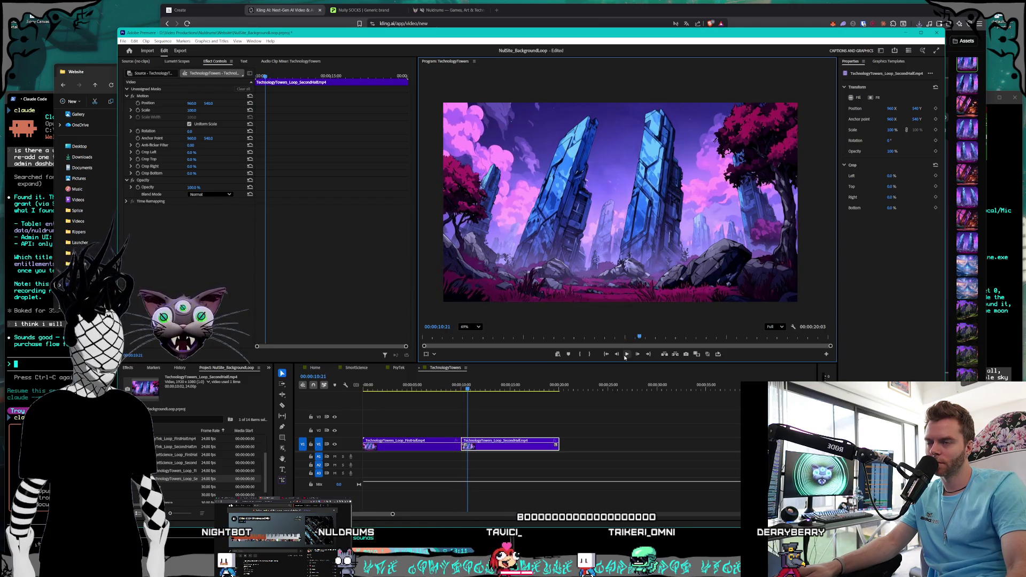
left_click(437, 387)
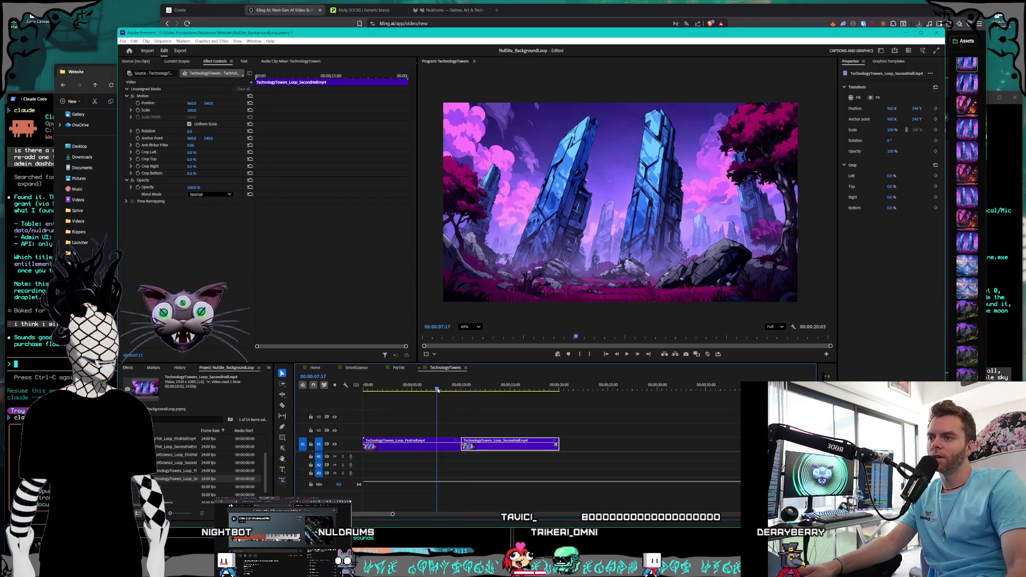
left_click(630, 357)
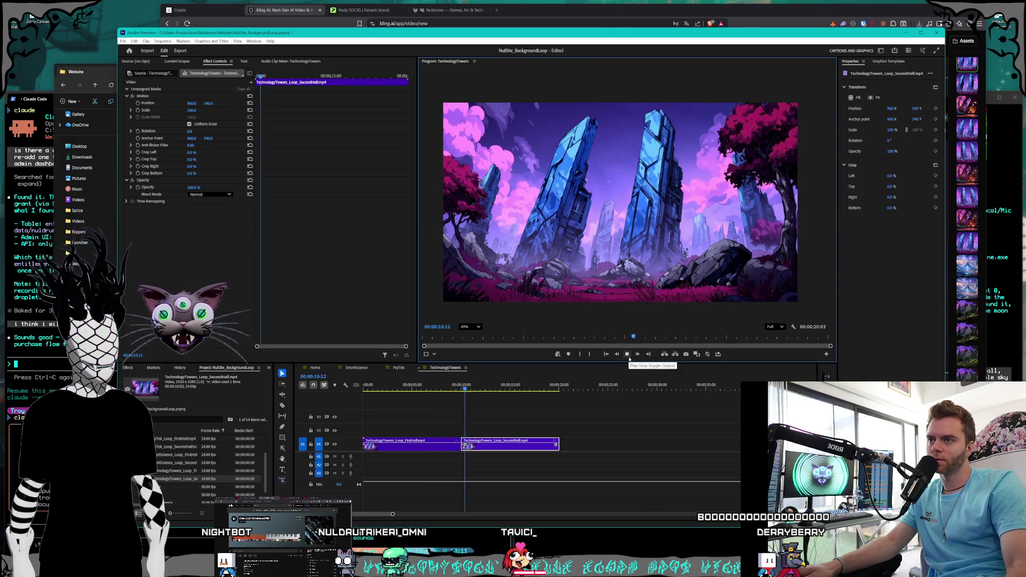
left_click(629, 358)
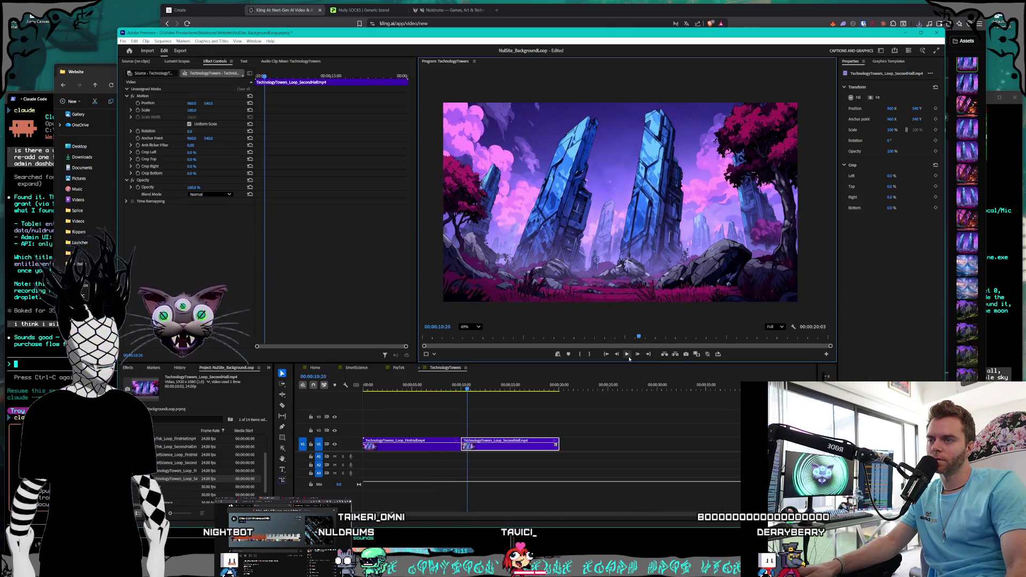
left_click(761, 11)
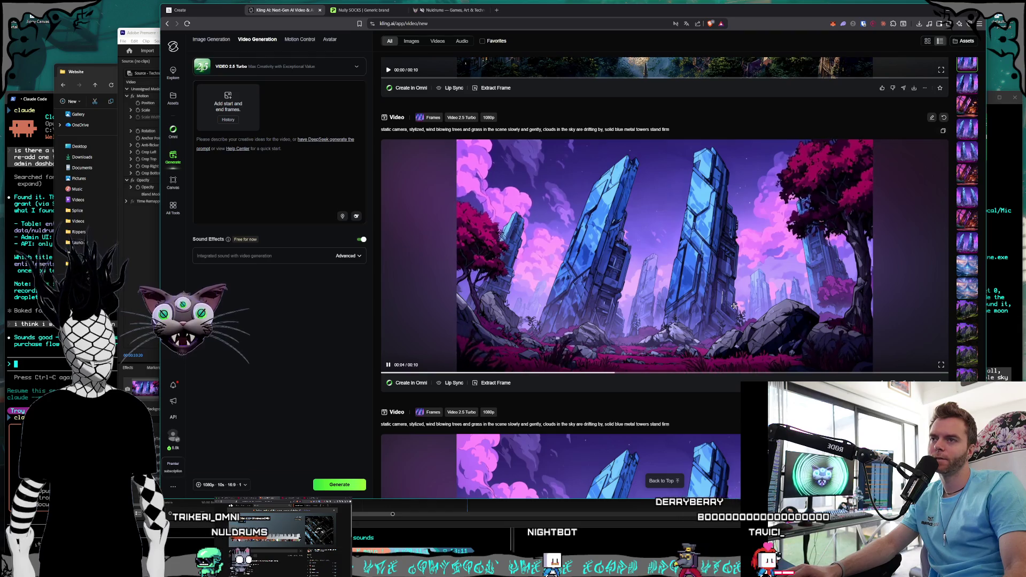
- Jump to the light-glints tower video, open Extract Frame, then cancel it
scroll(734, 306, "down", 5)
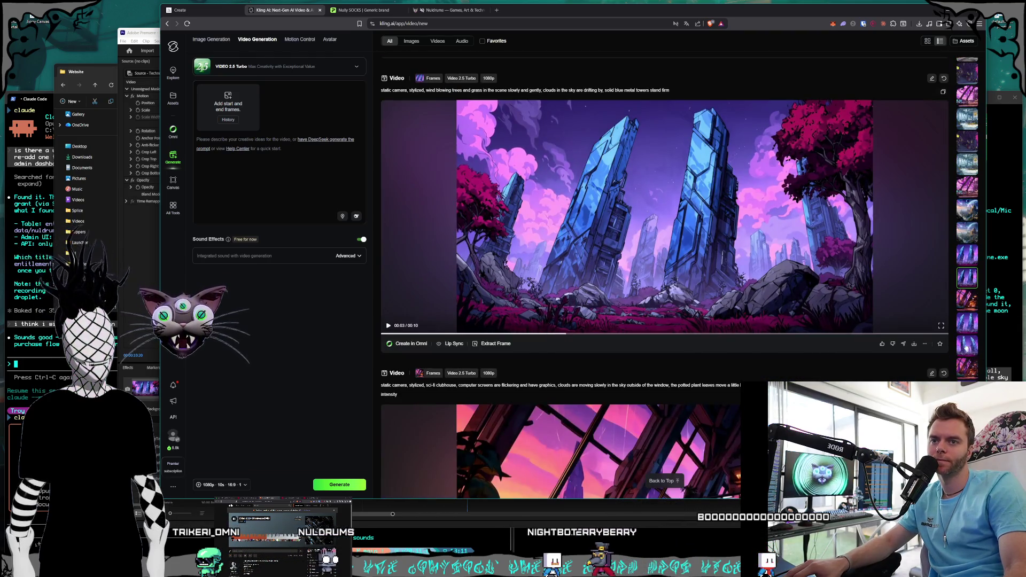
left_click(964, 328)
scroll(717, 300, "up", 2)
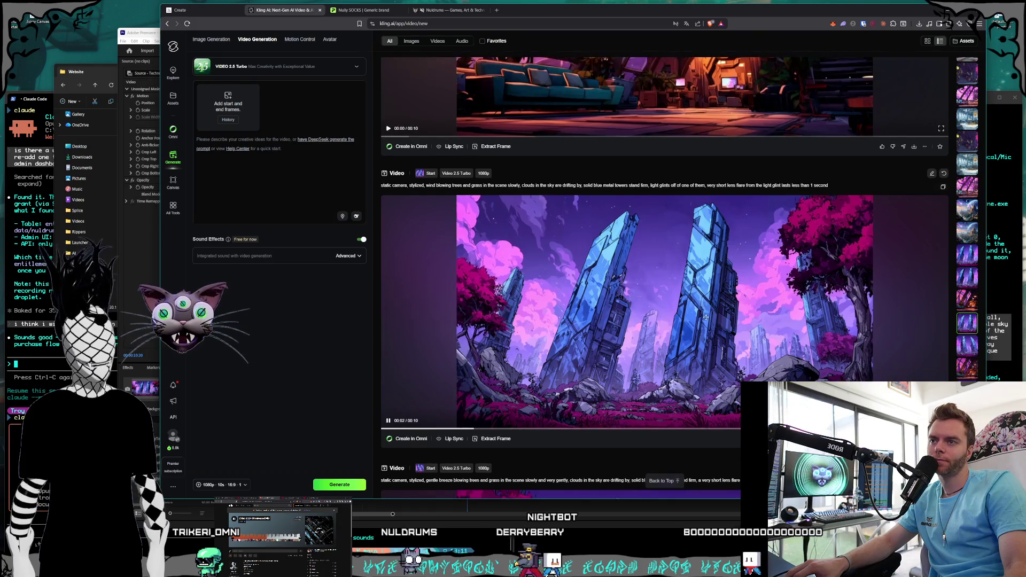
scroll(707, 318, "down", 1)
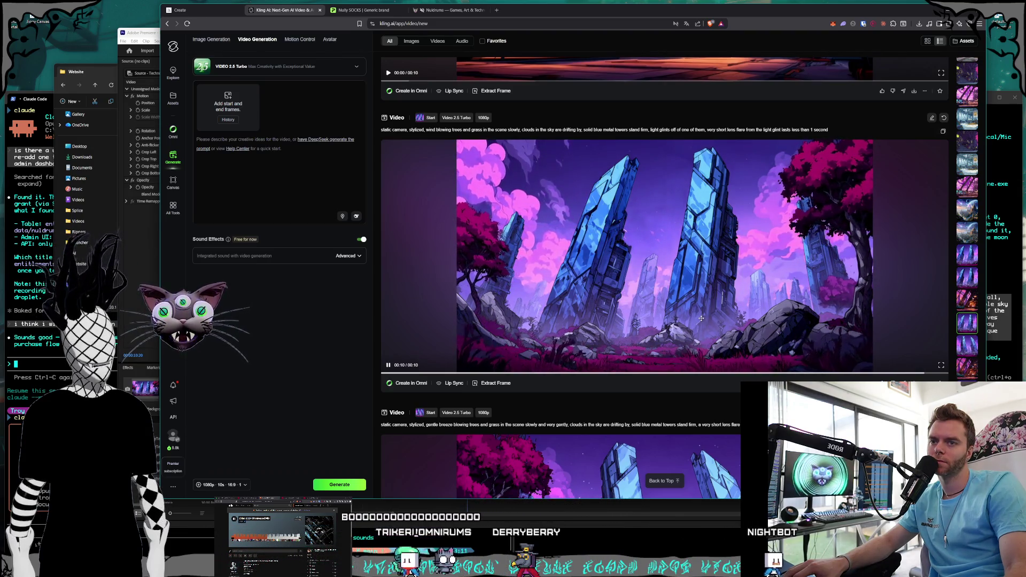
left_click(495, 383)
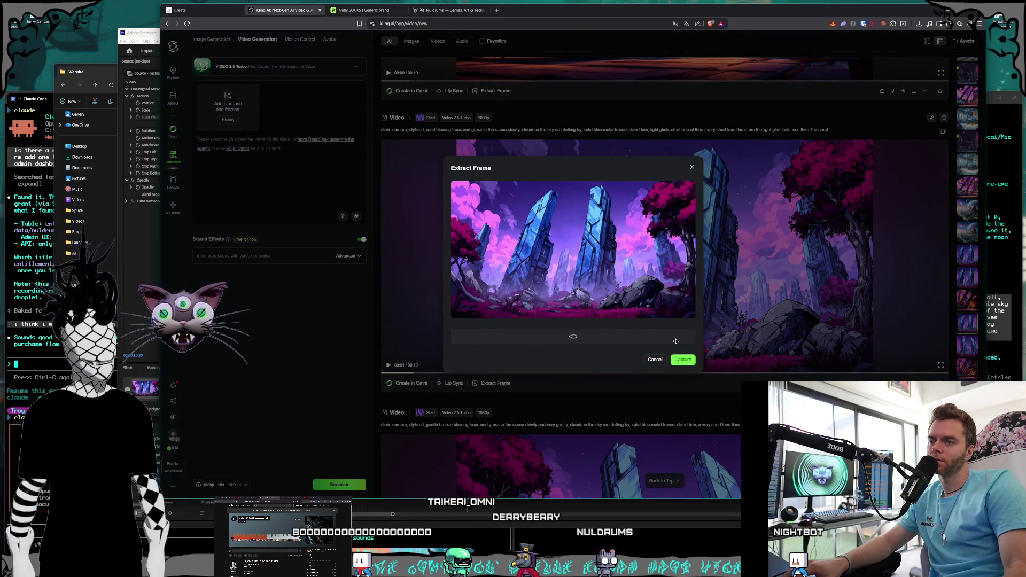
left_click(660, 360)
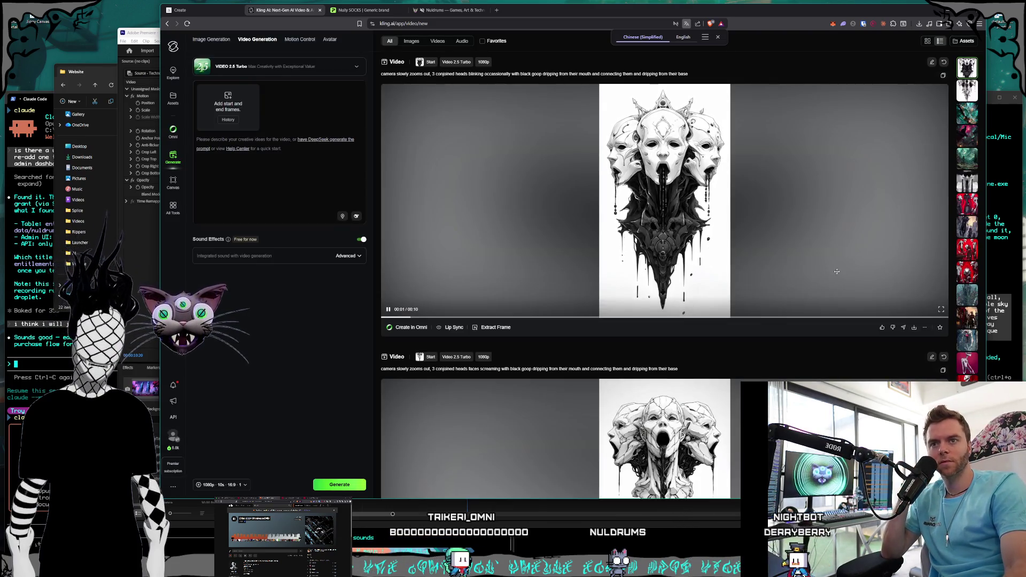
- Browse older generations, past the red skeleton video, to reach the crystal-towers video
left_click(969, 121)
mouse_move(863, 183)
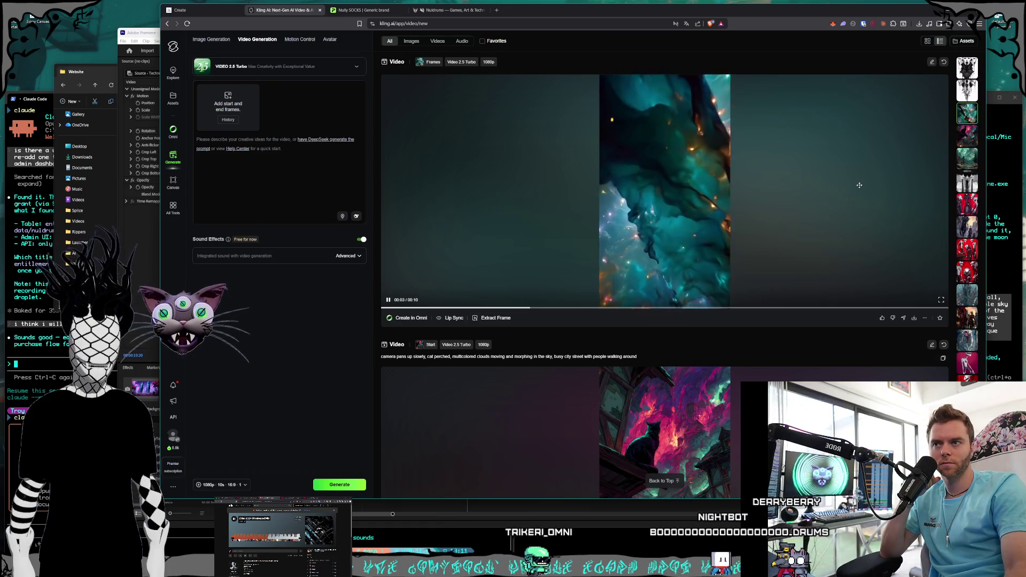
left_click(967, 272)
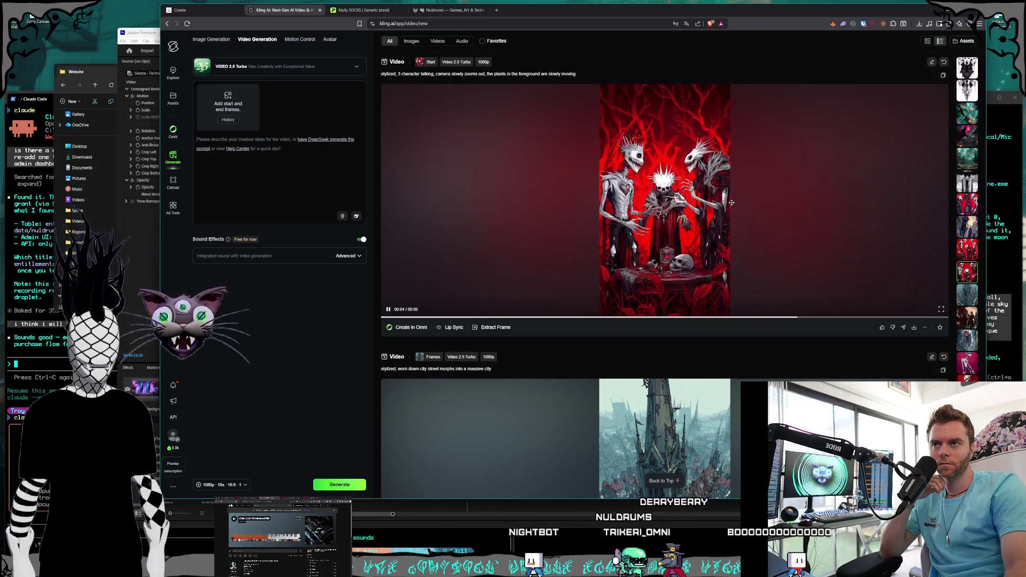
scroll(969, 312, "down", 10)
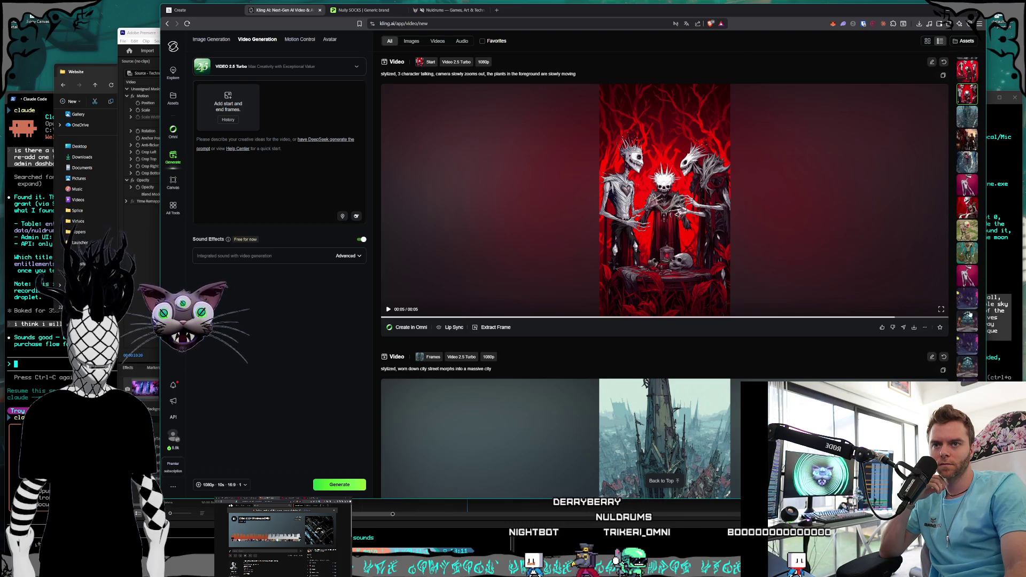
scroll(969, 312, "down", 15)
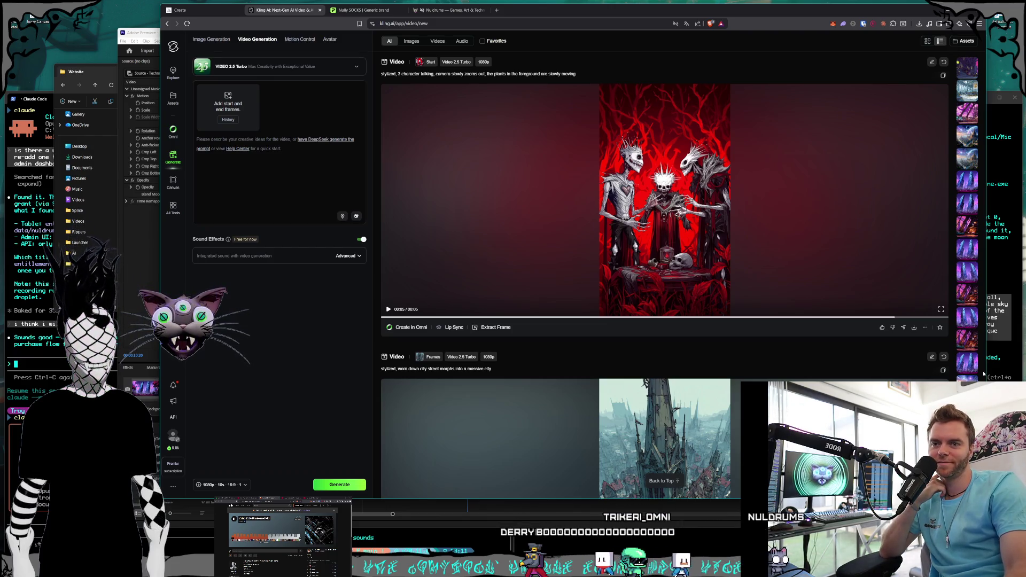
left_click(965, 253)
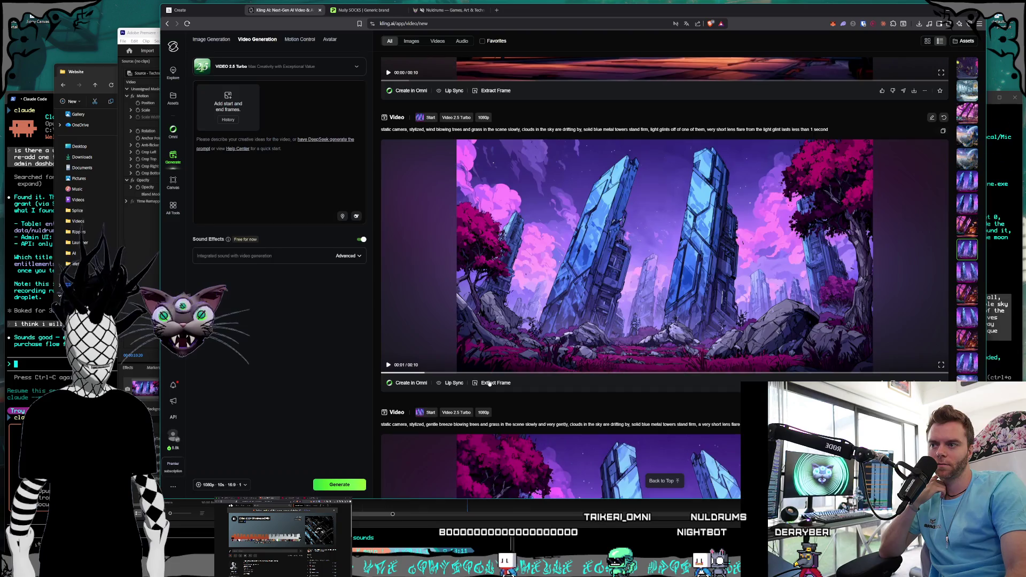
- Capture a crystal-towers frame as the start frame and move the image folder window aside
left_click(489, 383)
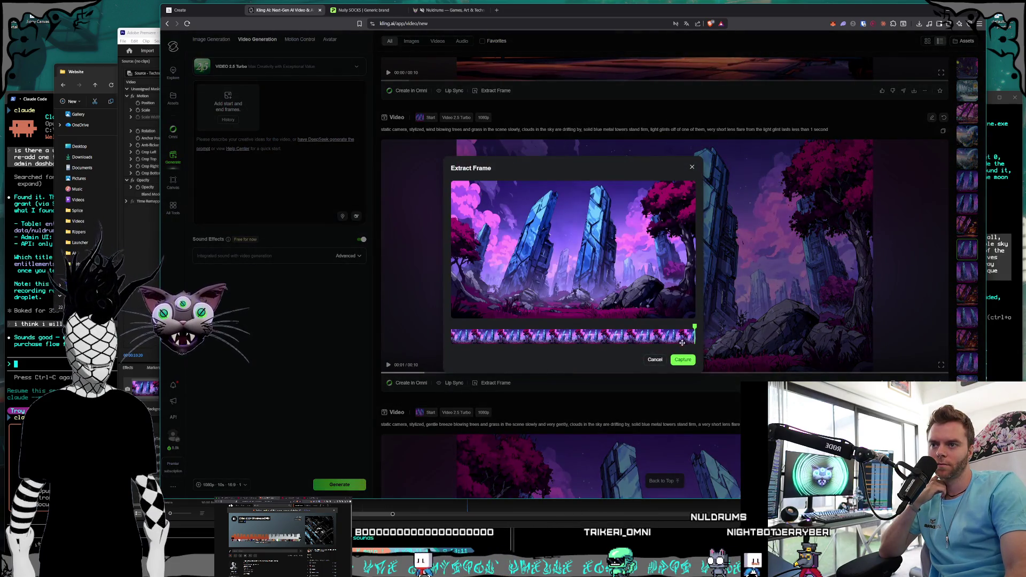
left_click(682, 360)
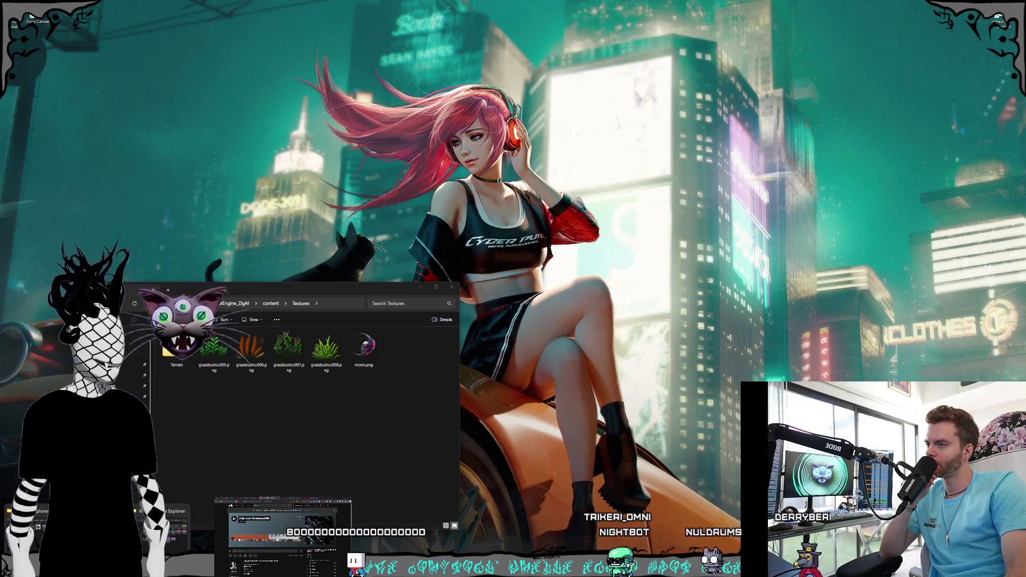
mouse_move(186, 547)
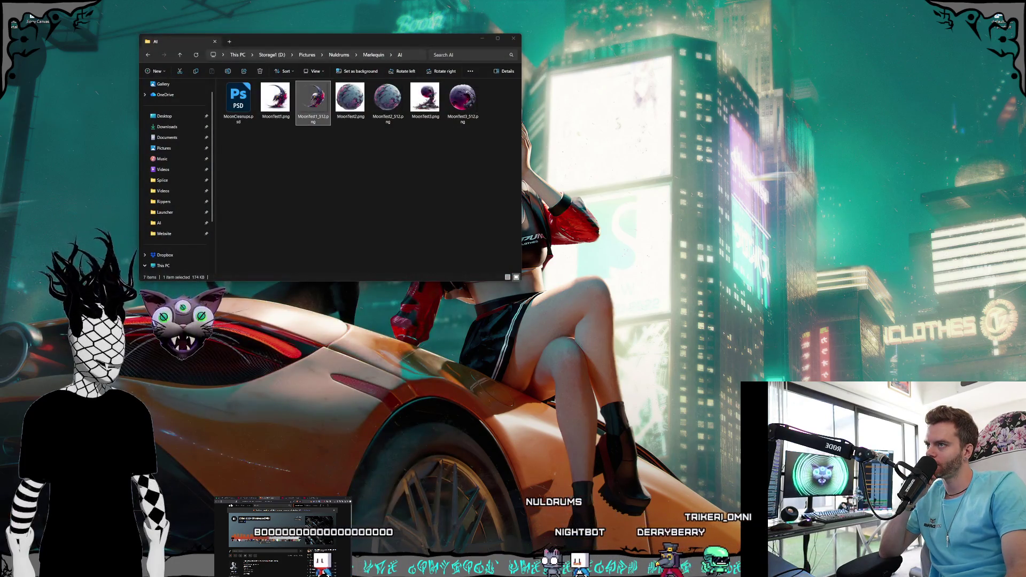
left_click(35, 529)
mouse_move(305, 42)
left_mouse_down()
mouse_move(276, 114)
mouse_move(201, 220)
mouse_move(197, 272)
left_mouse_up()
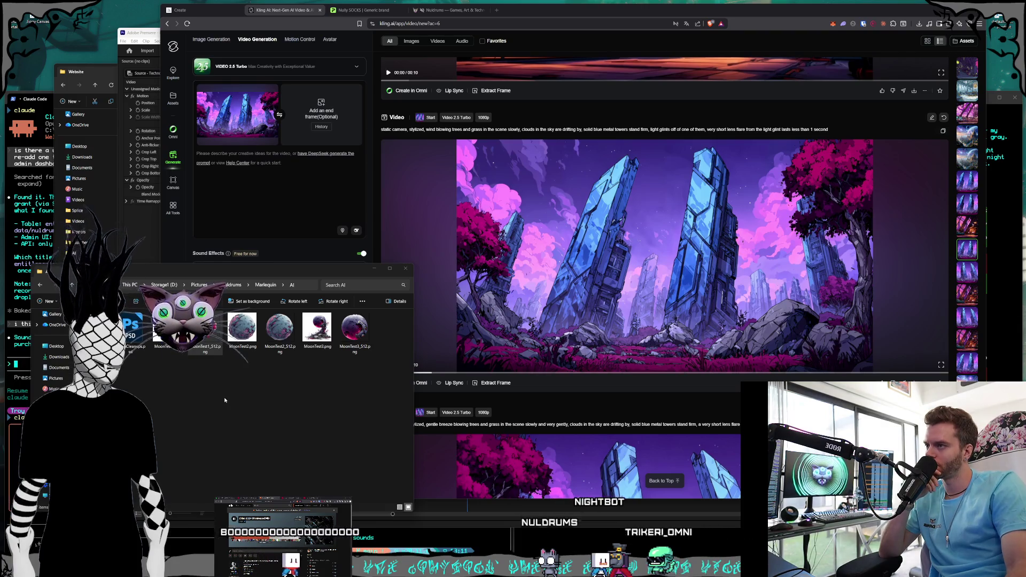
- Open File Explorer and browse to Documents > Nuldrums > Nuldrums_Website_Svelte
key("super+e")
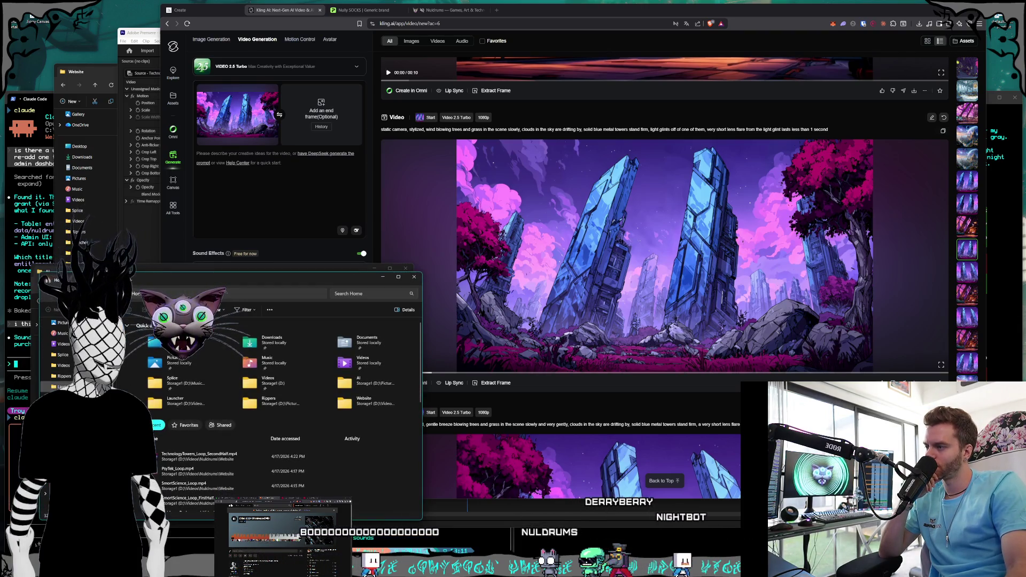
double_click(207, 354)
left_click(61, 427)
left_click(62, 417)
double_click(165, 372)
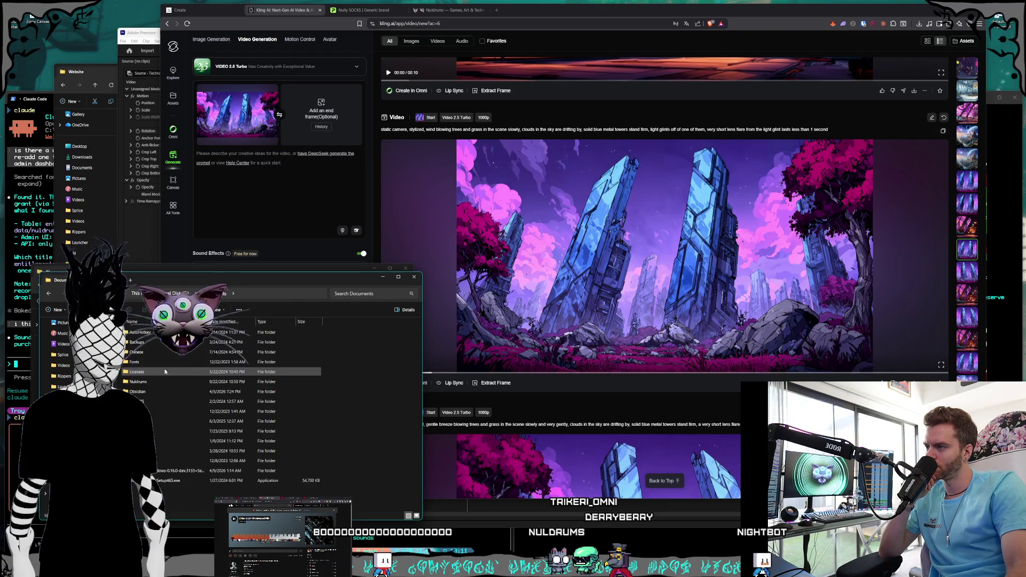
double_click(155, 382)
double_click(161, 343)
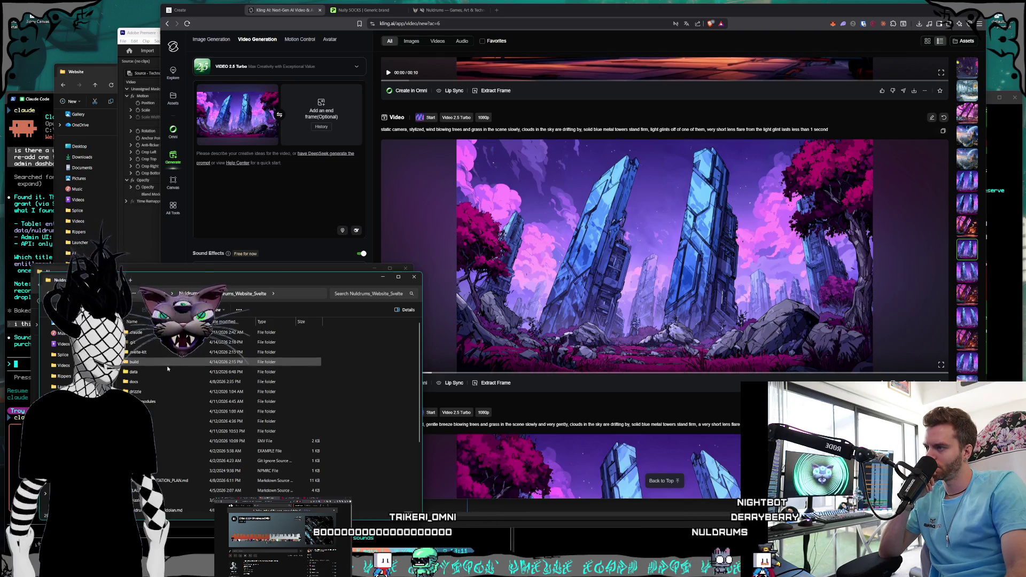
- Drag TechnologyTowers.jpg from src > lib > assets > home onto the end-frame slot
double_click(154, 430)
double_click(155, 332)
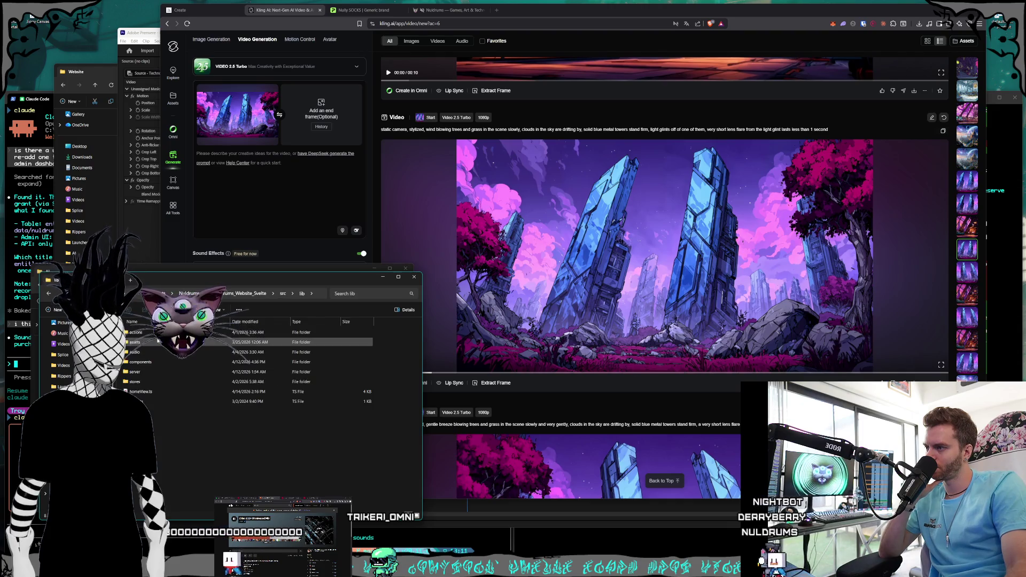
double_click(155, 332)
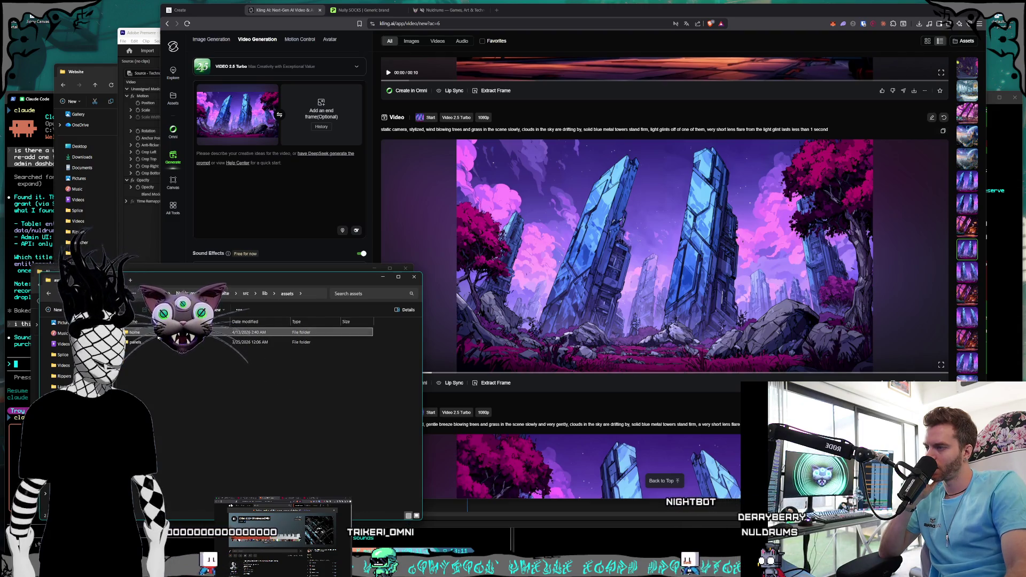
double_click(155, 333)
left_click_drag(363, 393, 316, 126)
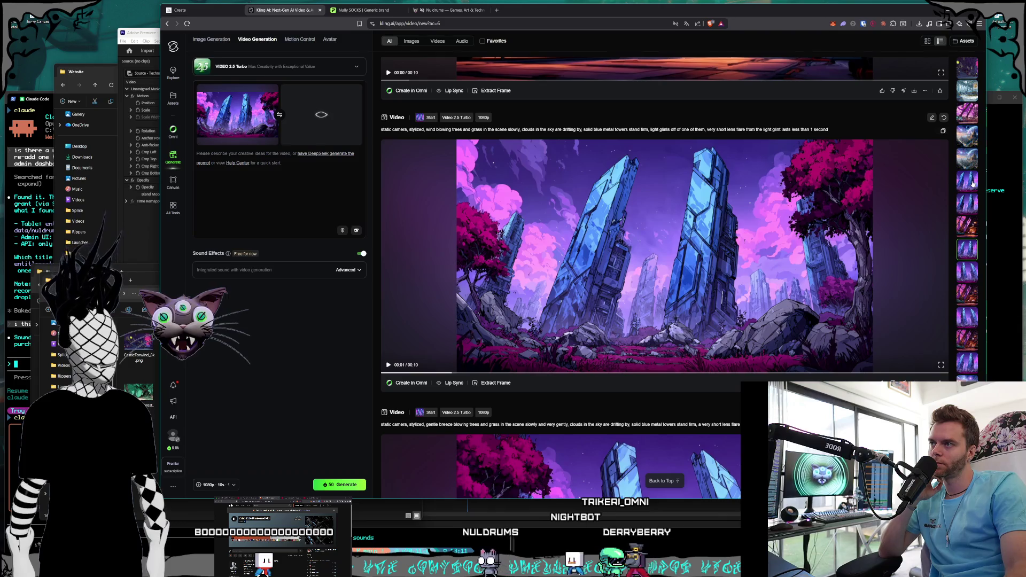
left_click(971, 182)
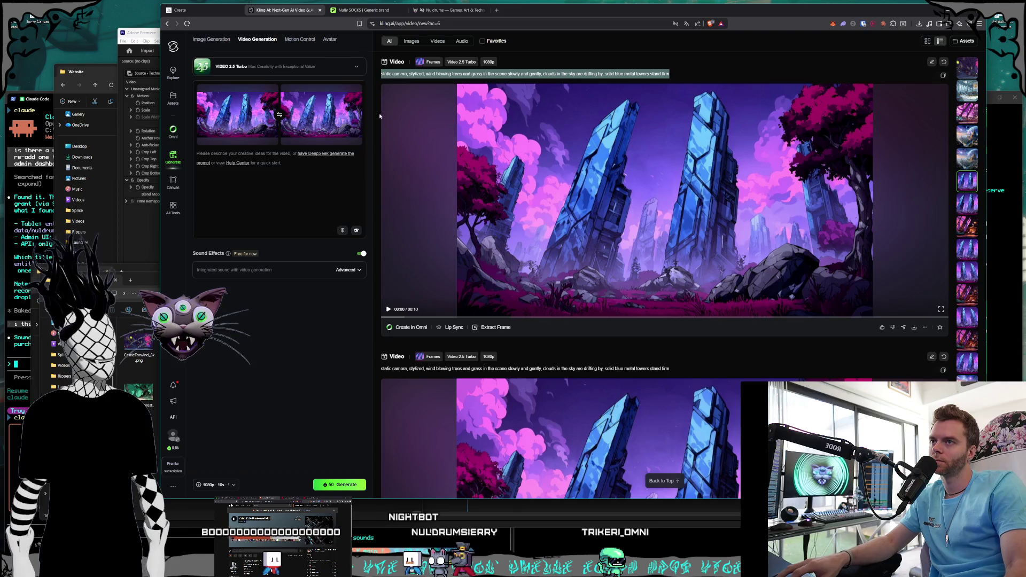
- Replace the prompt with the shorter static-camera swaying trees and drifting clouds prompt
left_click(240, 174)
key("ctrl+v")
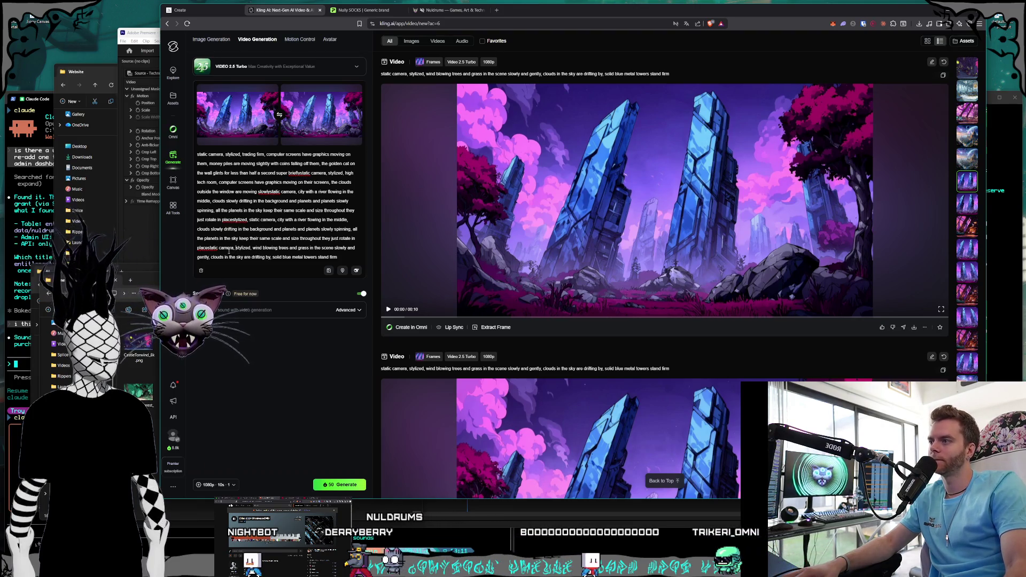
key("ctrl+a")
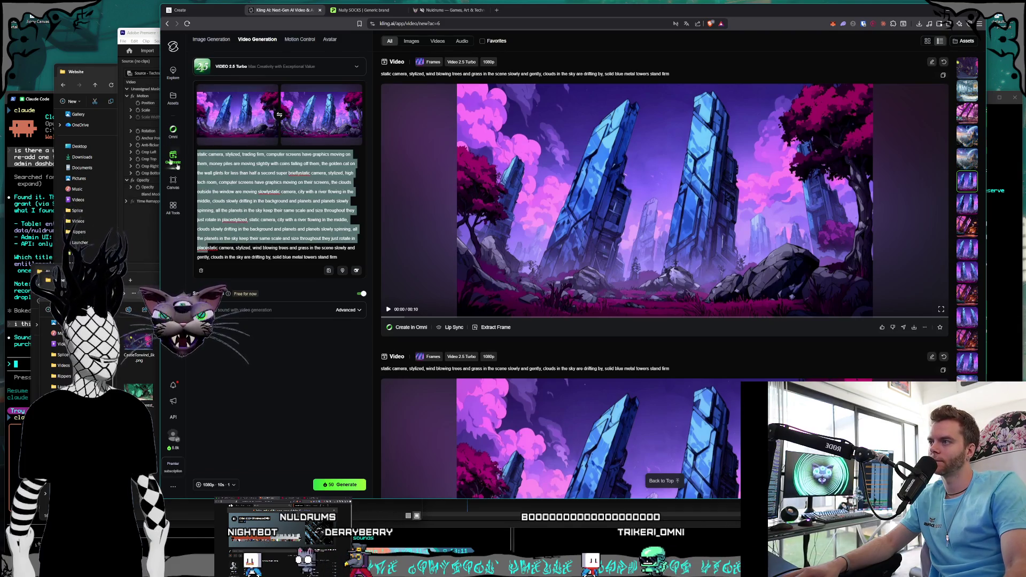
type("static camera, stylized, wind blowing trees and grass in the scene slowly and gently, clouds in the sky are drifting by, solid blue metal towers stand firm")
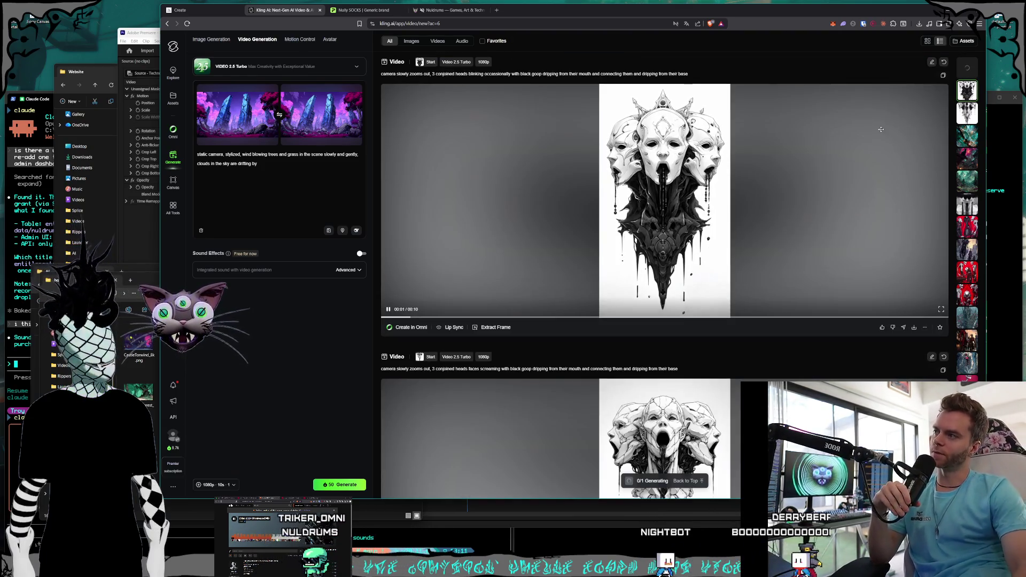
left_click(147, 38)
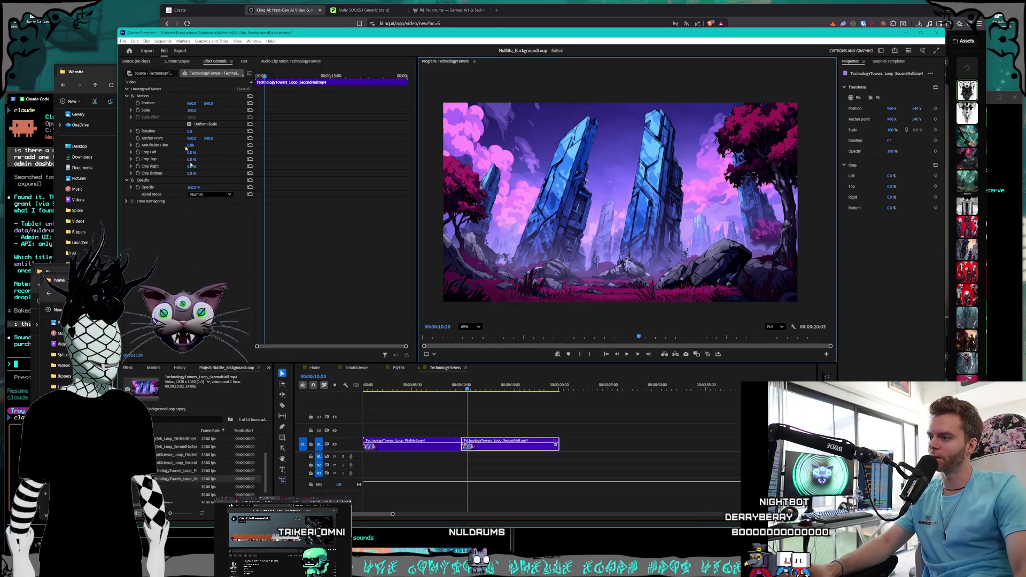
- Use File > New > Sequence to add an empty sequence called MagicMountains
left_click(123, 41)
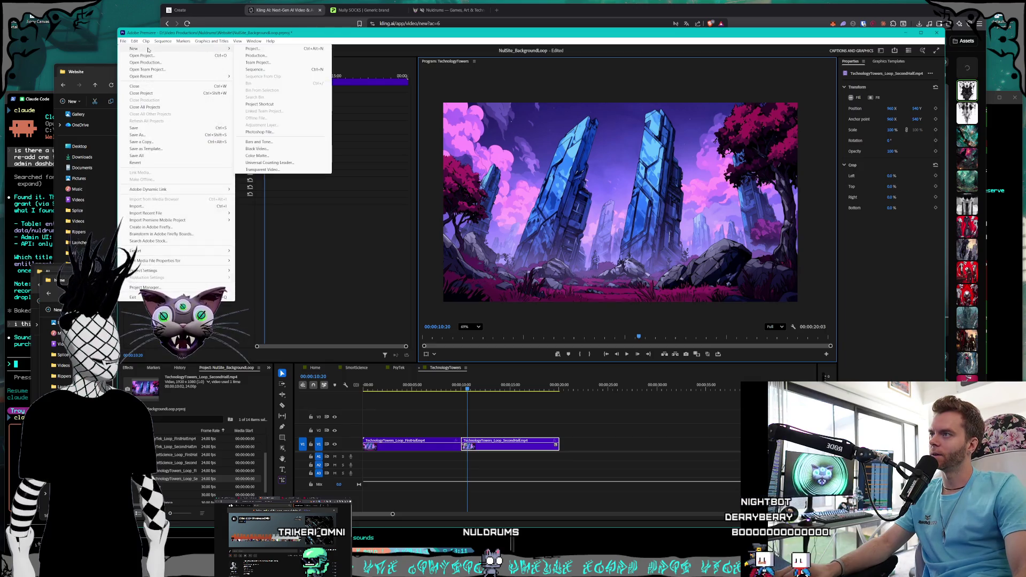
mouse_move(129, 41)
mouse_move(176, 49)
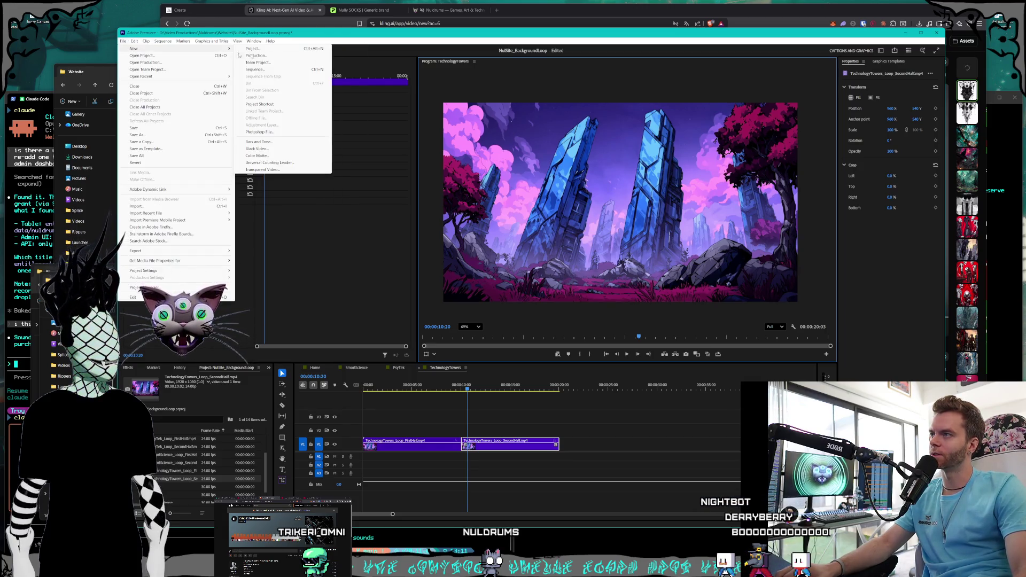
left_click(273, 70)
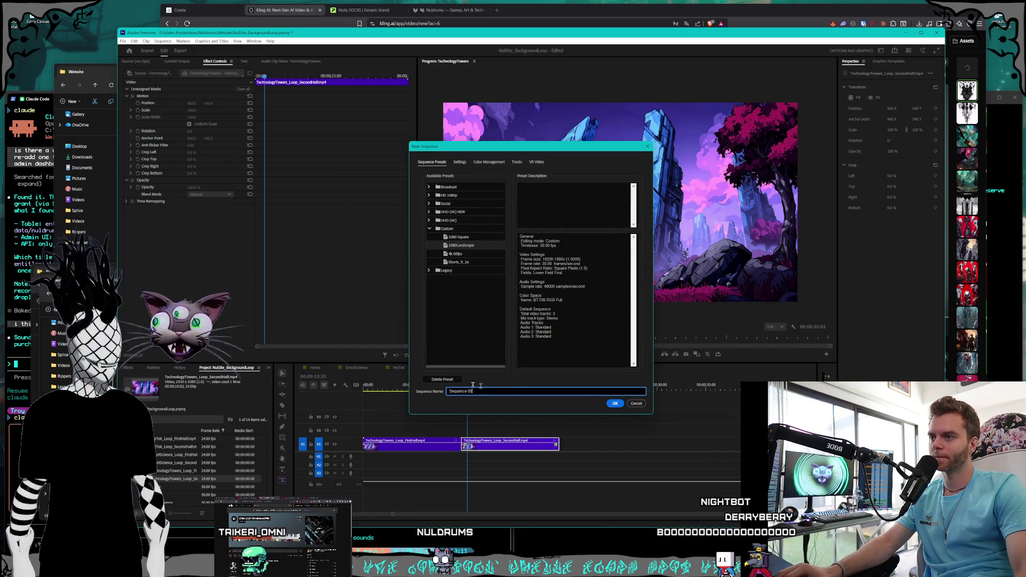
type("MagicM")
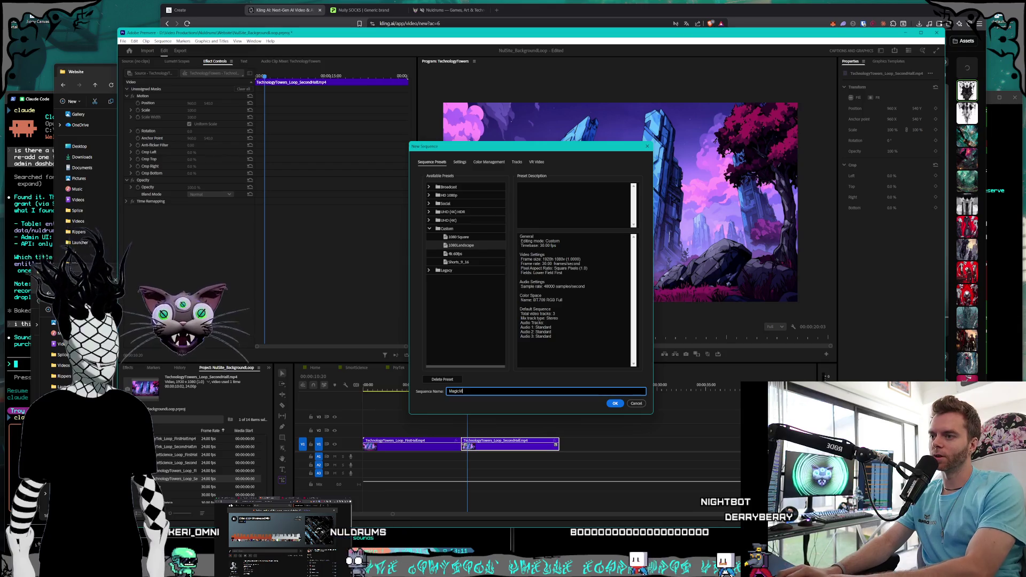
type("ountains")
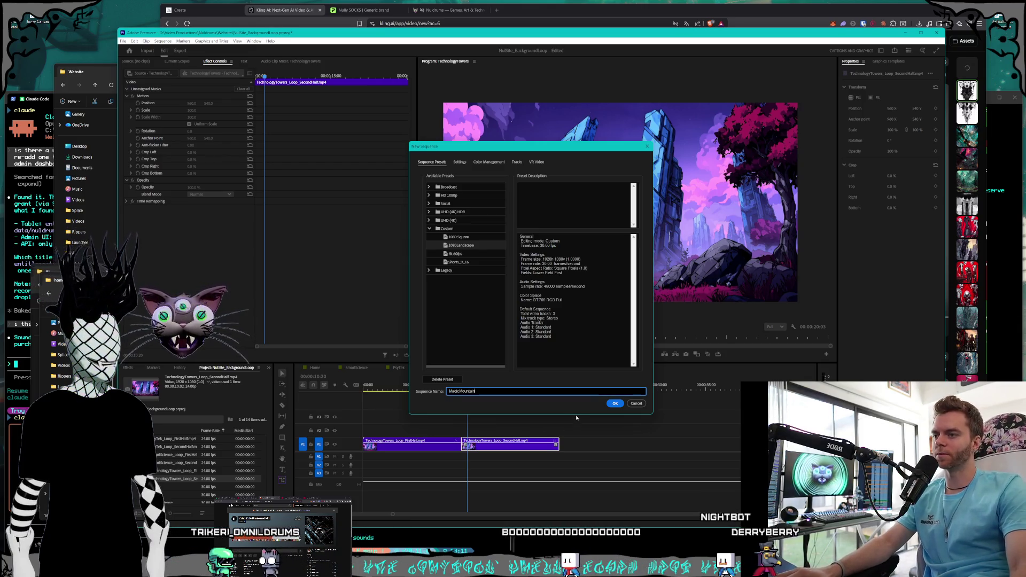
left_click(609, 404)
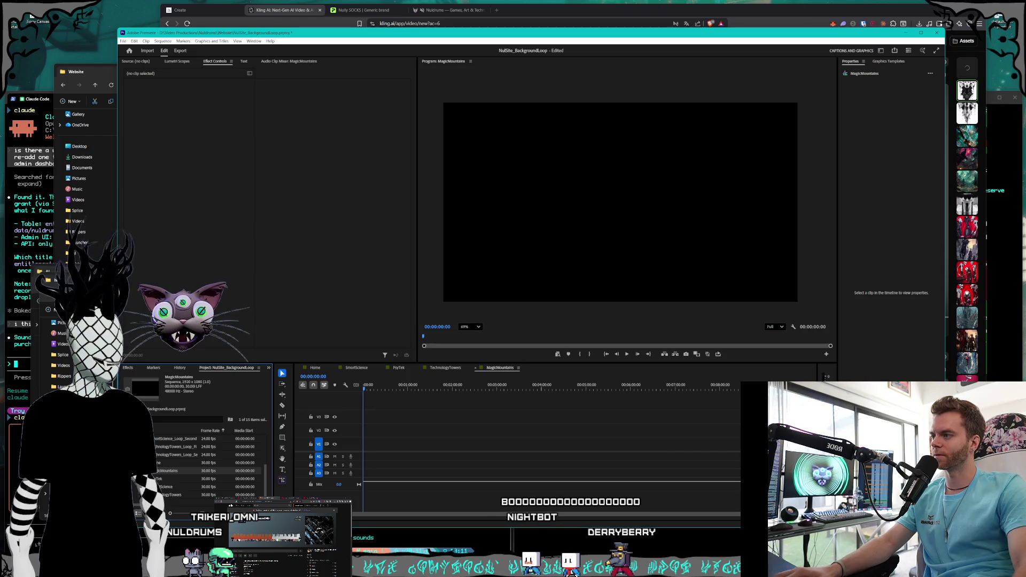
- Add MagicMountains_VideoLoop_1stHalf and 2ndHalf from the Website video folder to the sequence
left_click(107, 279)
left_click_drag(184, 279, 218, 291)
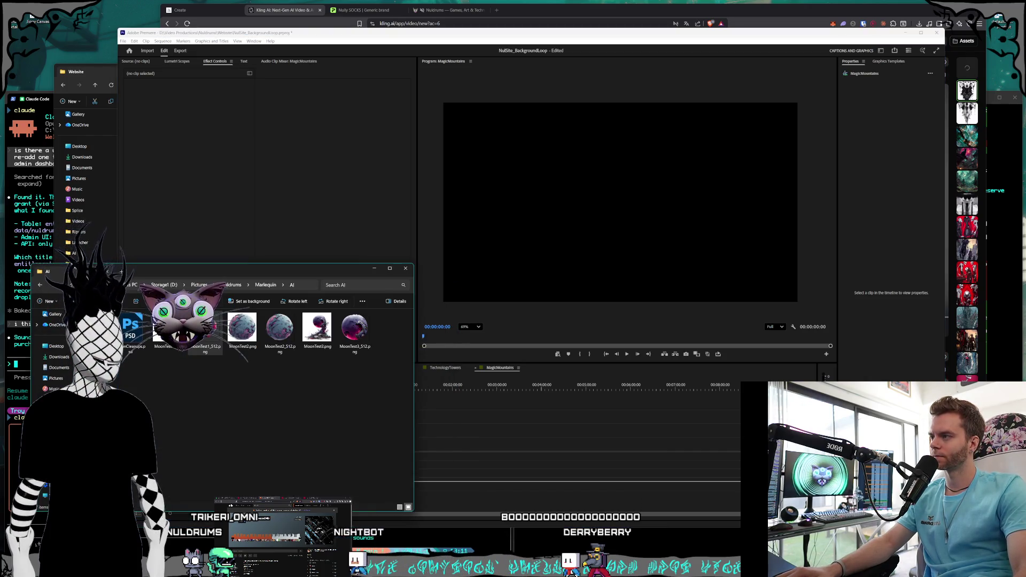
left_click(84, 76)
left_click(272, 277)
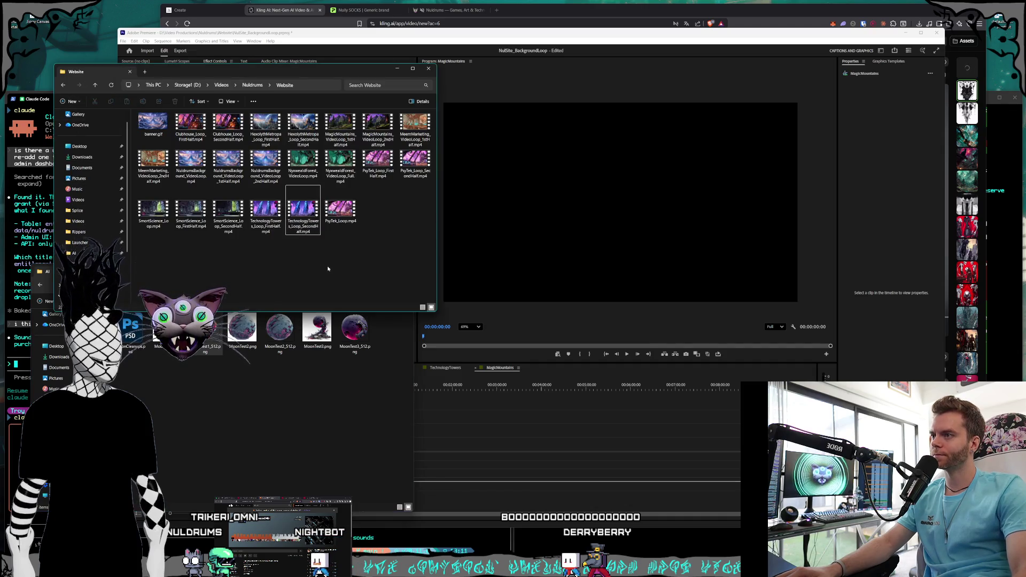
mouse_move(340, 128)
left_mouse_down()
mouse_move(526, 374)
mouse_move(450, 461)
mouse_move(445, 445)
left_mouse_up()
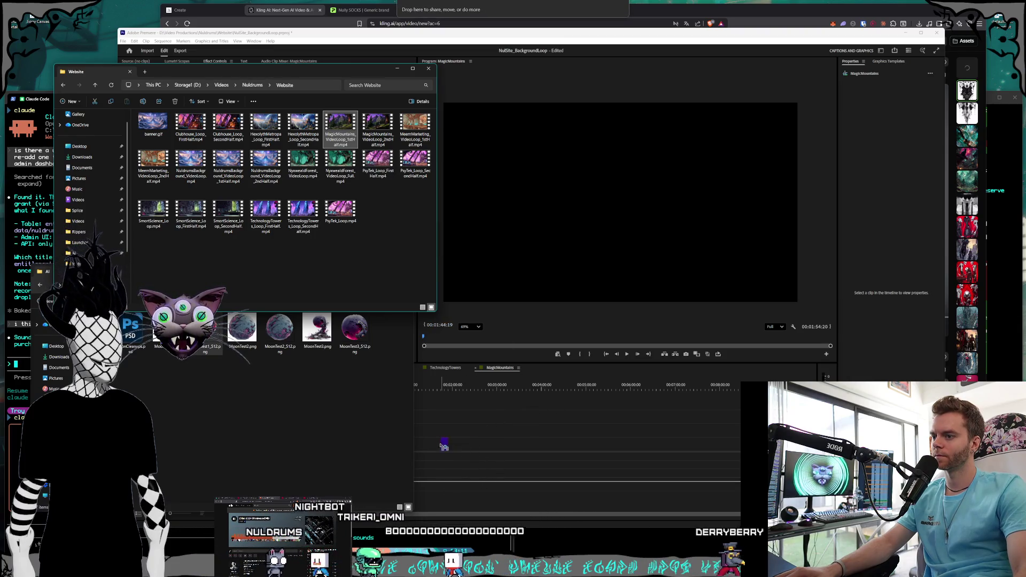
mouse_move(373, 127)
left_mouse_down()
mouse_move(601, 417)
mouse_move(587, 483)
mouse_move(478, 453)
left_mouse_up()
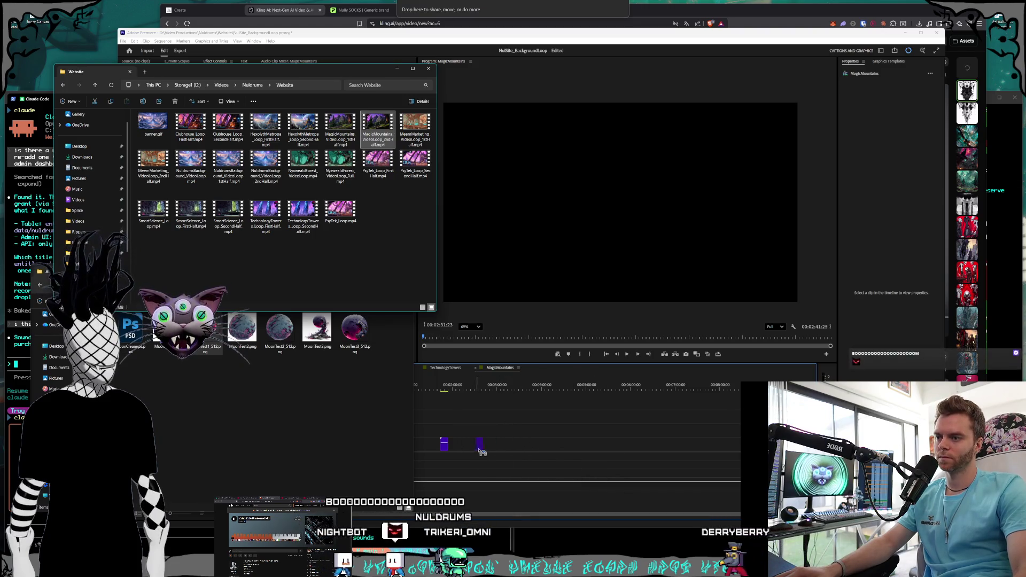
- Line both loop clips up back to back at the sequence start and scrub to preview them
left_click(493, 50)
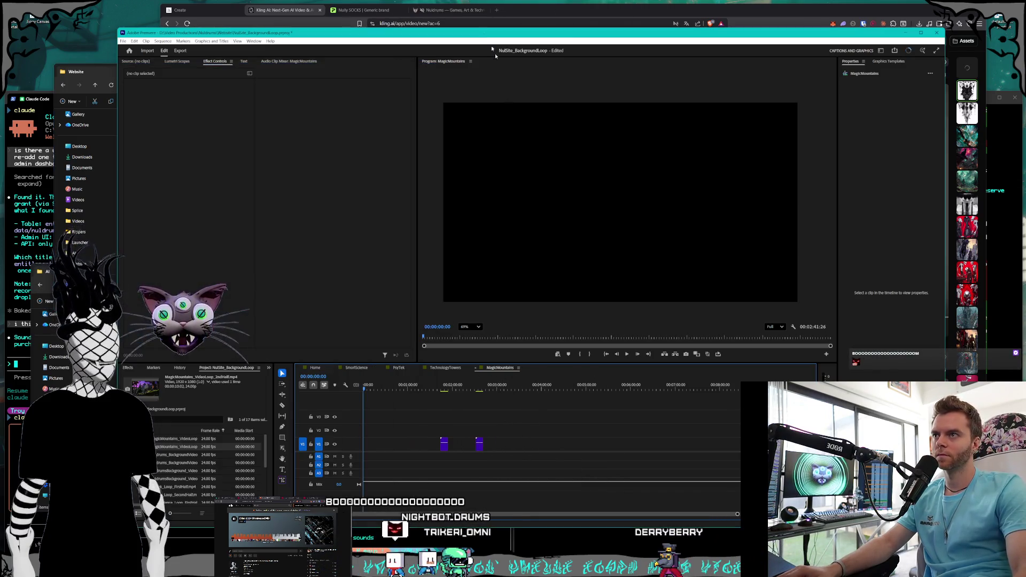
left_click(444, 445)
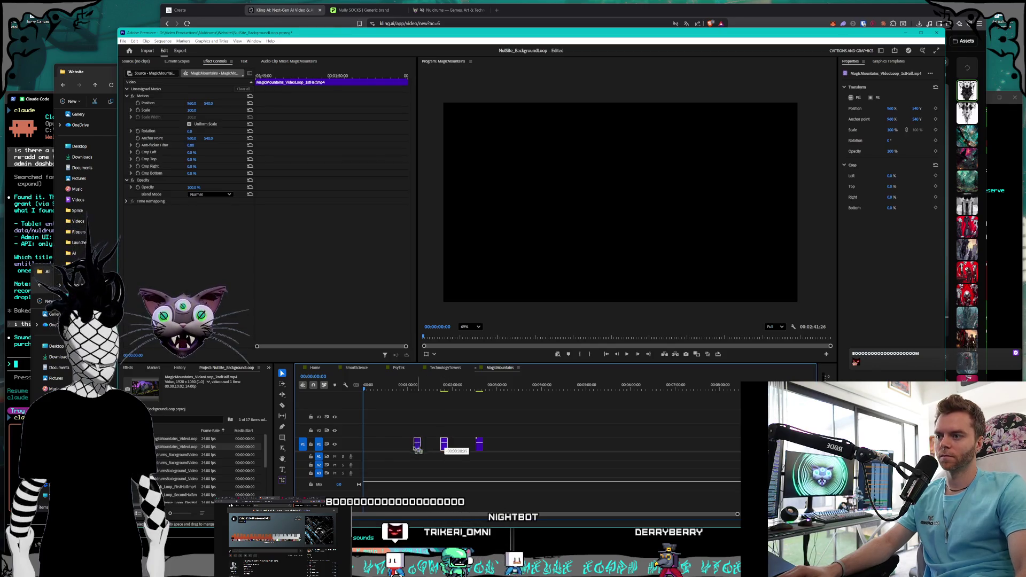
left_click_drag(371, 456, 369, 455)
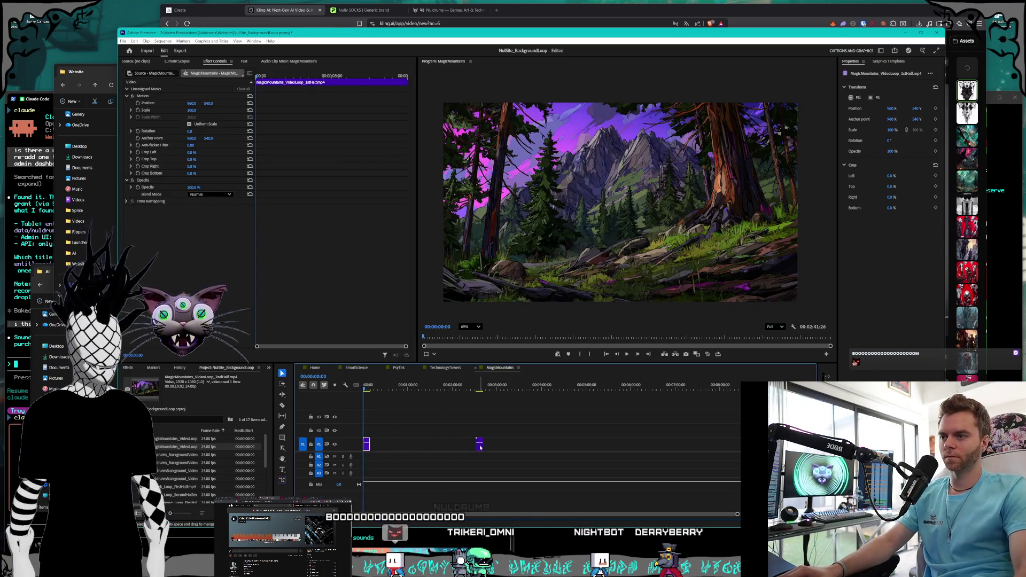
left_click_drag(480, 447, 379, 454)
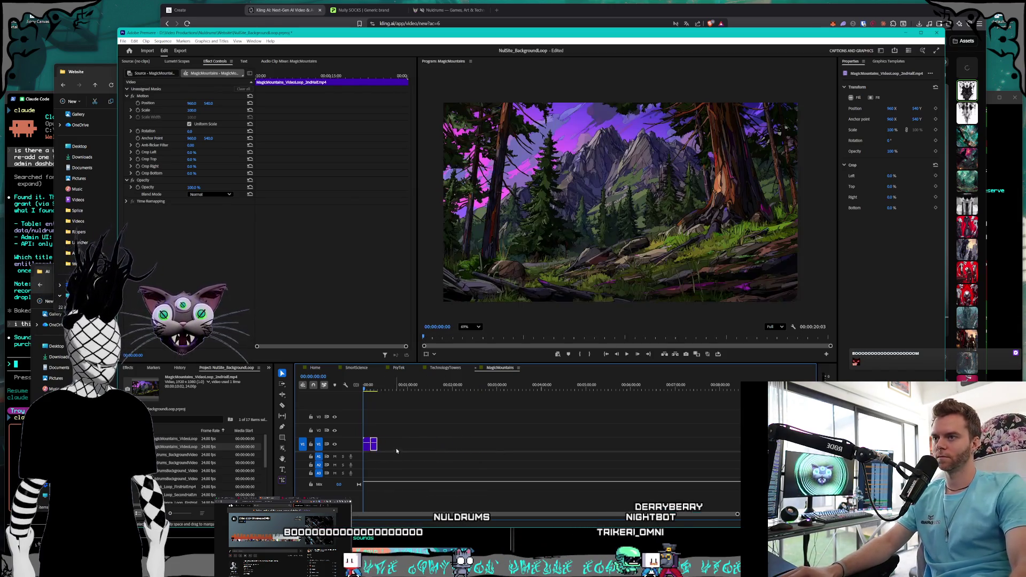
left_click(370, 389)
left_click_drag(370, 389, 363, 388)
left_click(409, 428)
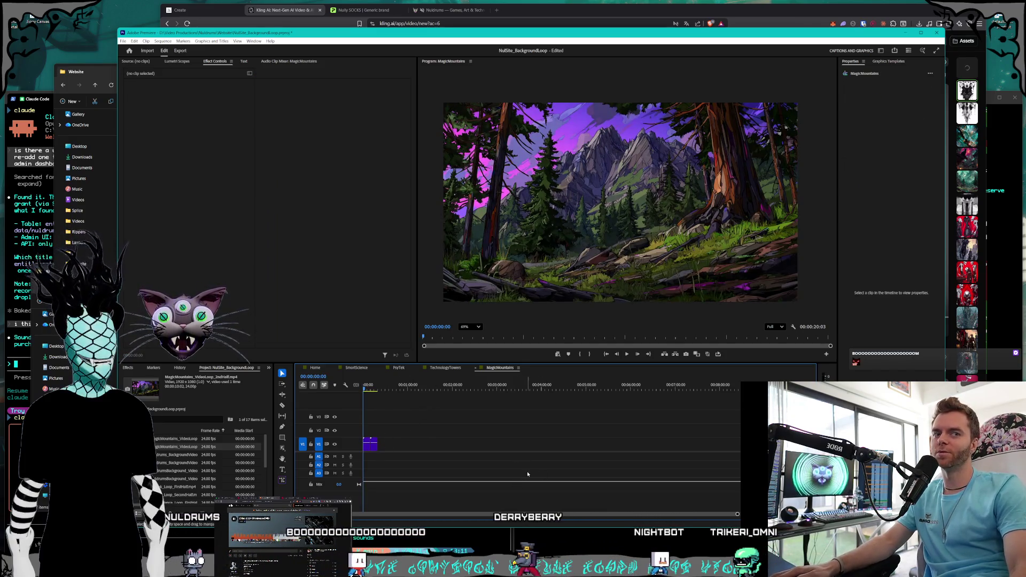
- Zoom the timeline until both V1 loop clips fill it, then play the sequence
scroll(494, 516, "up", 3)
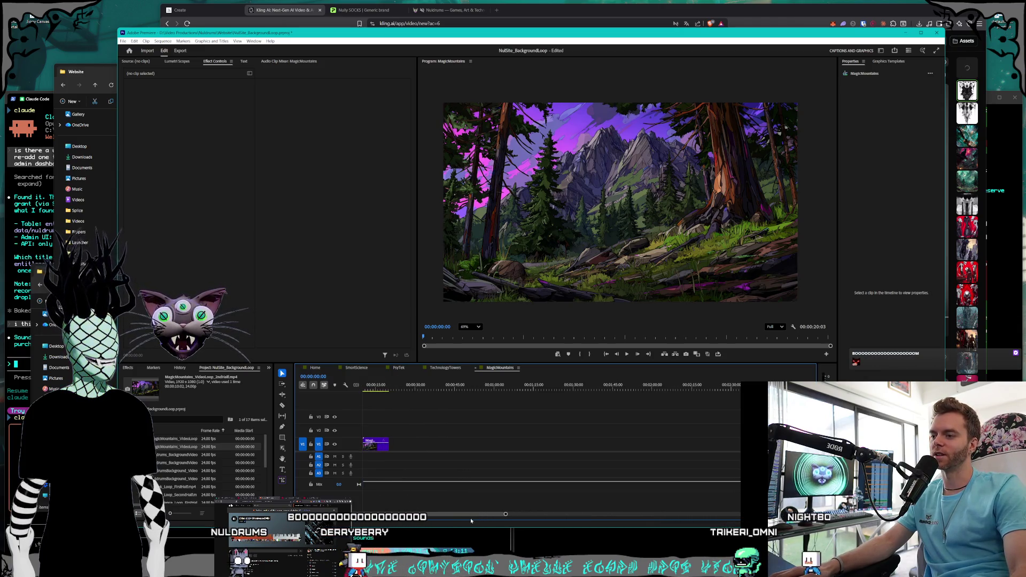
scroll(396, 464, "up", 1, "alt")
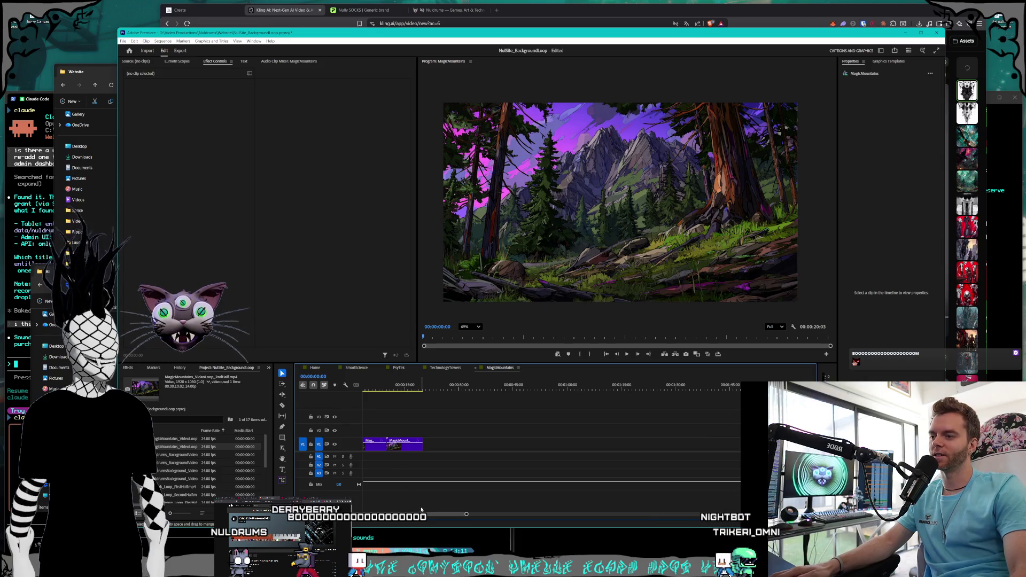
scroll(435, 463, "up", 1, "alt")
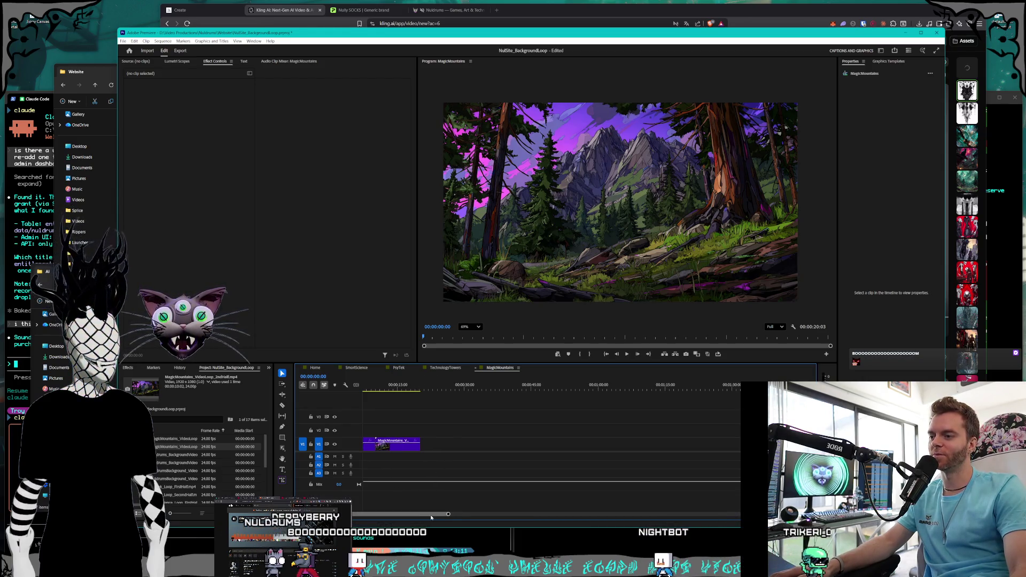
scroll(497, 444, "up", 1, "alt")
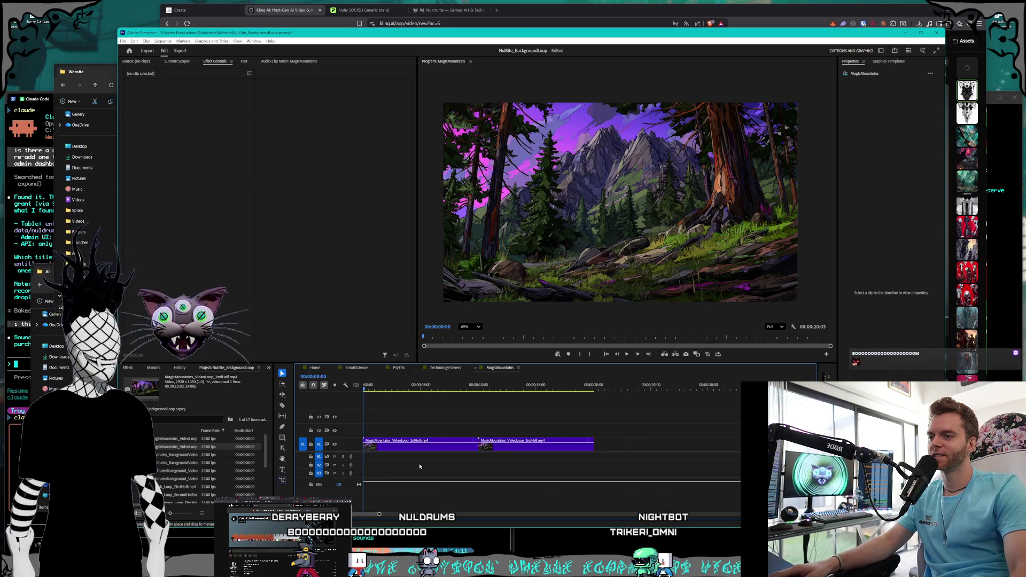
scroll(418, 467, "up", 1, "alt")
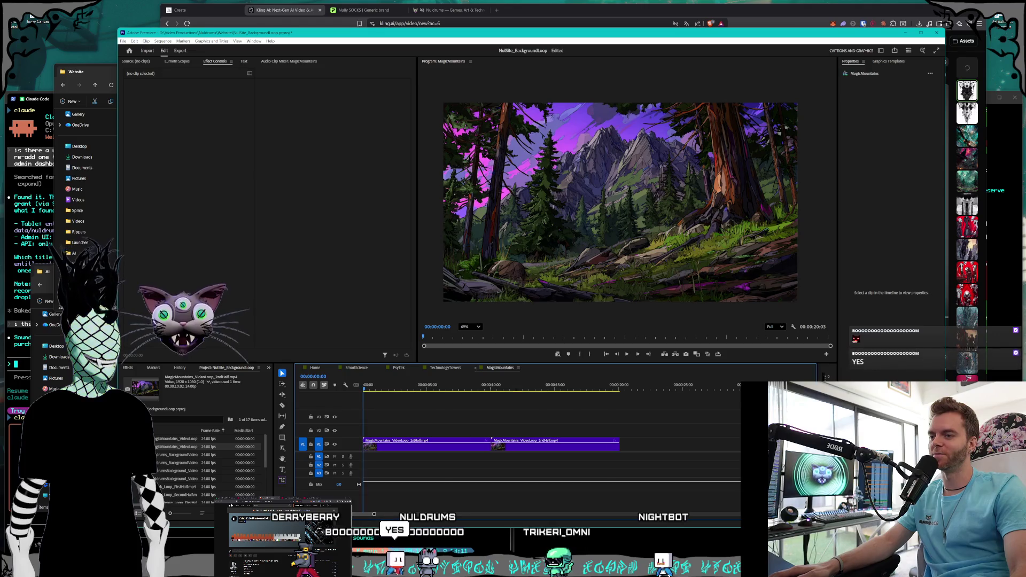
scroll(425, 454, "up", 1, "alt")
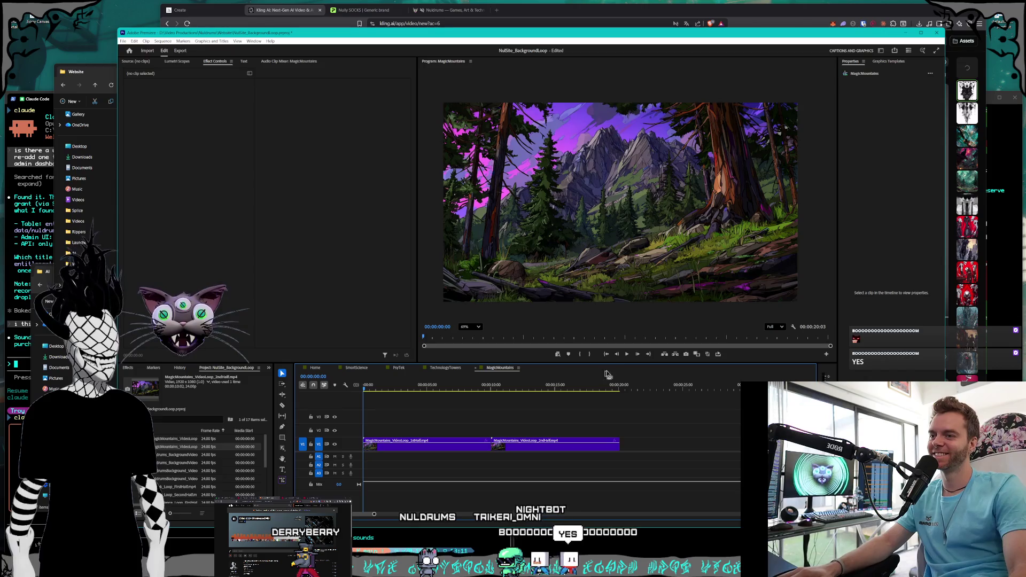
left_click(627, 354)
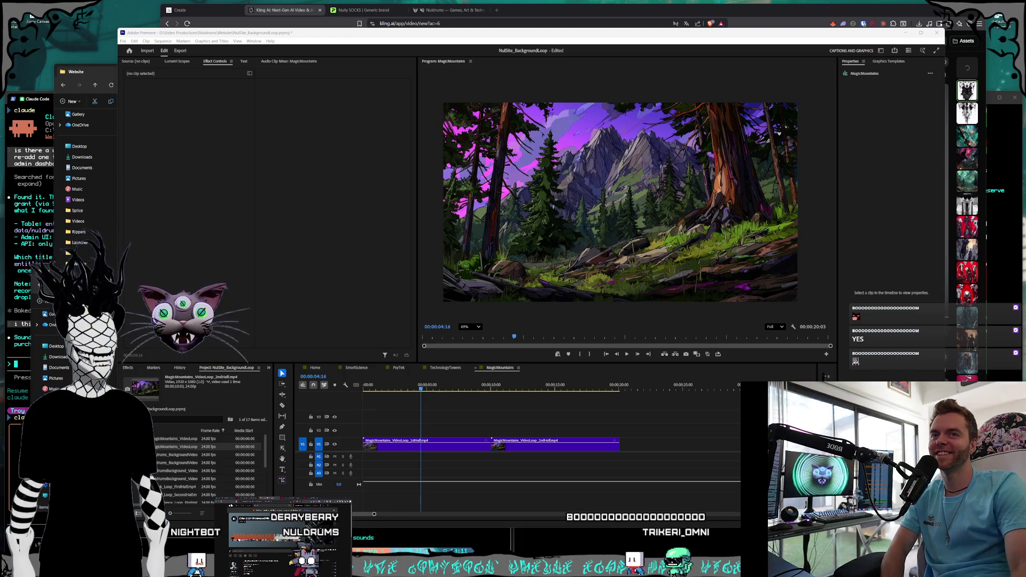
left_click(565, 46)
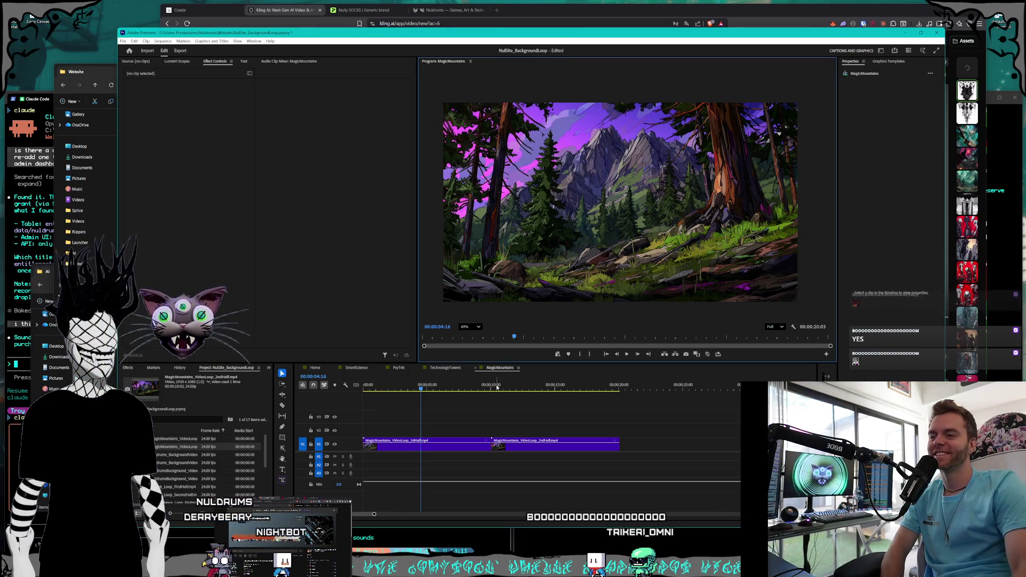
key("Home")
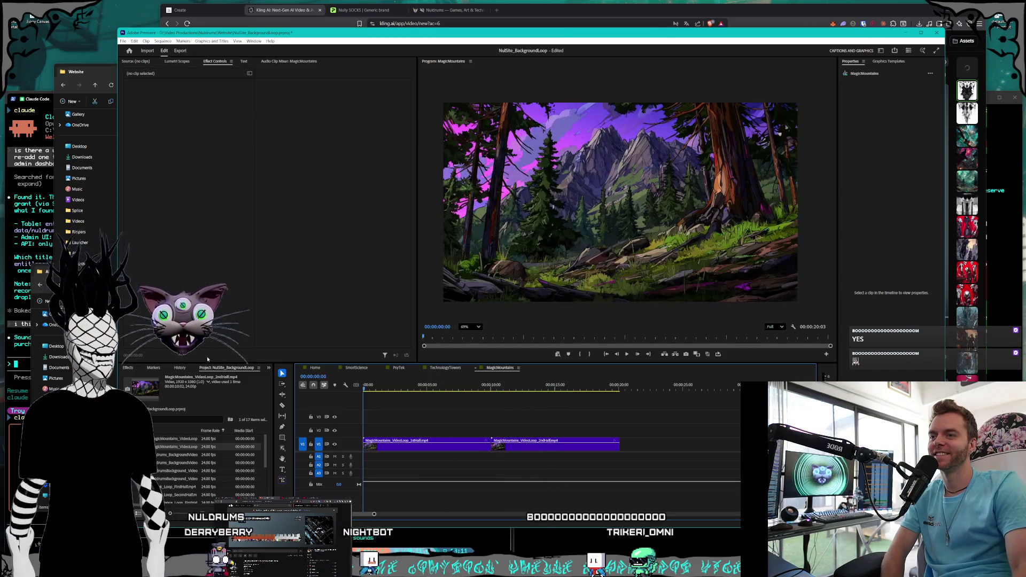
left_click(627, 355)
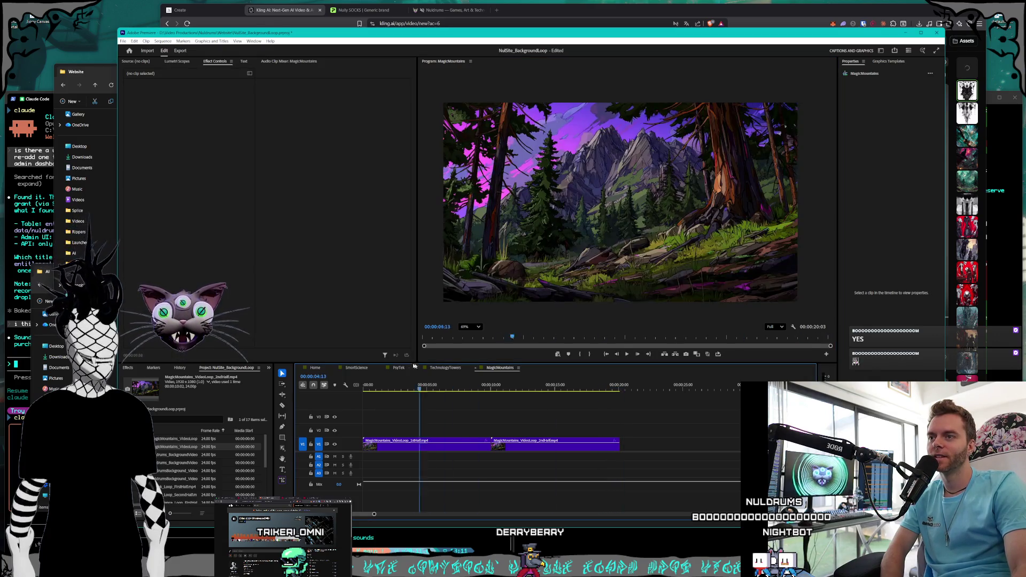
left_click(627, 355)
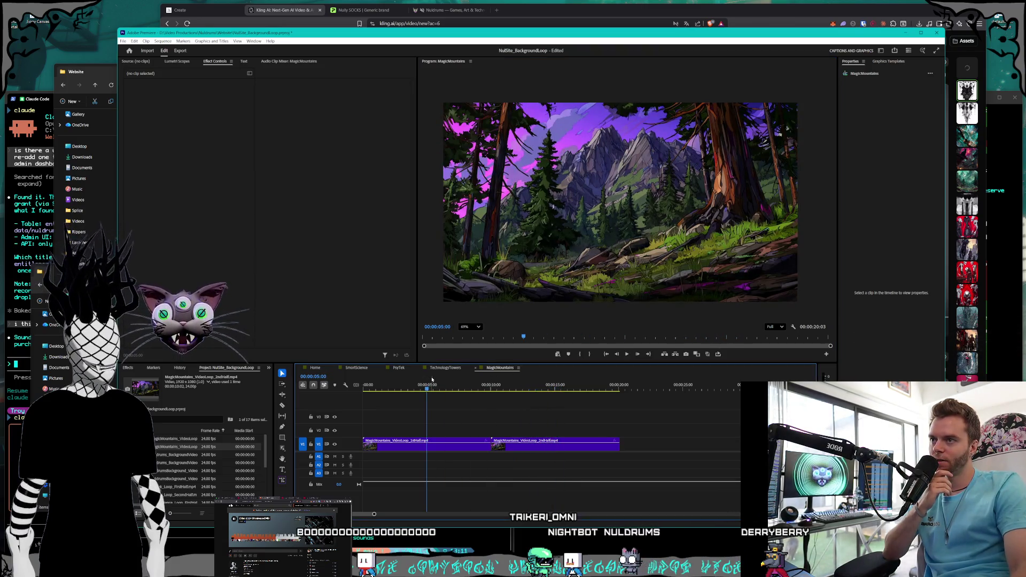
left_click(627, 354)
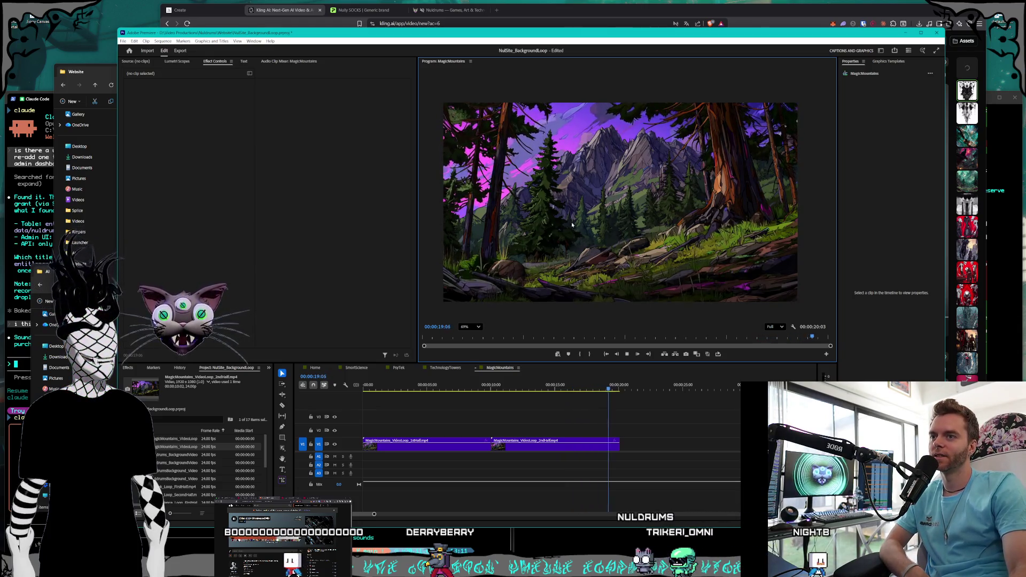
mouse_move(589, 385)
left_mouse_down()
mouse_move(447, 385)
mouse_move(523, 376)
left_mouse_up()
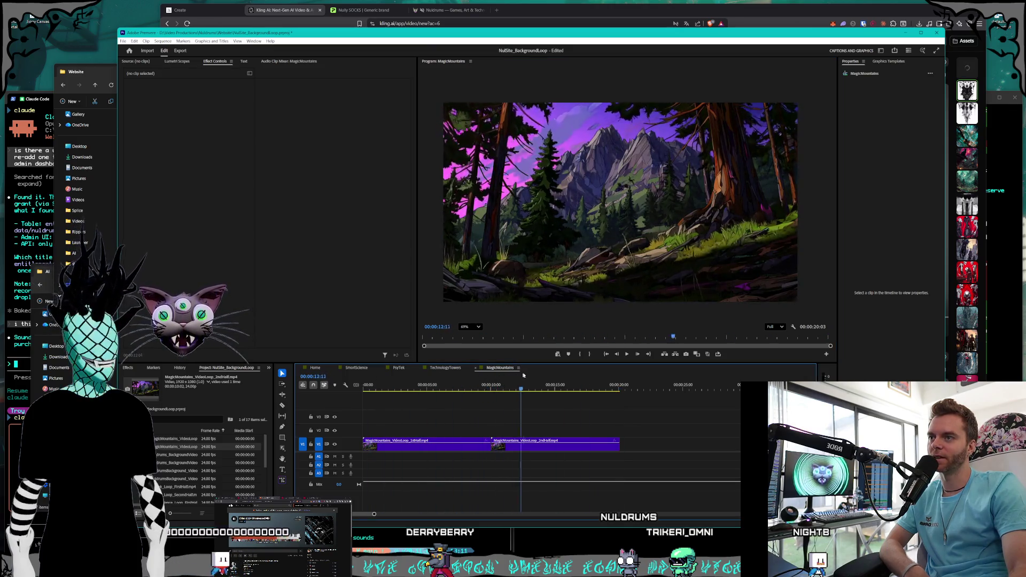
- Scrub across the 10-second seam between the loop clips, replay from the start, then switch to Kling AI
left_click(434, 382)
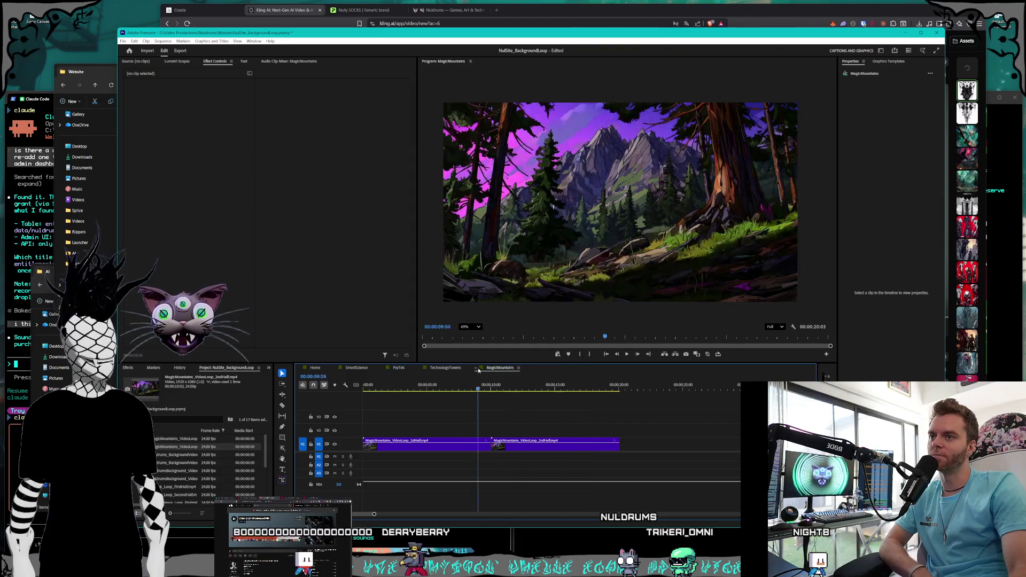
mouse_move(439, 365)
left_mouse_down()
mouse_move(560, 367)
mouse_move(341, 357)
left_mouse_up()
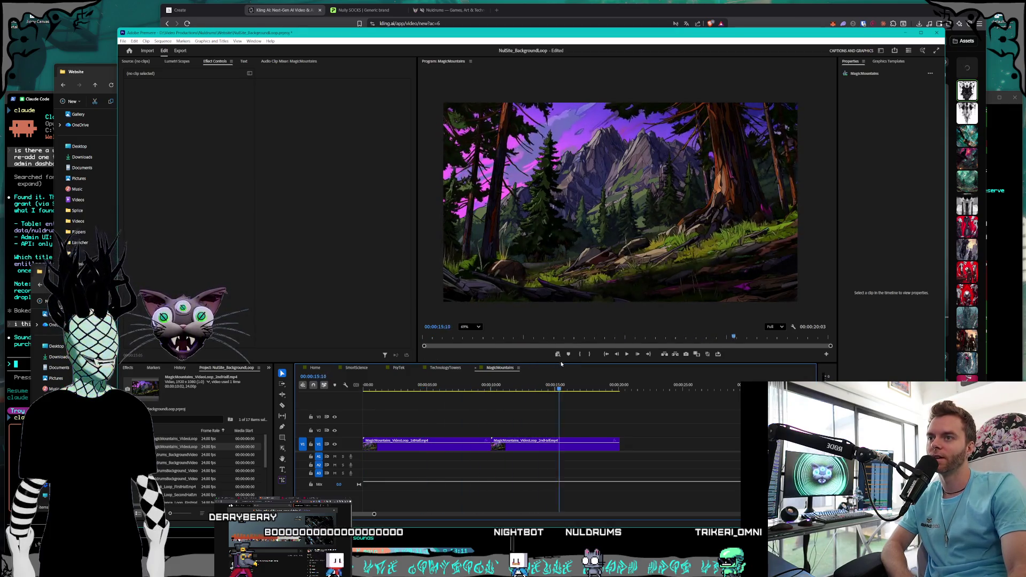
left_click_drag(413, 364, 567, 354)
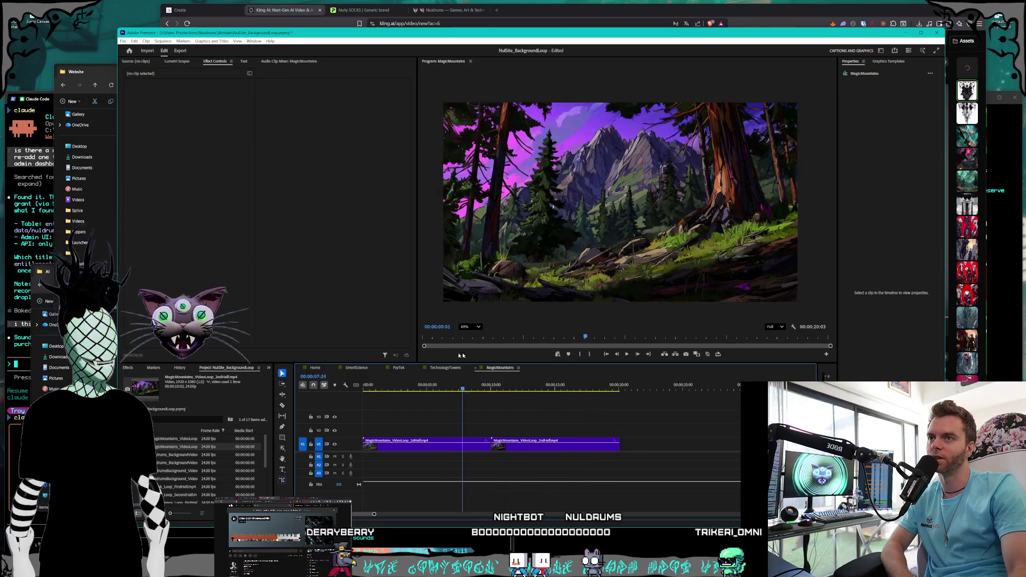
key("Home")
left_click(628, 354)
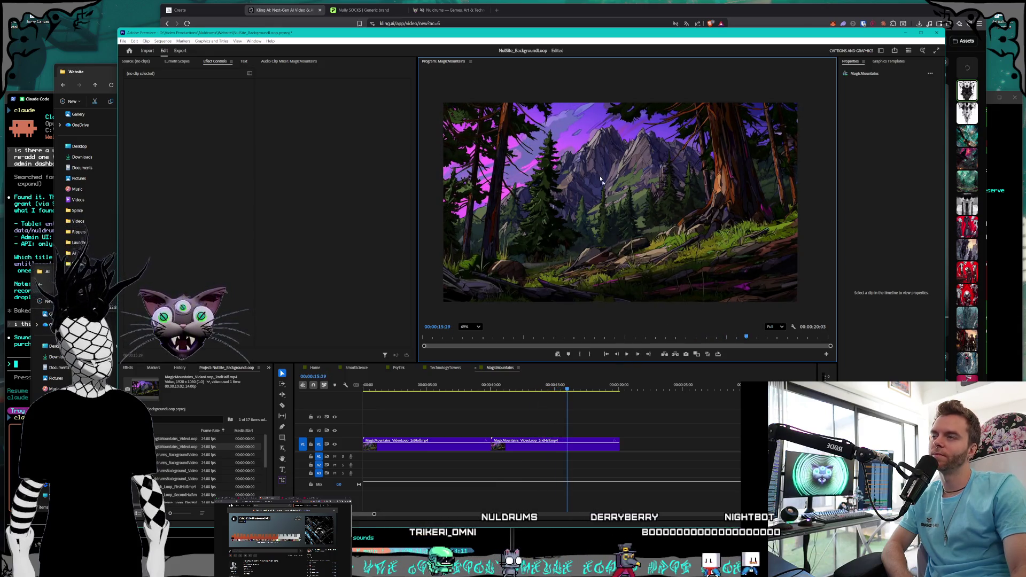
key("alt+Tab")
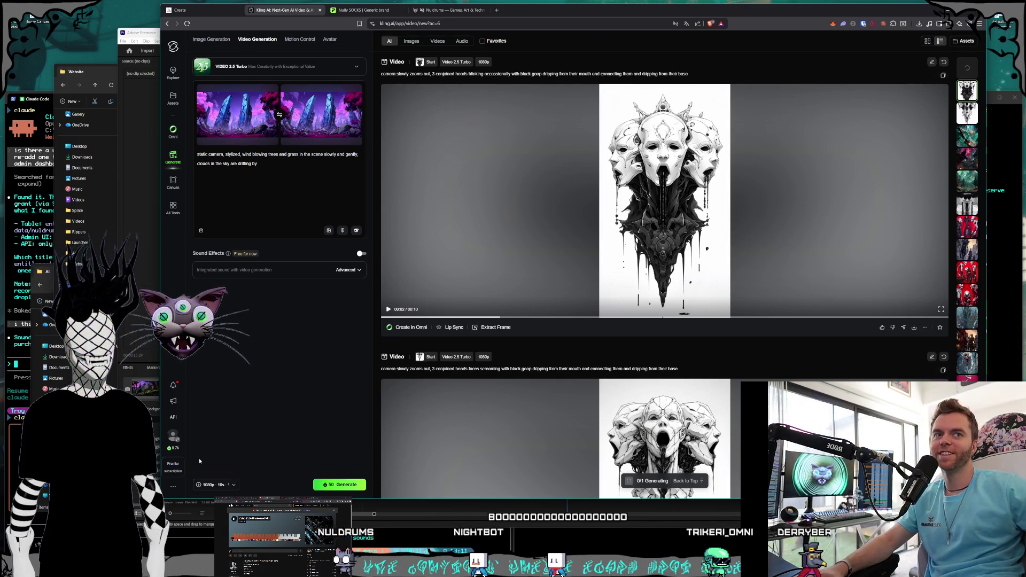
- Shrink the browser and open the green mountain-and-river video from Kling's history strip
left_click_drag(160, 499, 190, 483)
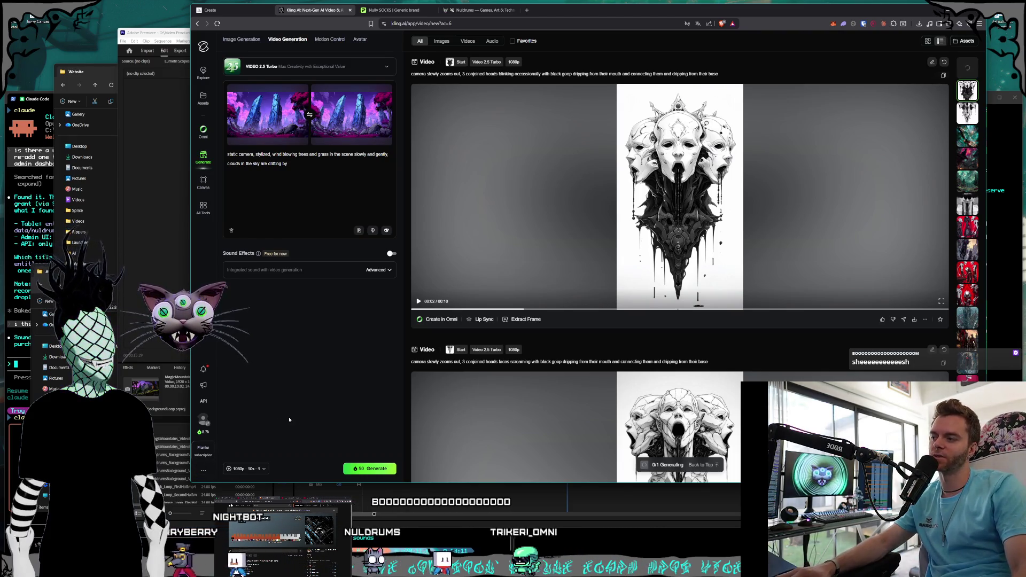
left_click(855, 190)
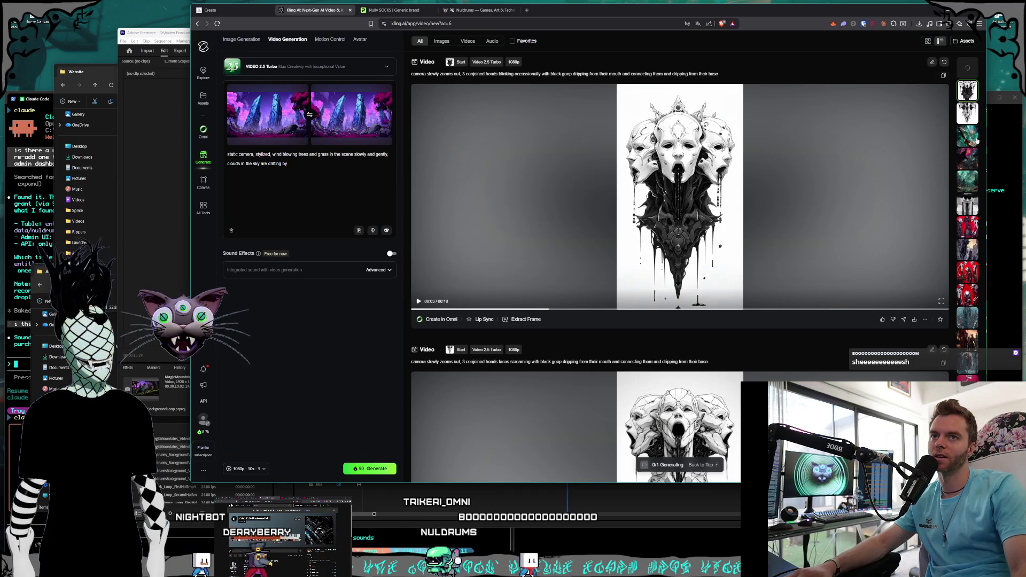
left_click(965, 70)
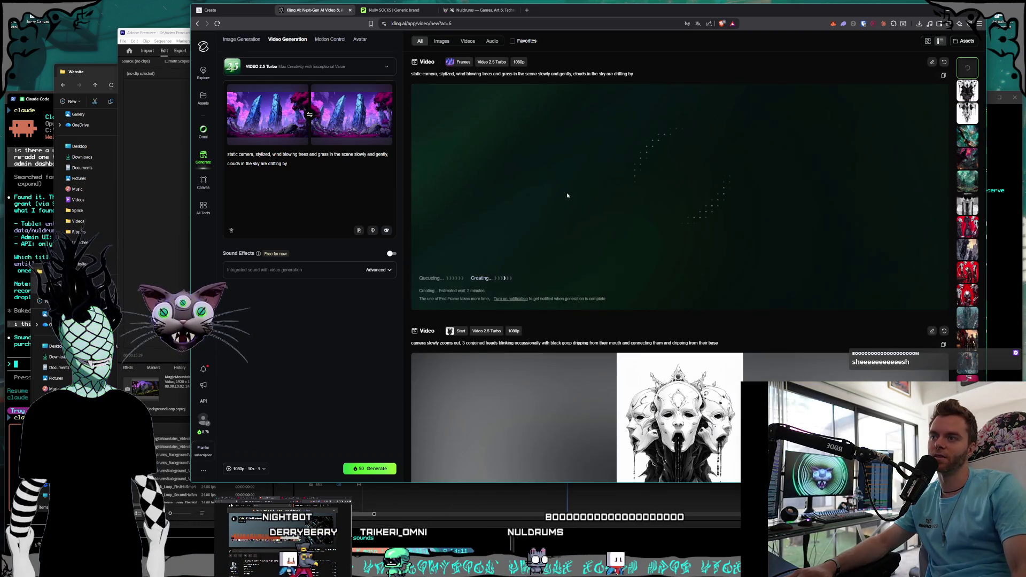
left_click(969, 183)
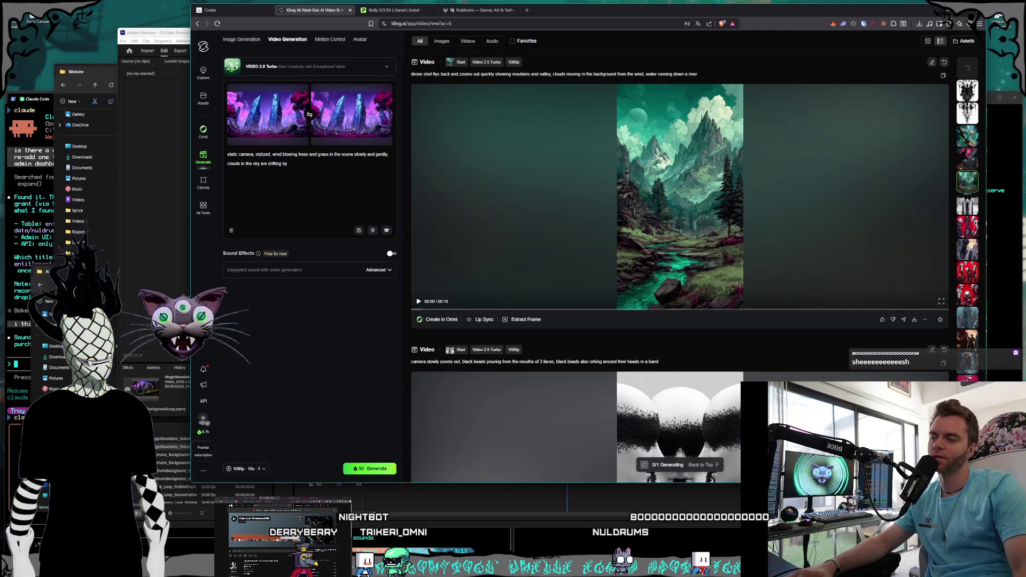
- Move Premiere's playhead to about 13 seconds, then return to the Kling AI page
left_click(136, 187)
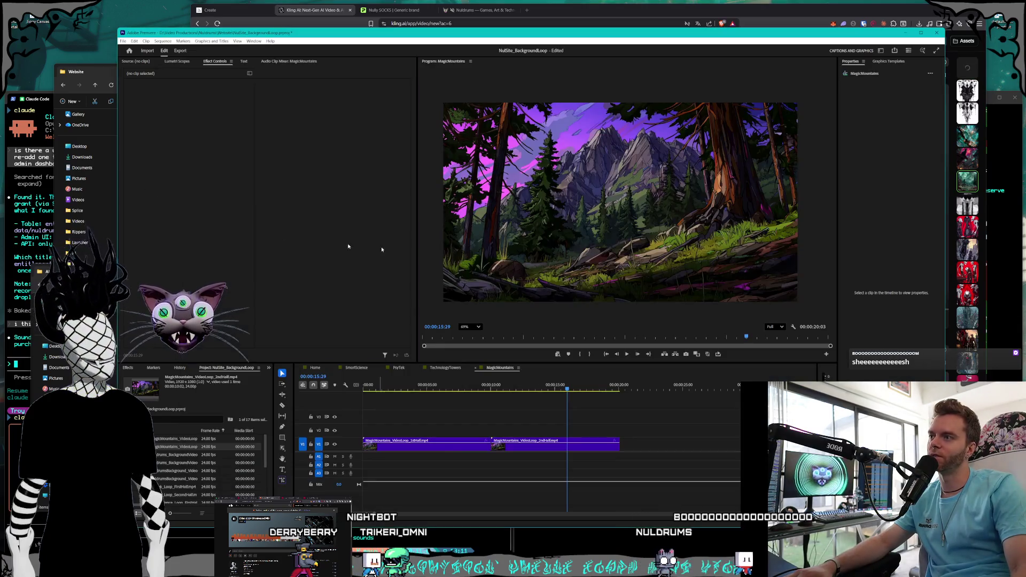
left_click(526, 389)
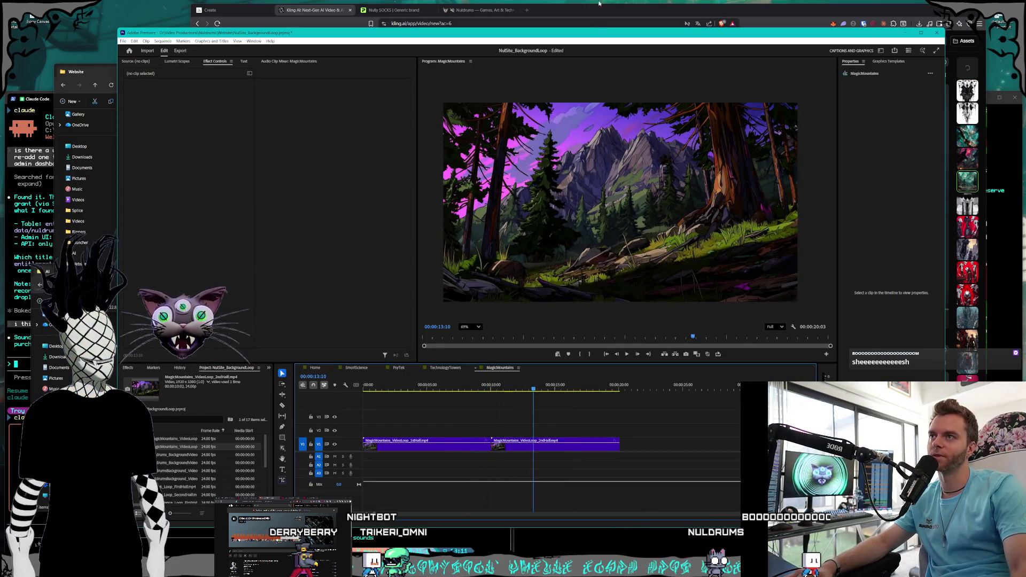
left_click(599, 3)
- Preview the purple forest-and-mountain video and the next mountain video in the history
scroll(967, 214, "down", 2)
scroll(968, 219, "down", 5)
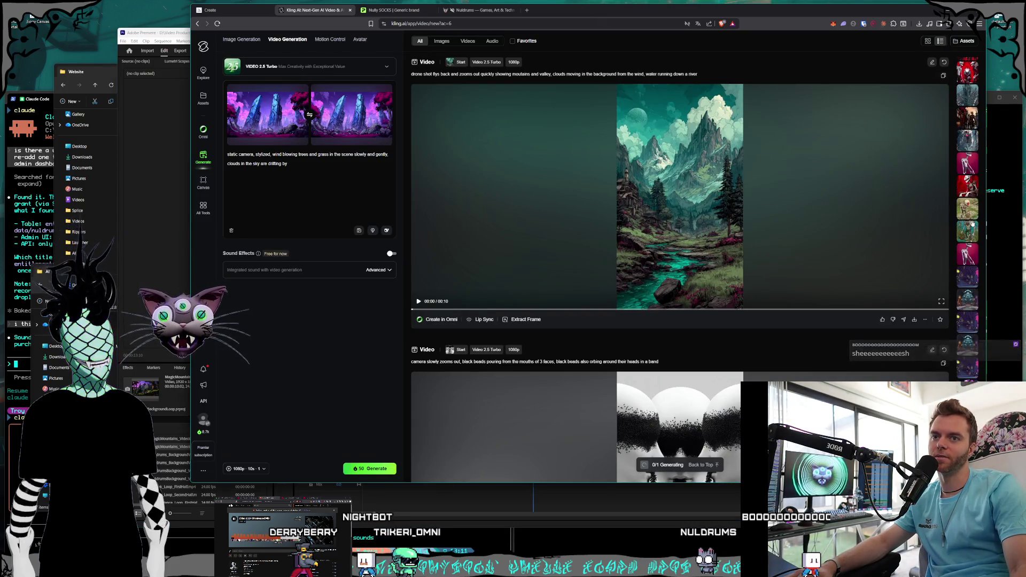
scroll(972, 224, "down", 5)
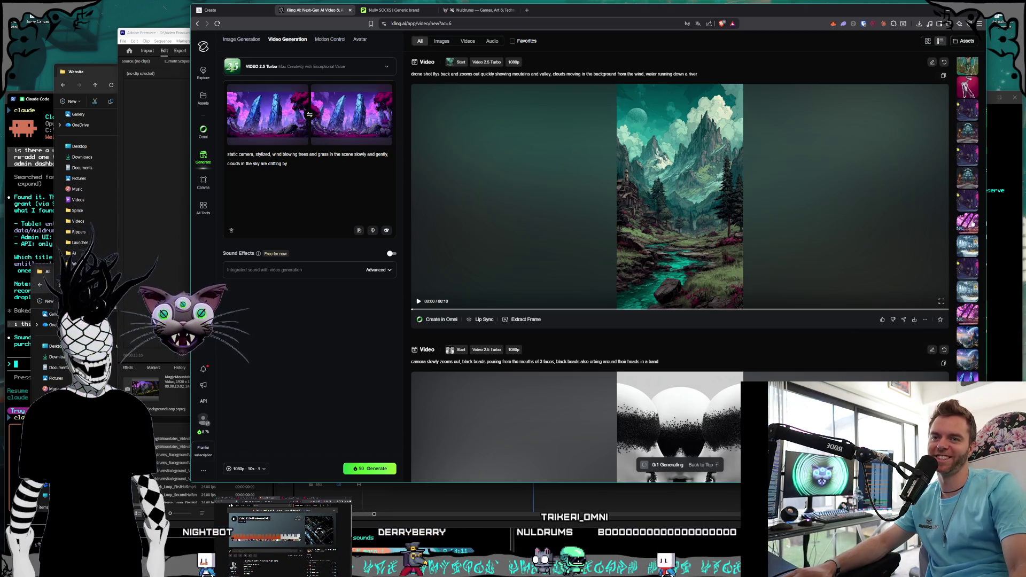
scroll(971, 224, "down", 1)
scroll(971, 227, "down", 3)
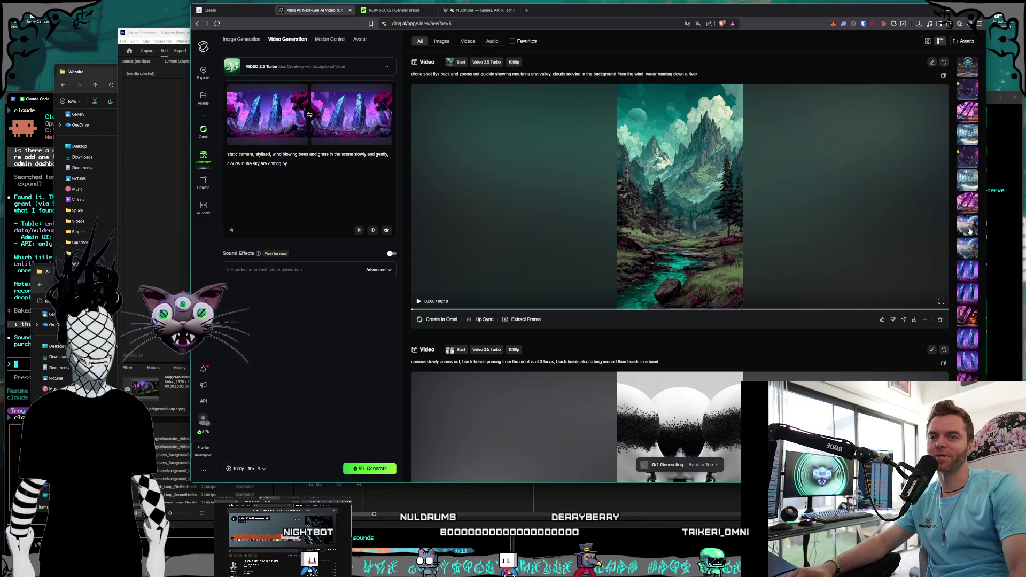
scroll(970, 229, "down", 1)
scroll(969, 217, "down", 5)
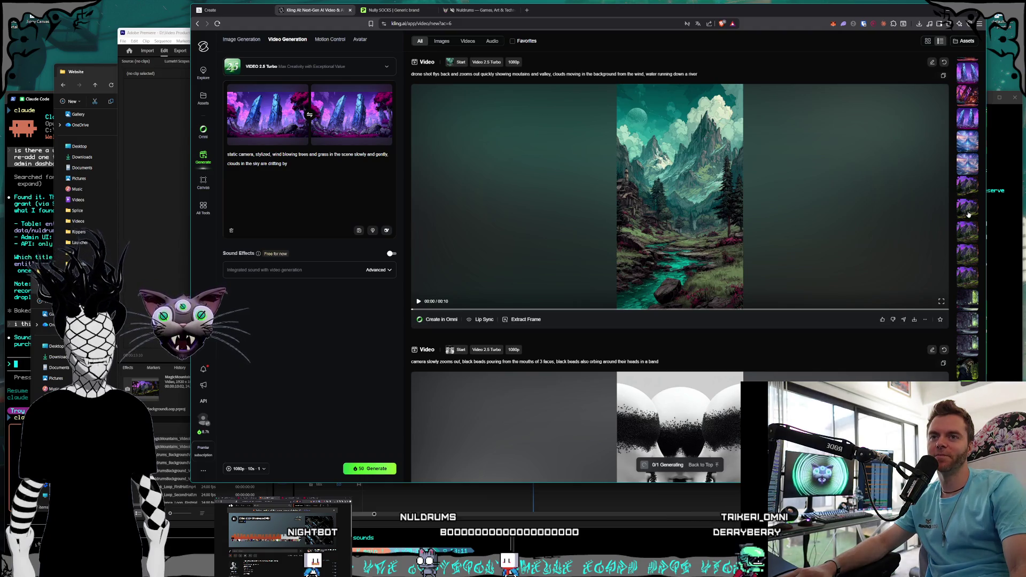
left_click(974, 193)
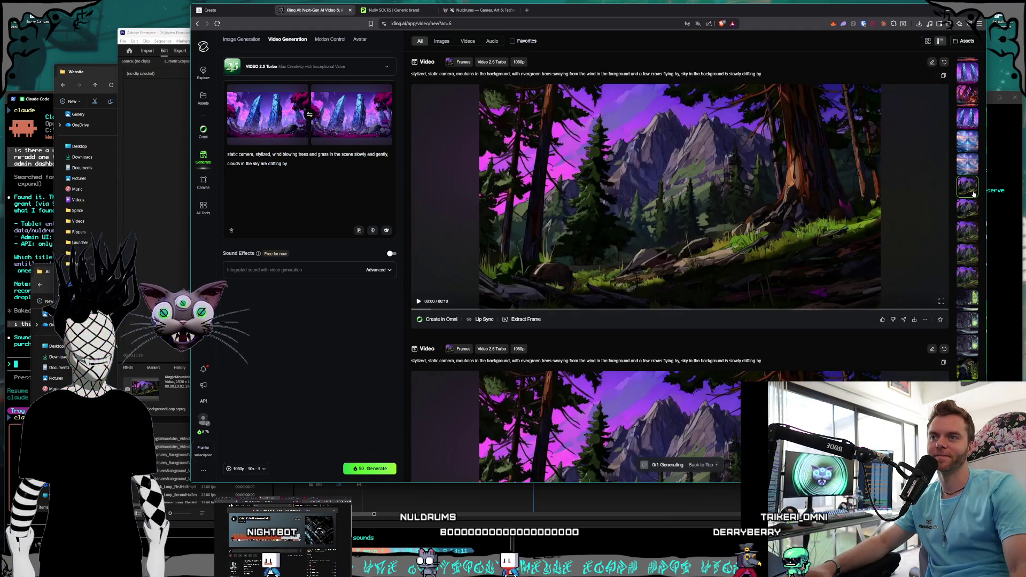
left_click(791, 218)
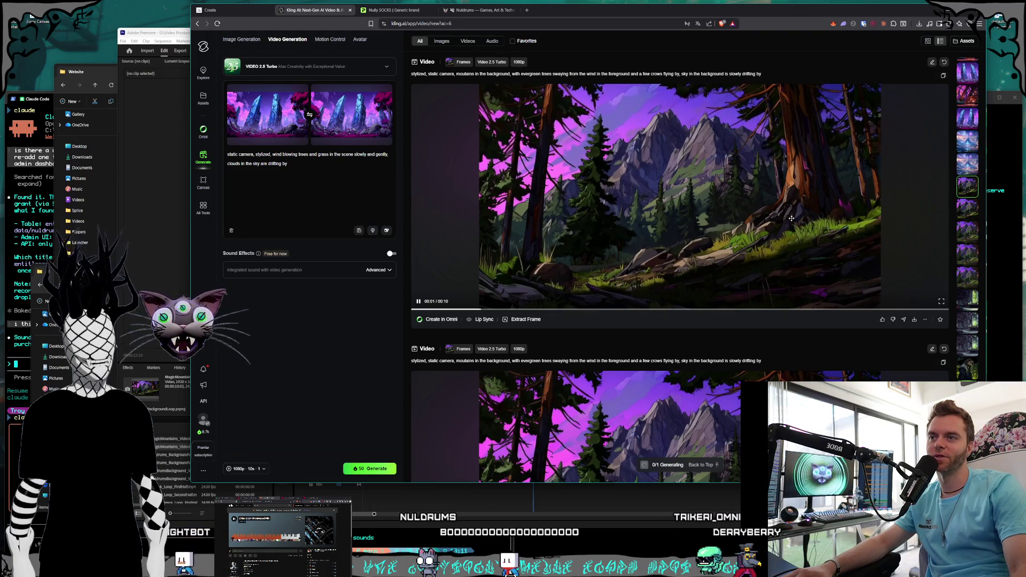
left_click(973, 233)
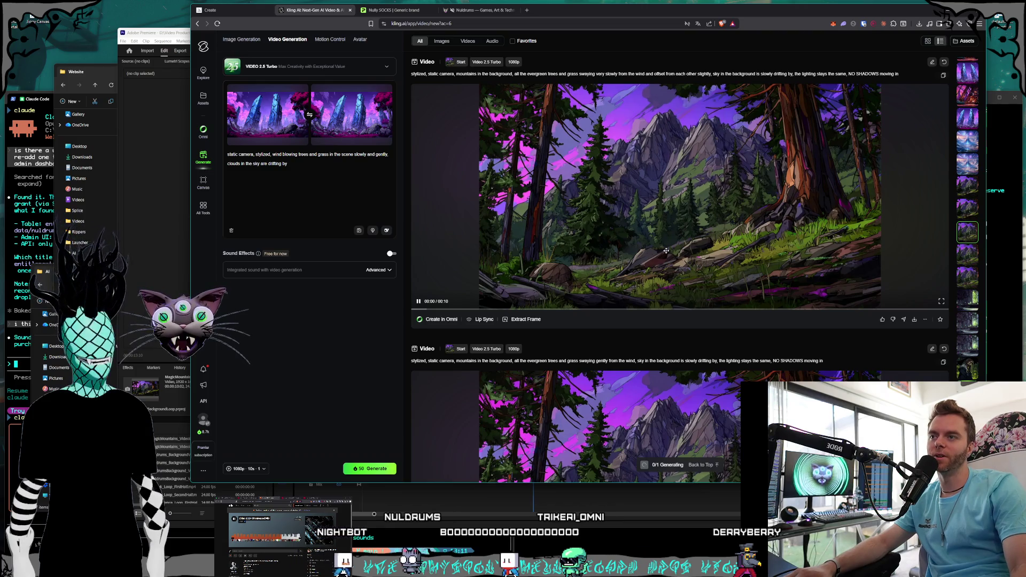
left_click(702, 253)
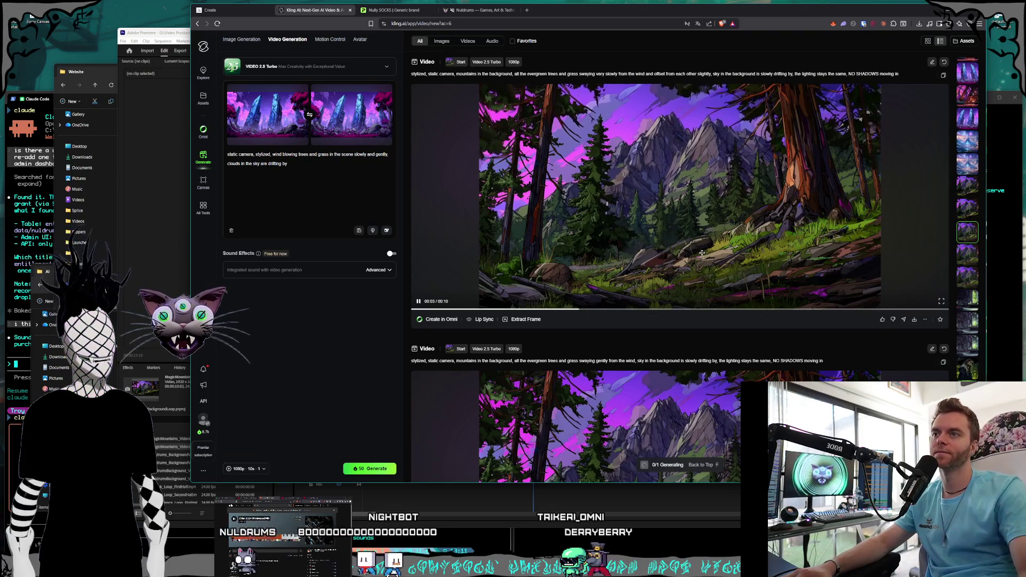
- Scroll the asset strip and open the mountain generation with swaying evergreens and birds
scroll(651, 237, "down", 4)
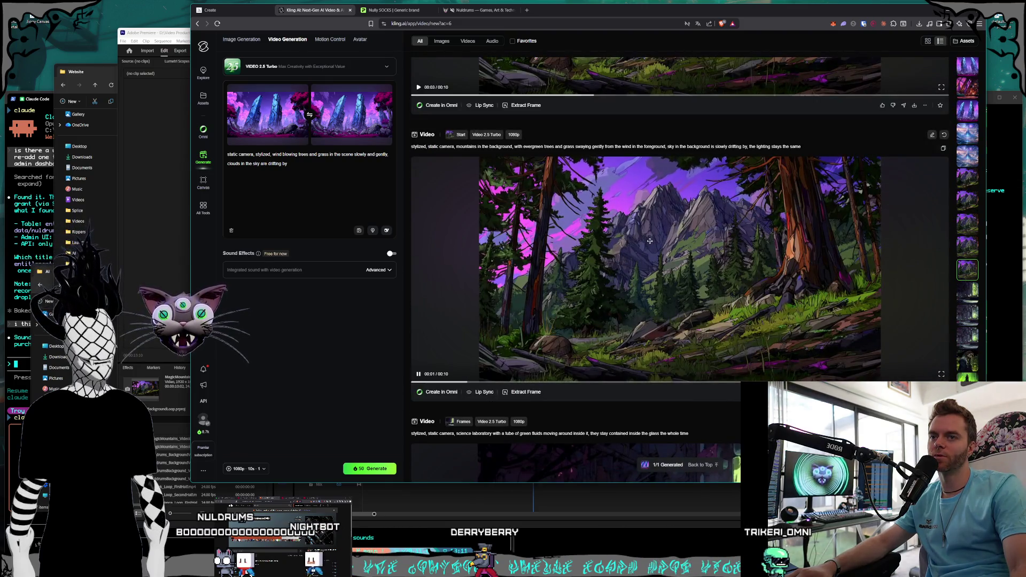
scroll(955, 293, "down", 5)
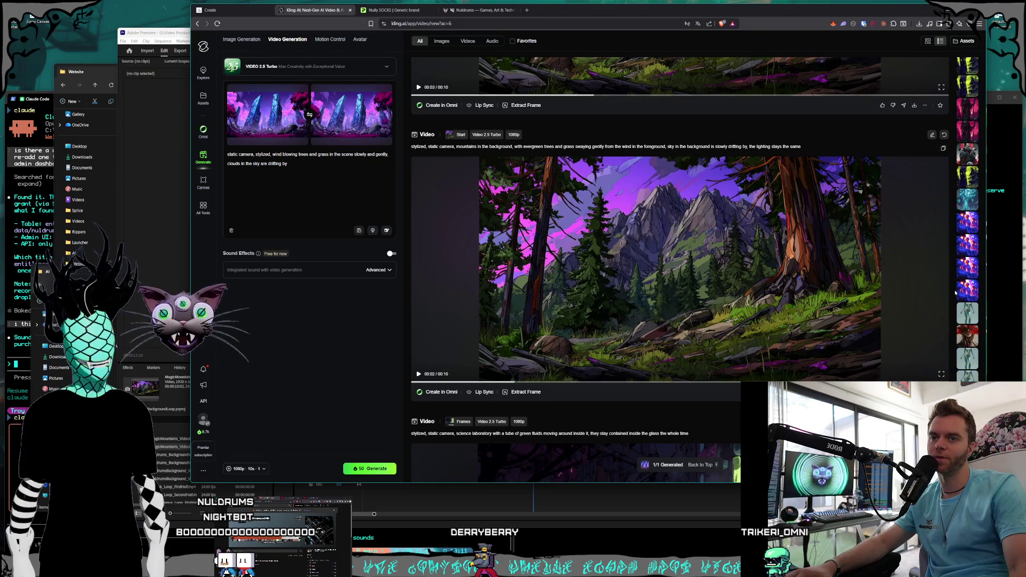
scroll(964, 295, "down", 5)
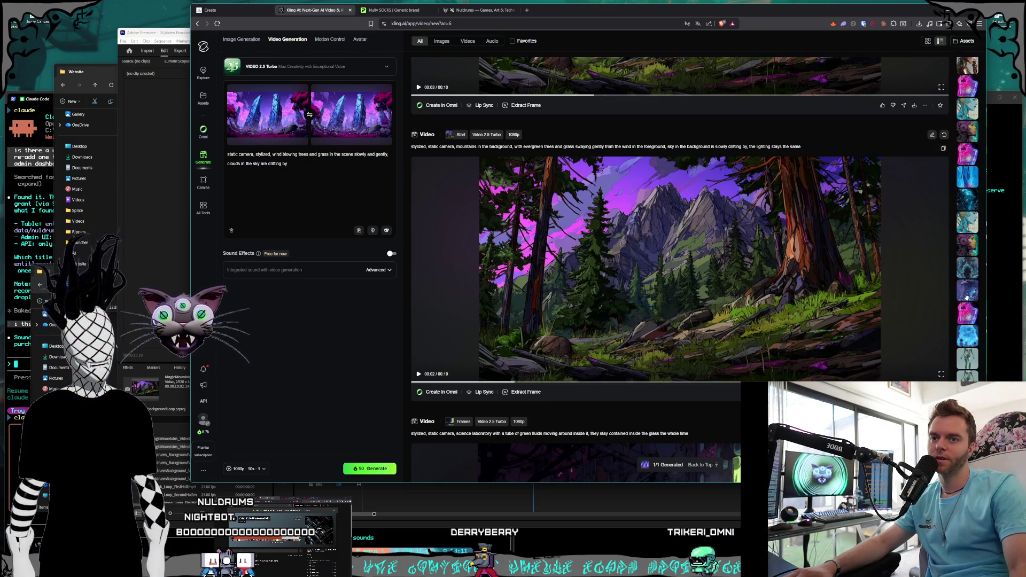
scroll(965, 301, "up", 5)
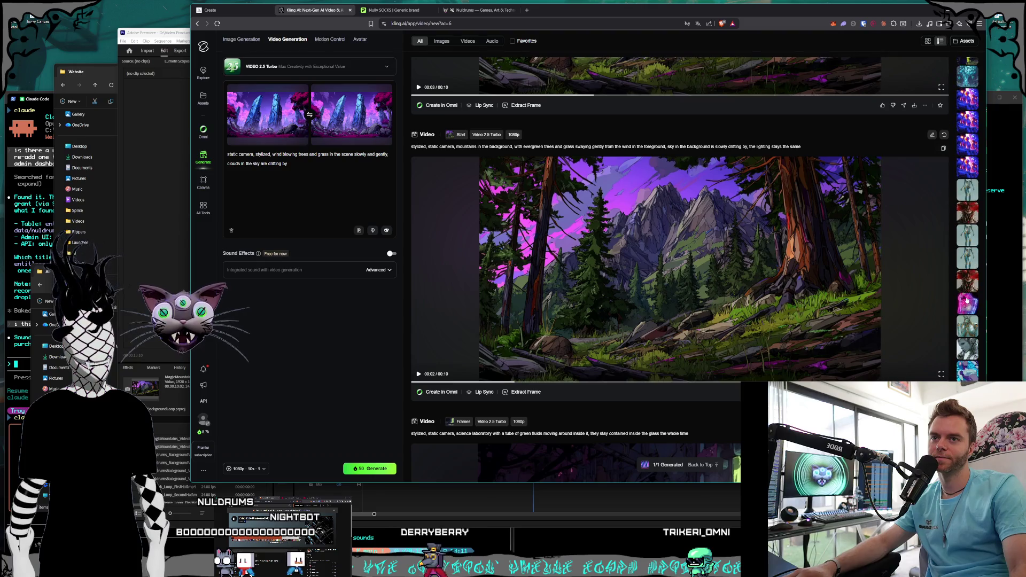
scroll(966, 300, "down", 5)
scroll(968, 299, "down", 5)
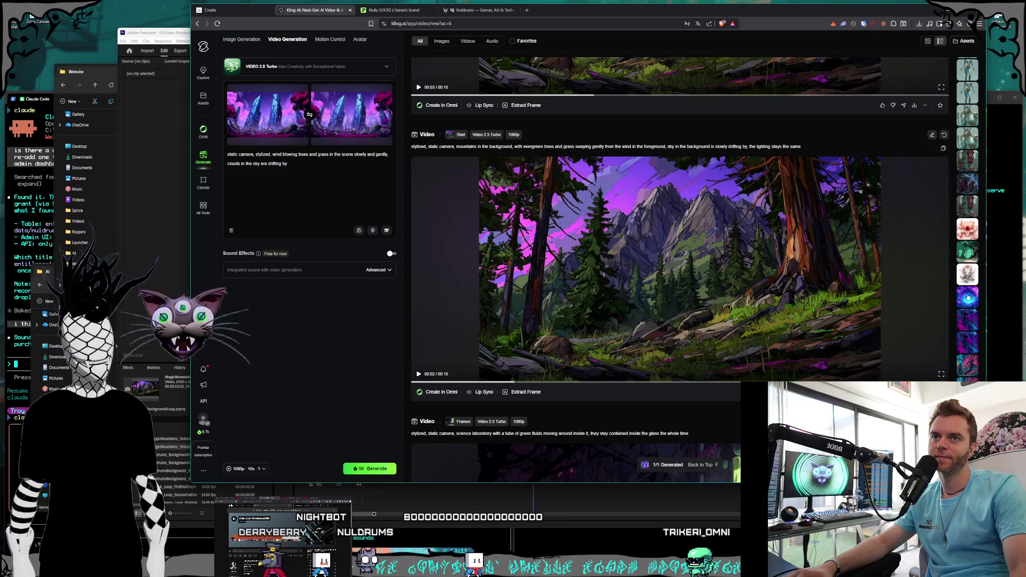
scroll(967, 297, "down", 10)
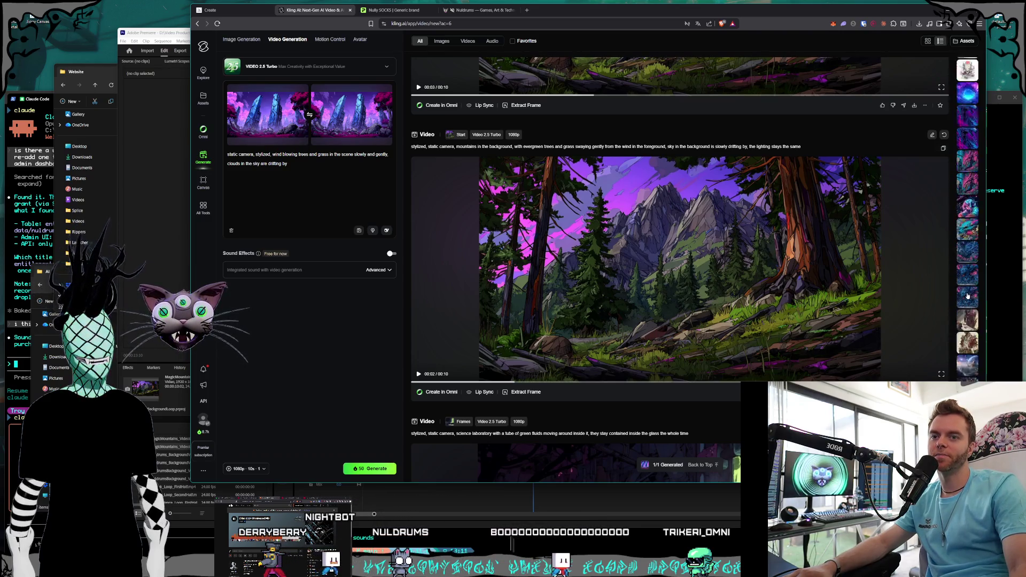
scroll(967, 296, "down", 5)
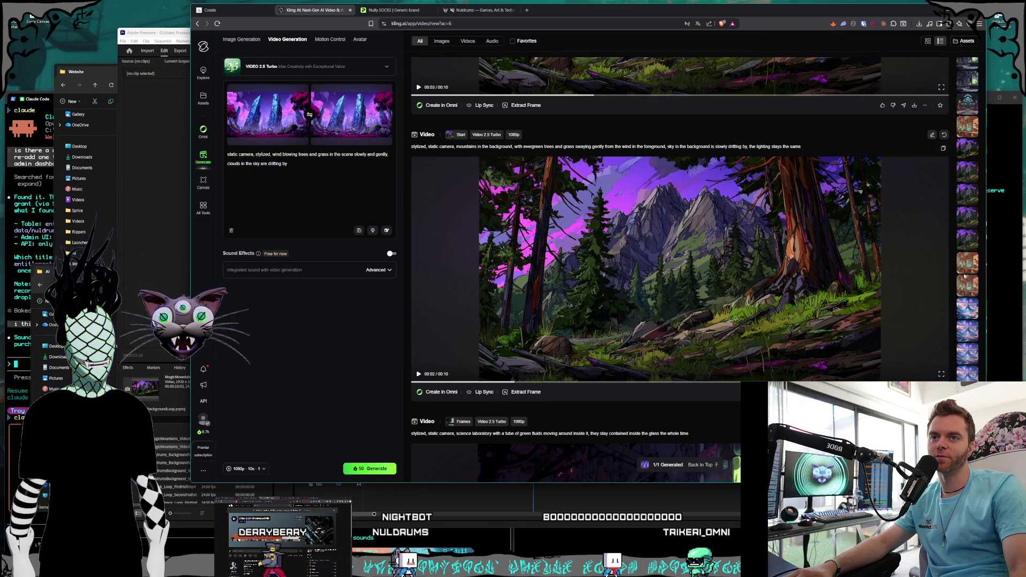
scroll(965, 276, "down", 5)
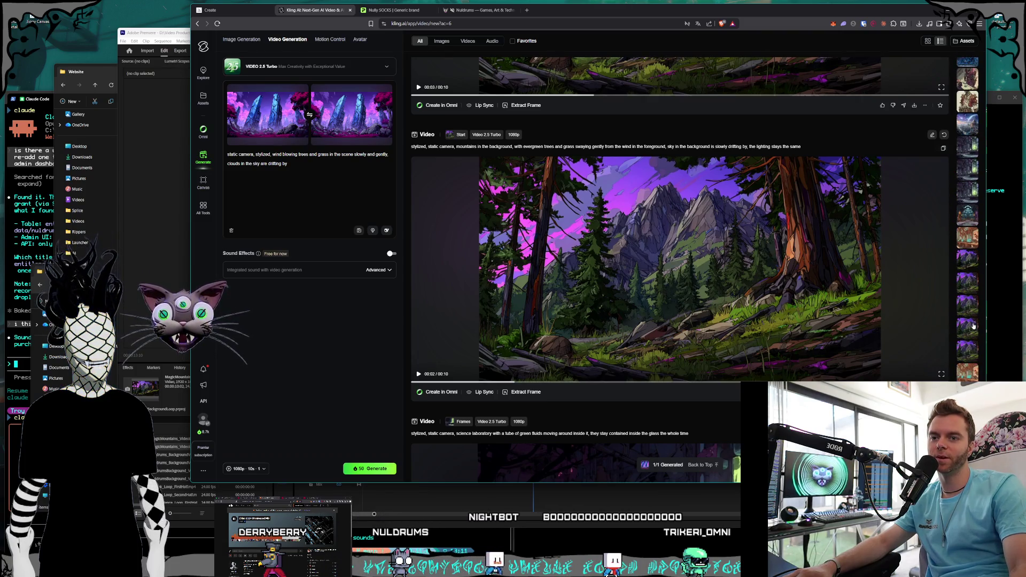
left_click(971, 329)
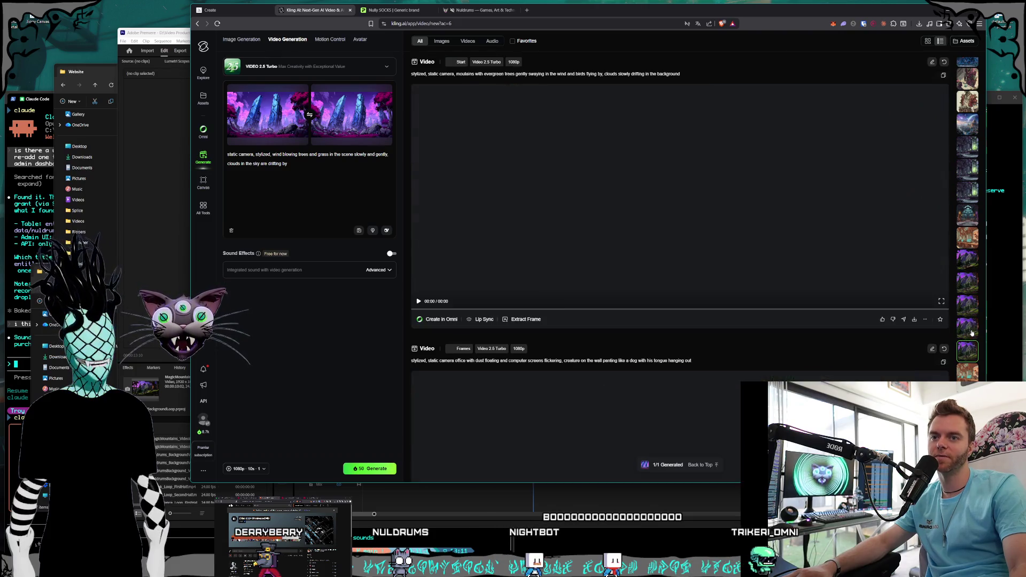
- Open the next older mountain generation, pause it, and review the crows-flying version in the feed
left_click(968, 352)
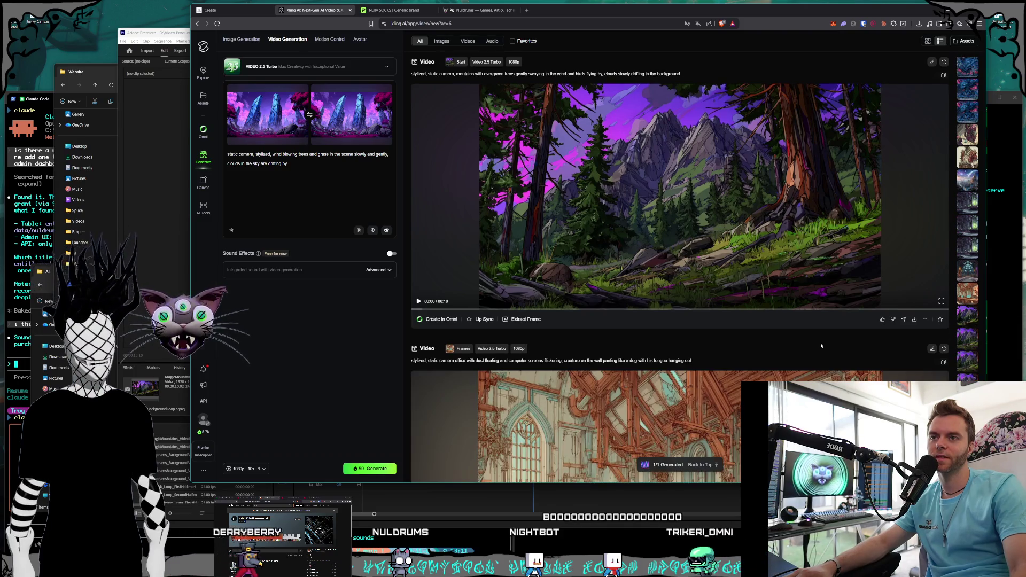
scroll(819, 342, "up", 1)
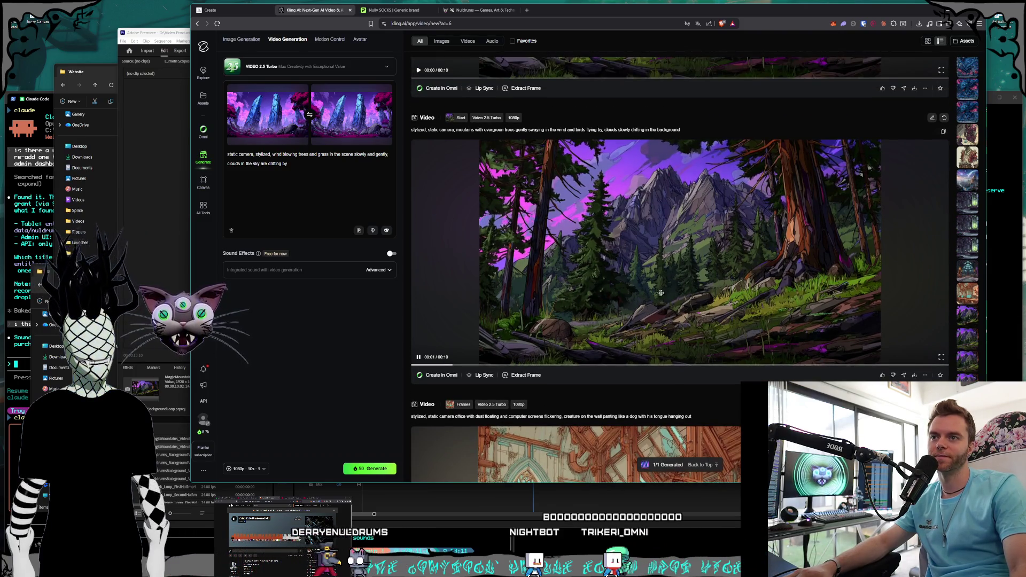
left_click(754, 312)
scroll(768, 325, "up", 4)
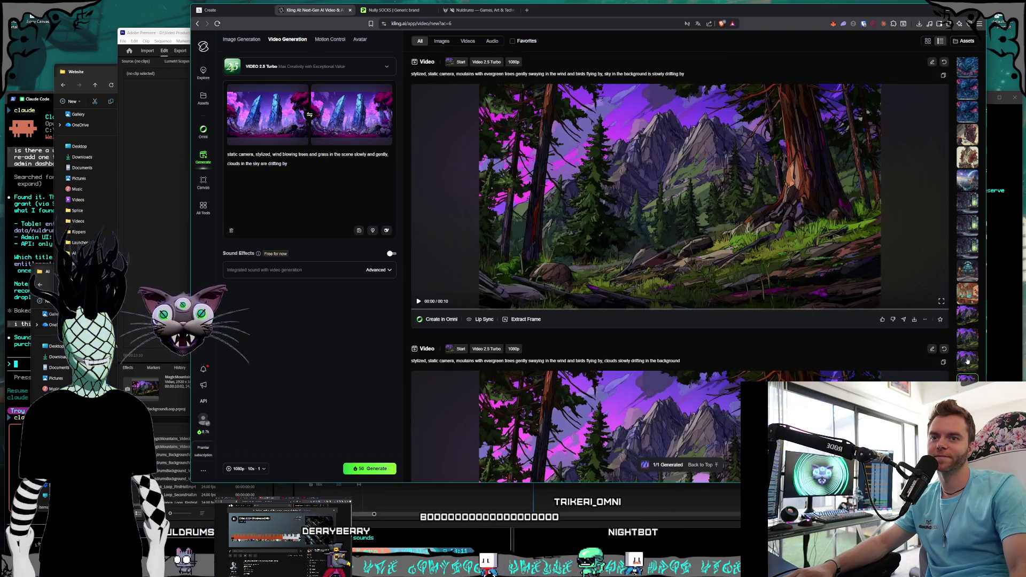
scroll(769, 324, "down", 2)
scroll(768, 324, "down", 1)
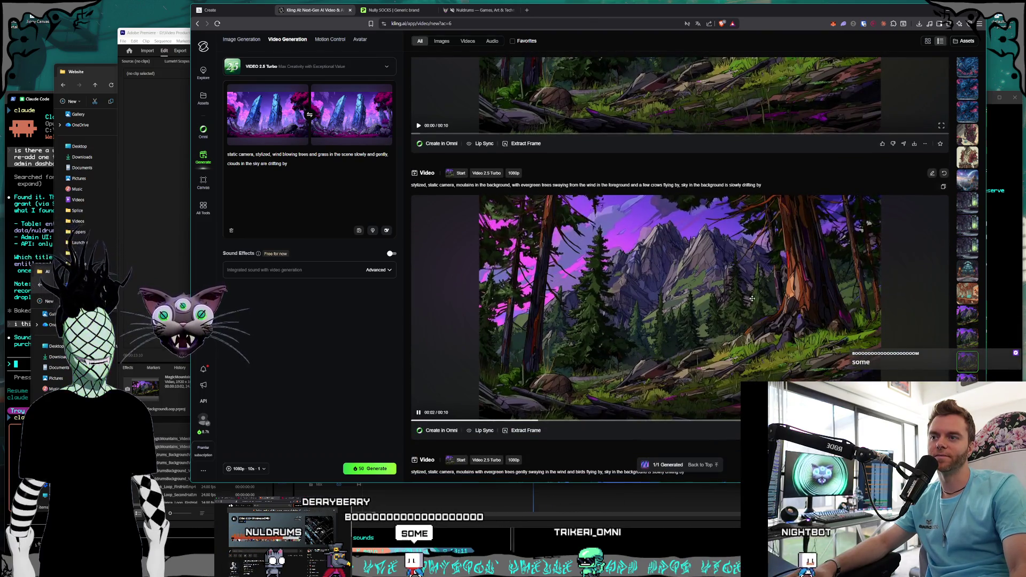
scroll(963, 261, "down", 10)
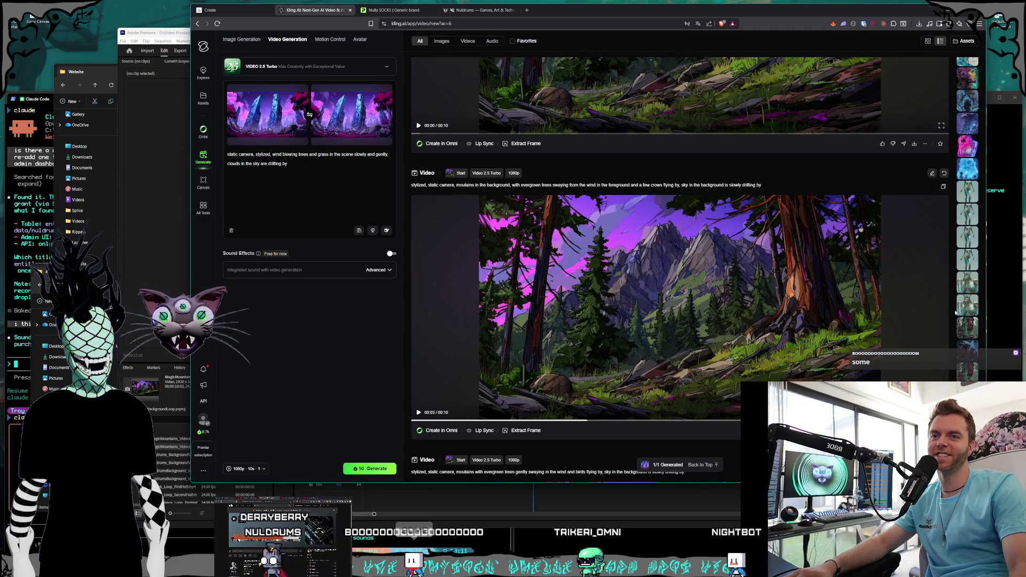
scroll(970, 353, "down", 10)
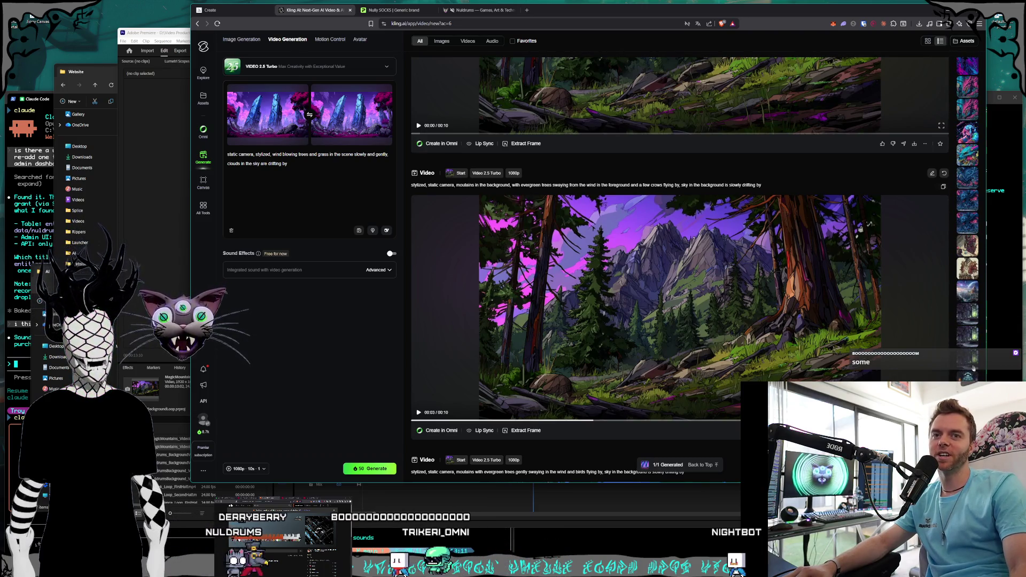
scroll(969, 368, "down", 3)
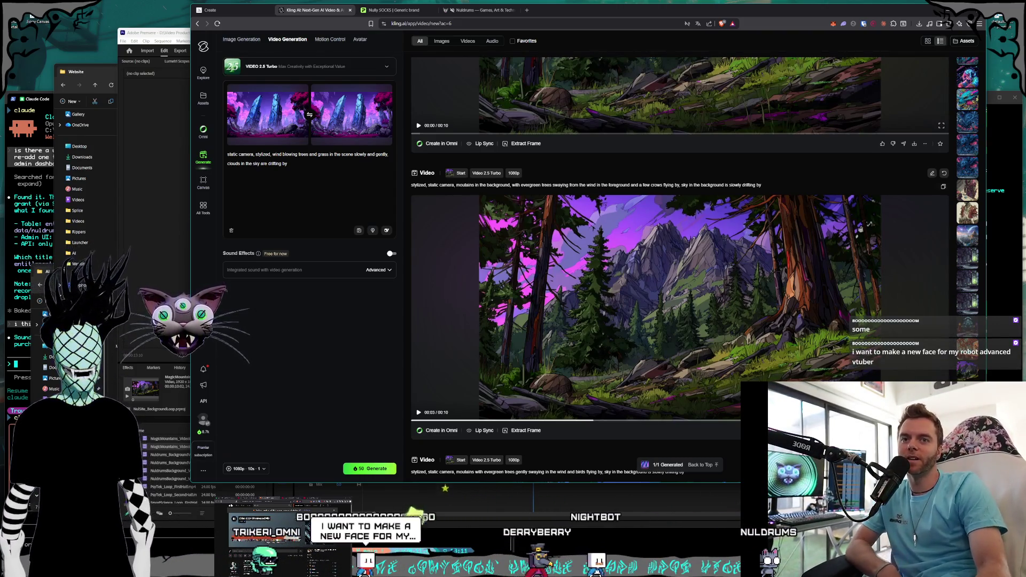
mouse_move(802, 374)
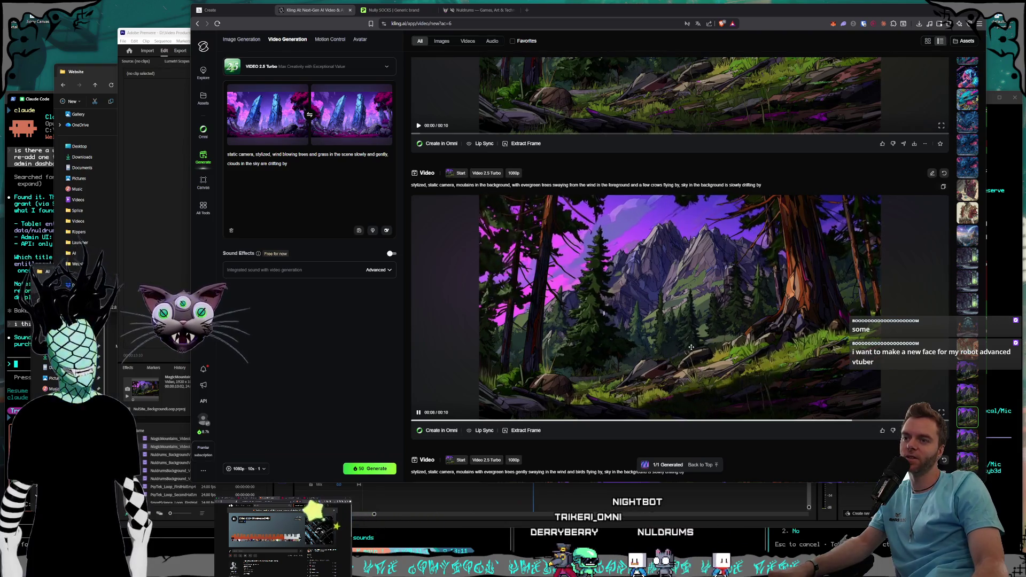
- Capture a crows-clip frame as the new start frame, approve the terminal command, and open the robot-woman generation
left_click(531, 432)
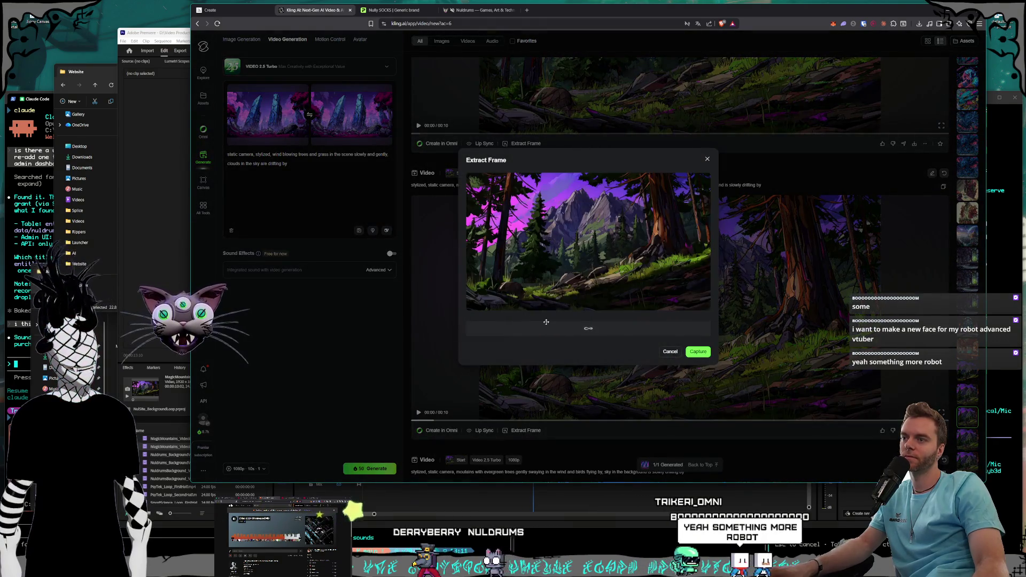
left_click(697, 351)
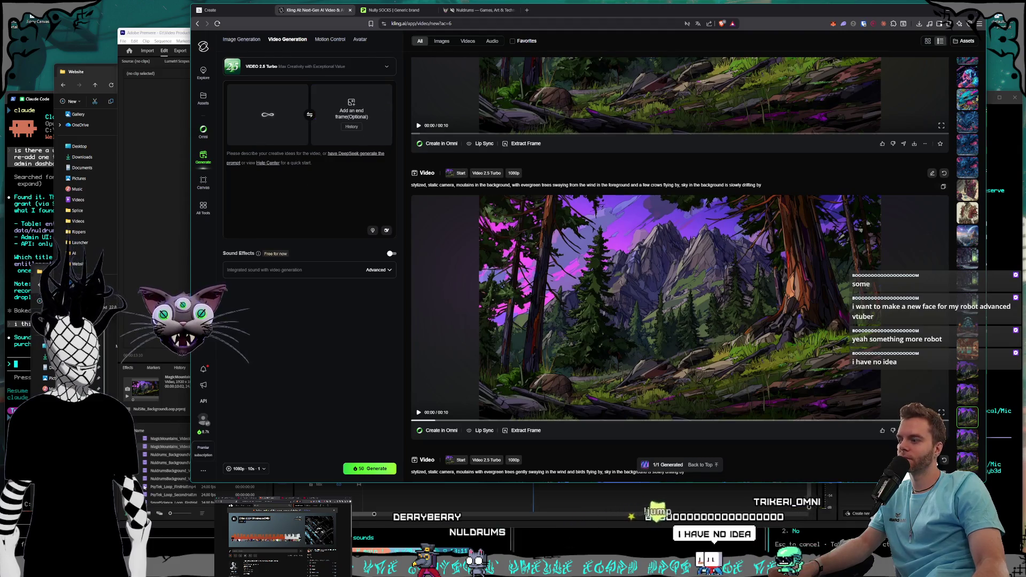
mouse_move(167, 549)
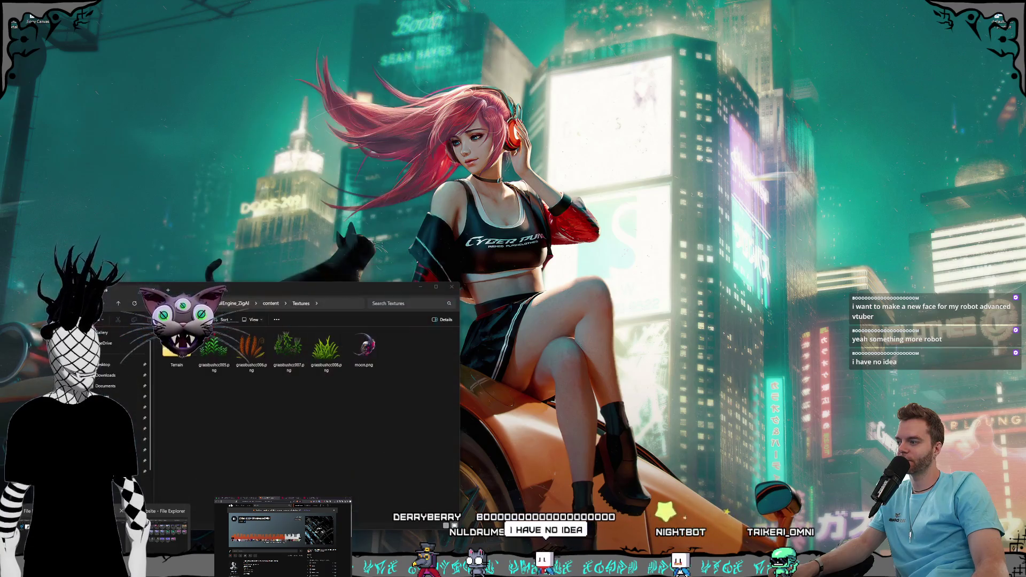
left_click(75, 535)
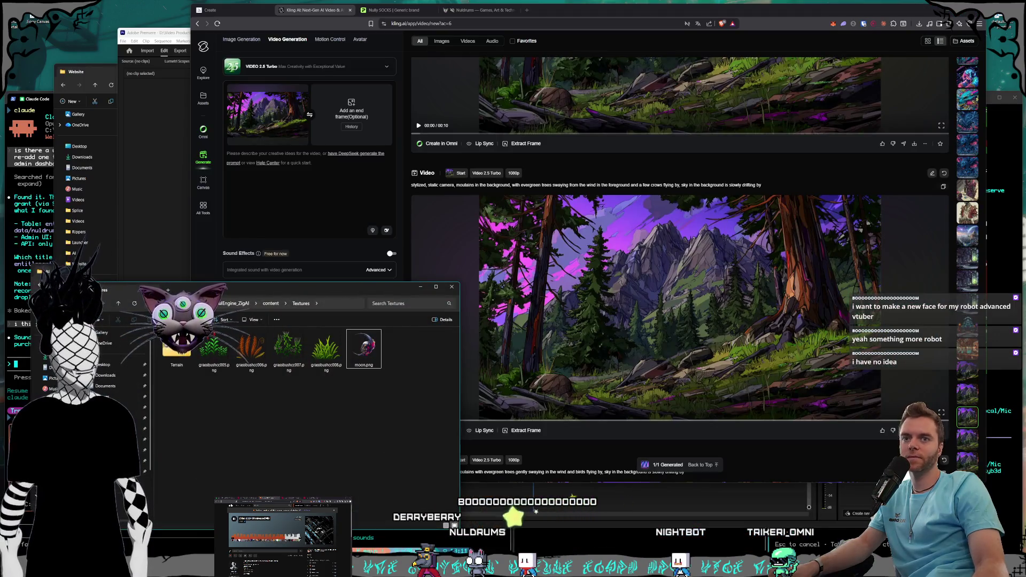
key("alt+Tab")
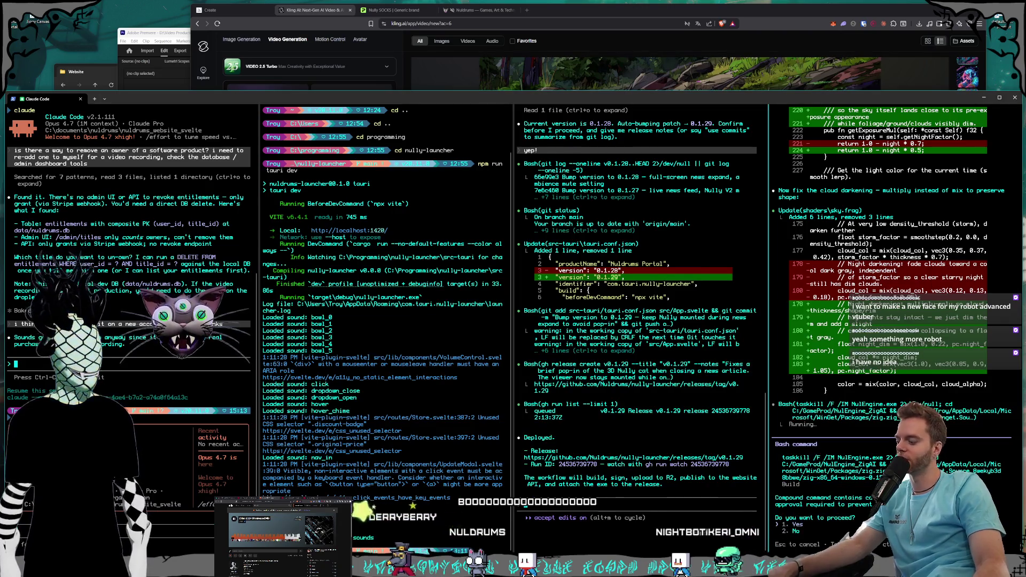
key("Return")
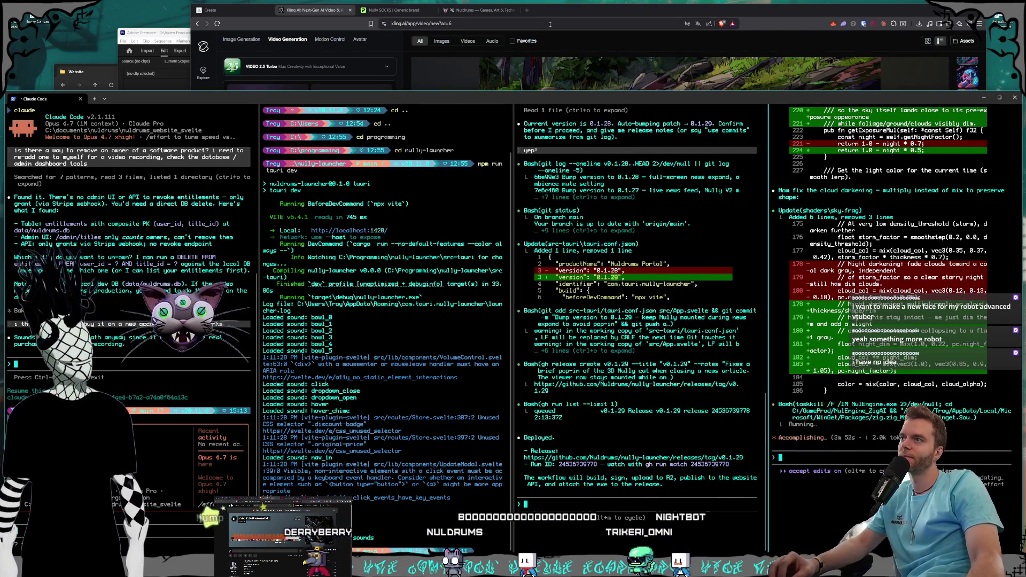
key("alt+Tab")
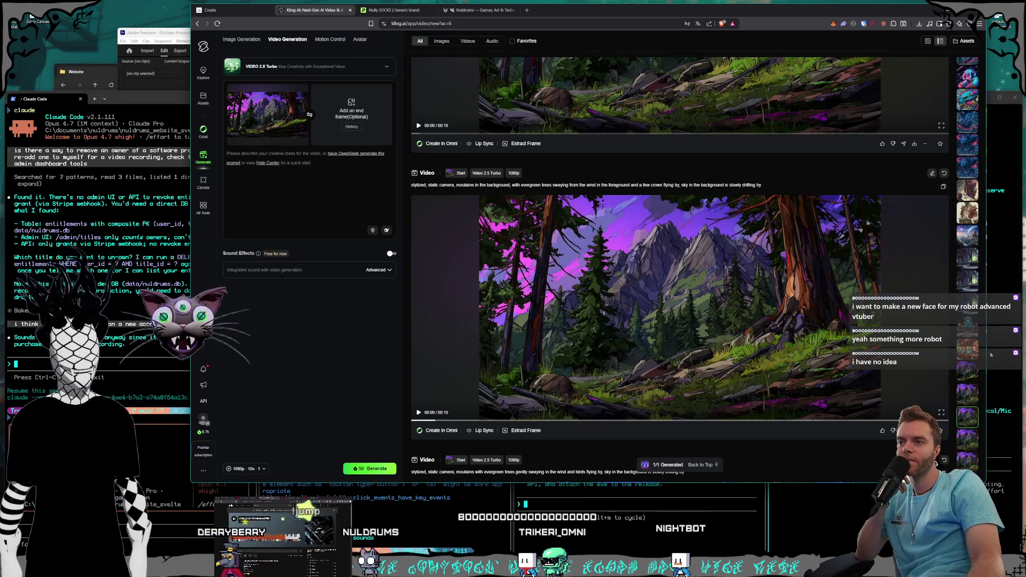
scroll(969, 327, "down", 10)
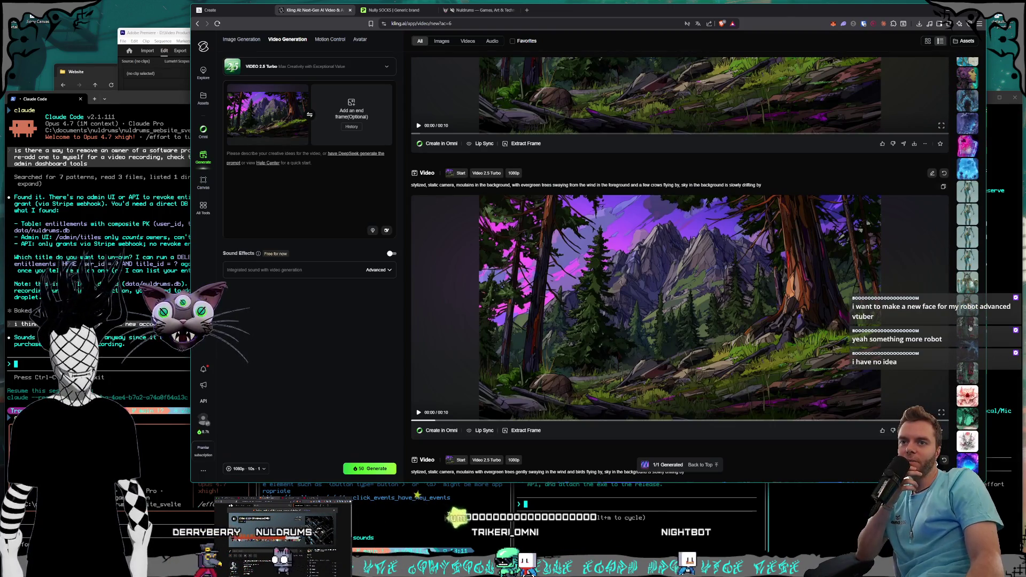
left_click(968, 326)
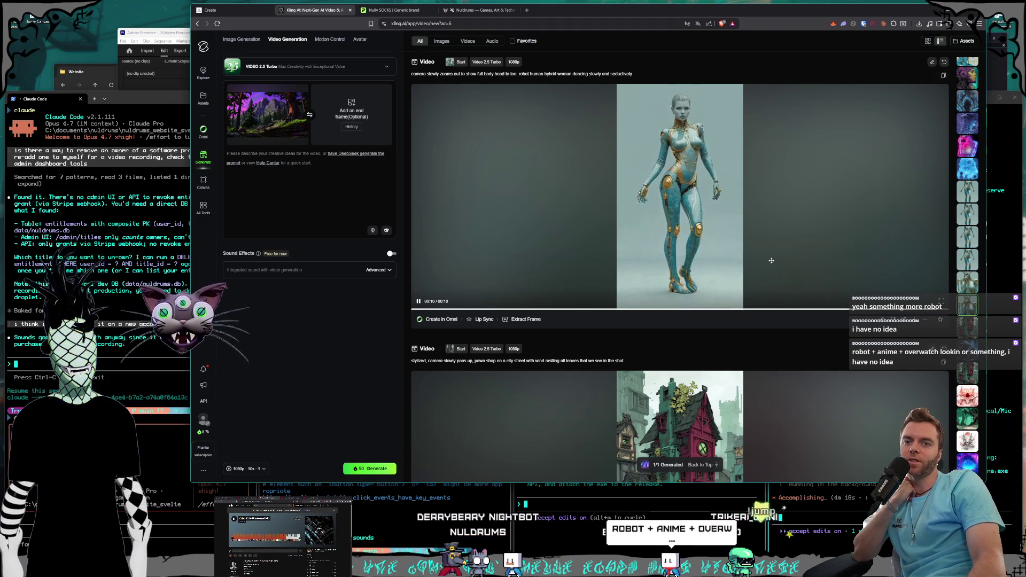
- Open the robot-human hybrid woman video in detail view, then return to the feed
left_click(771, 260)
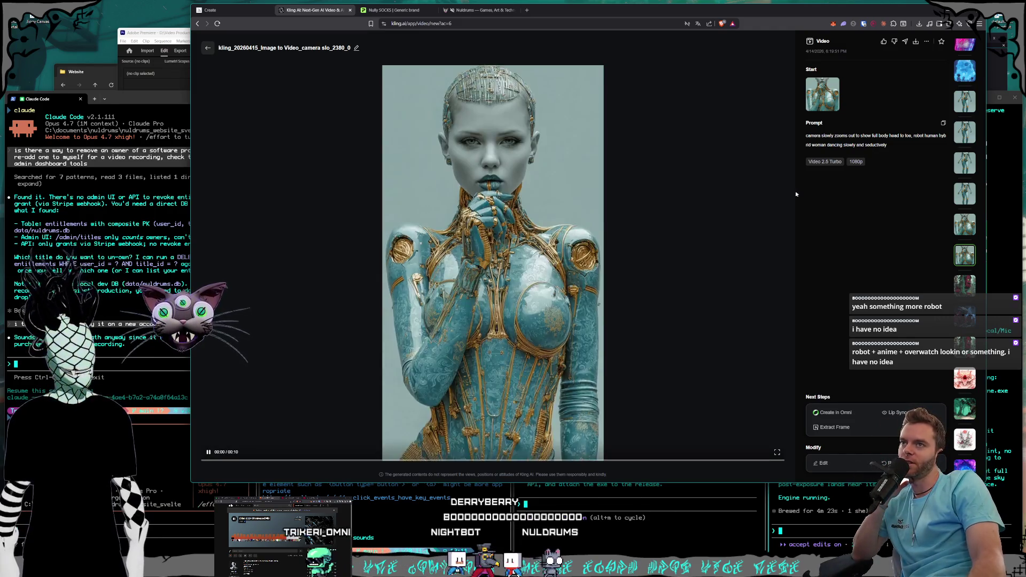
left_click(209, 49)
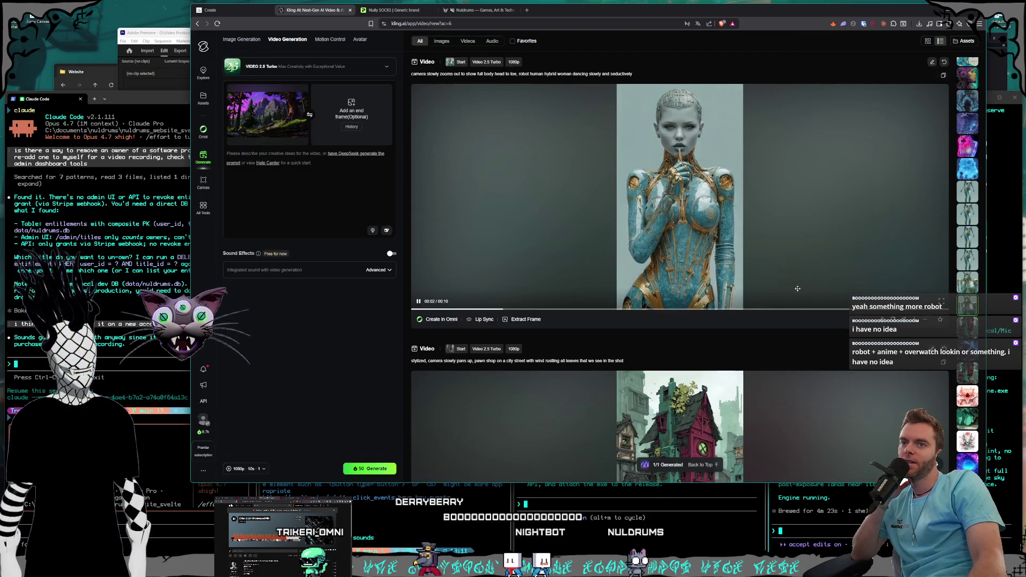